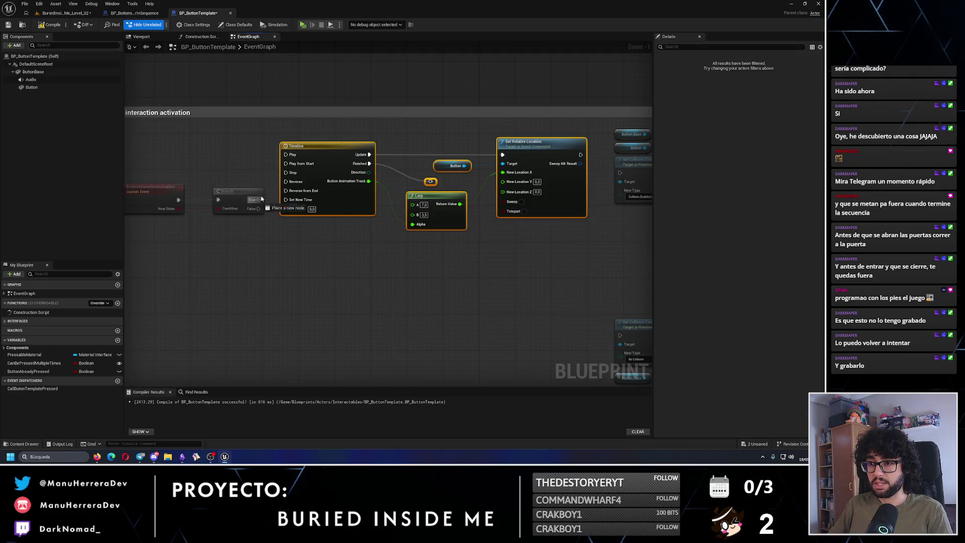
Wire Branch True to the timeline's Play from Start and give False a duplicated timeline group
left_click_drag(262, 200, 294, 164)
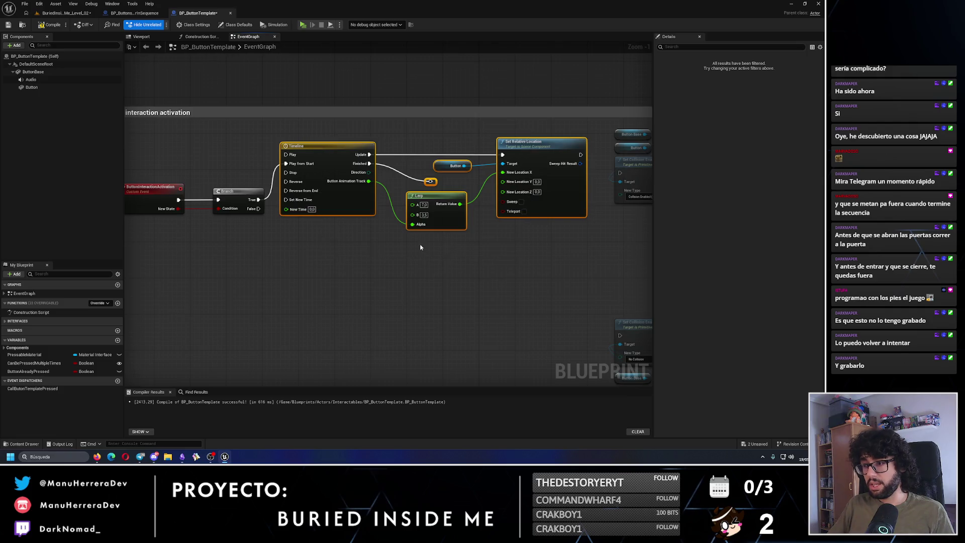
key("ctrl+d")
left_click_drag(399, 225, 371, 220)
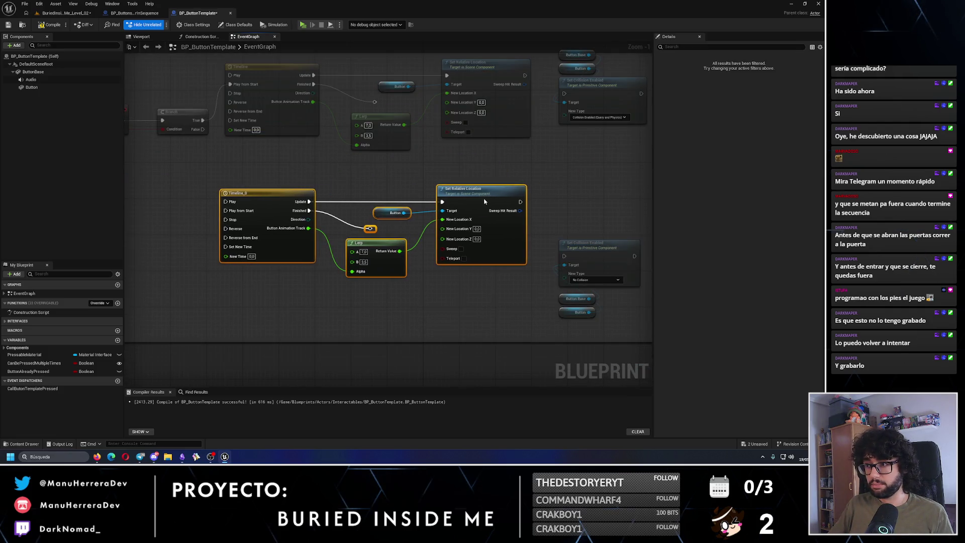
left_click(361, 171)
left_click_drag(204, 129, 226, 210)
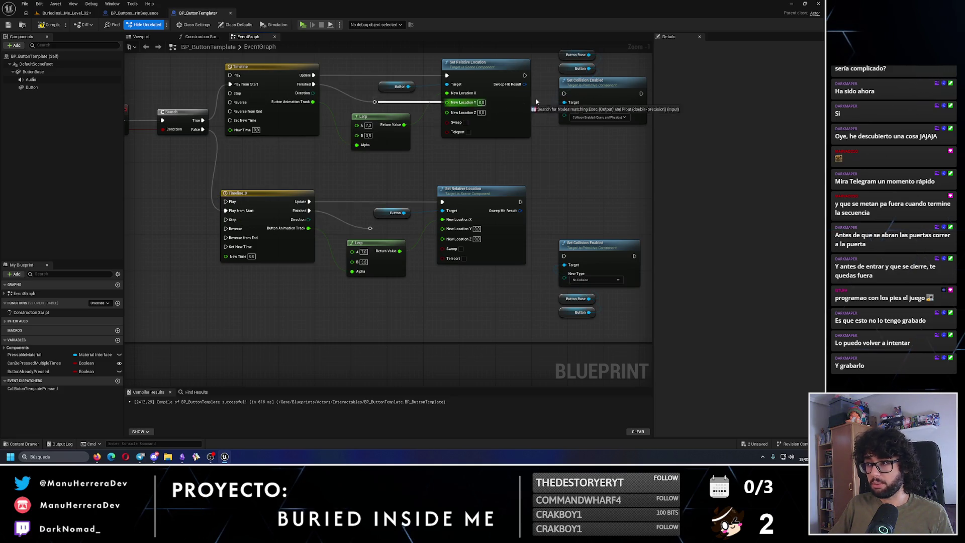
Link both timelines' Finished pins to their Set Collision Enabled nodes and tidy the layout
left_click_drag(373, 102, 564, 93)
mouse_move(371, 229)
left_mouse_down()
mouse_move(564, 257)
mouse_move(600, 224)
left_mouse_up()
left_click(599, 251)
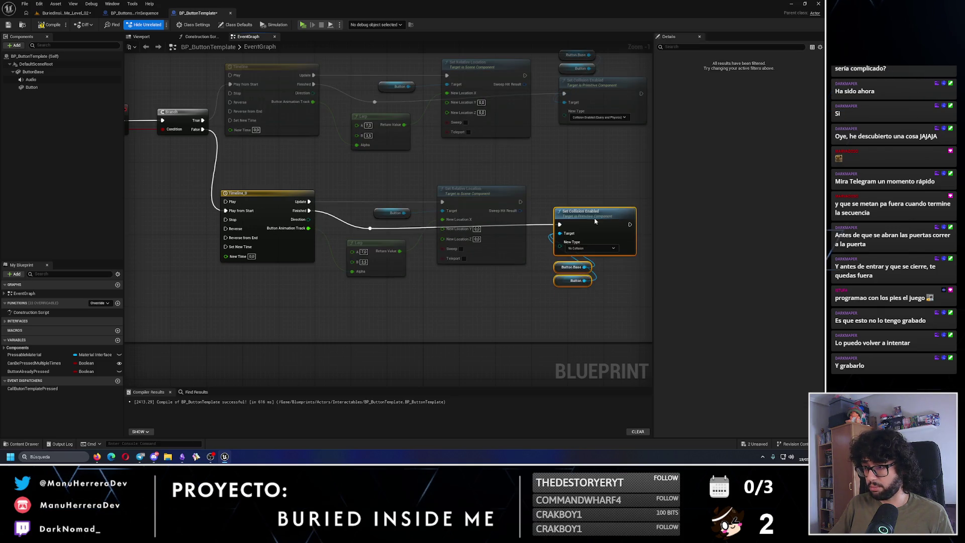
scroll(590, 198, "up", 1)
left_click(549, 163)
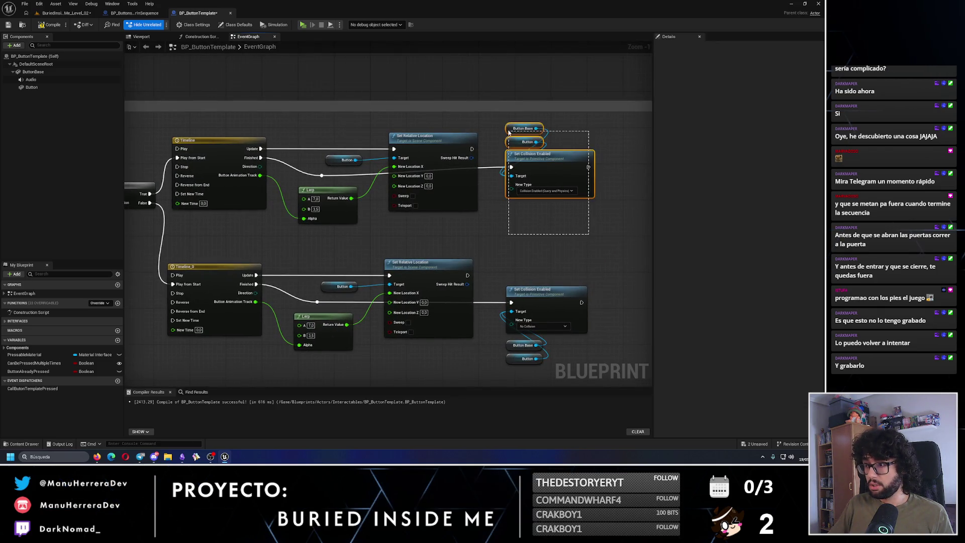
left_click_drag(549, 196, 535, 172)
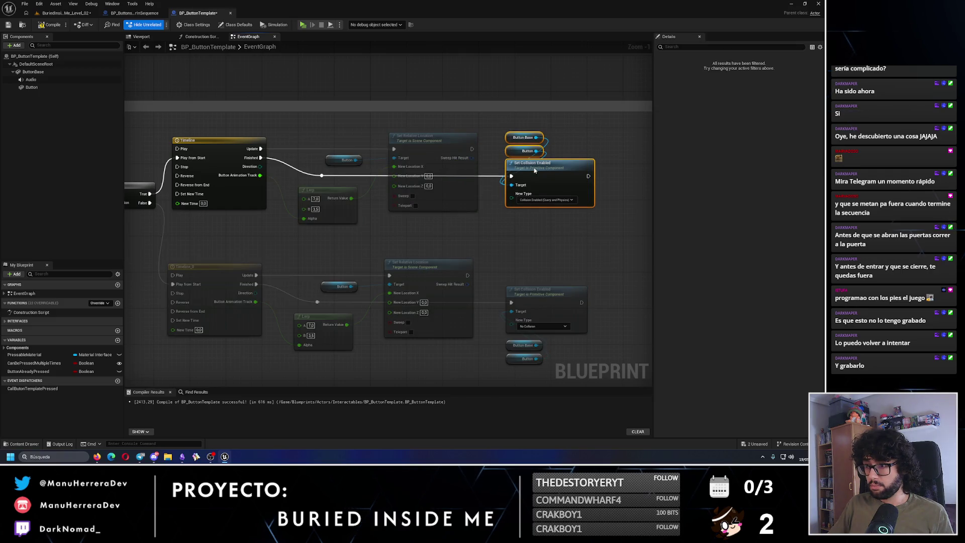
left_click(488, 119)
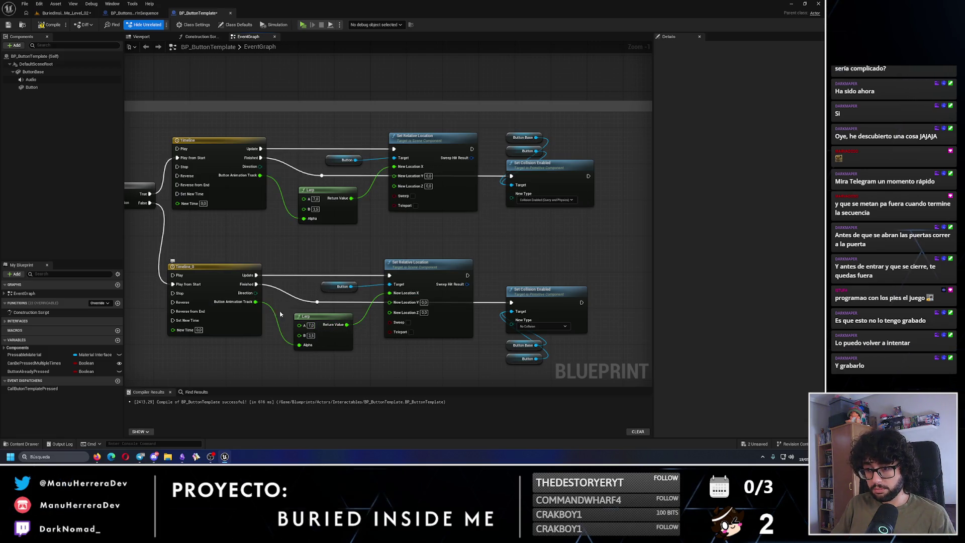
scroll(329, 175, "down", 1)
left_click_drag(362, 249, 427, 219)
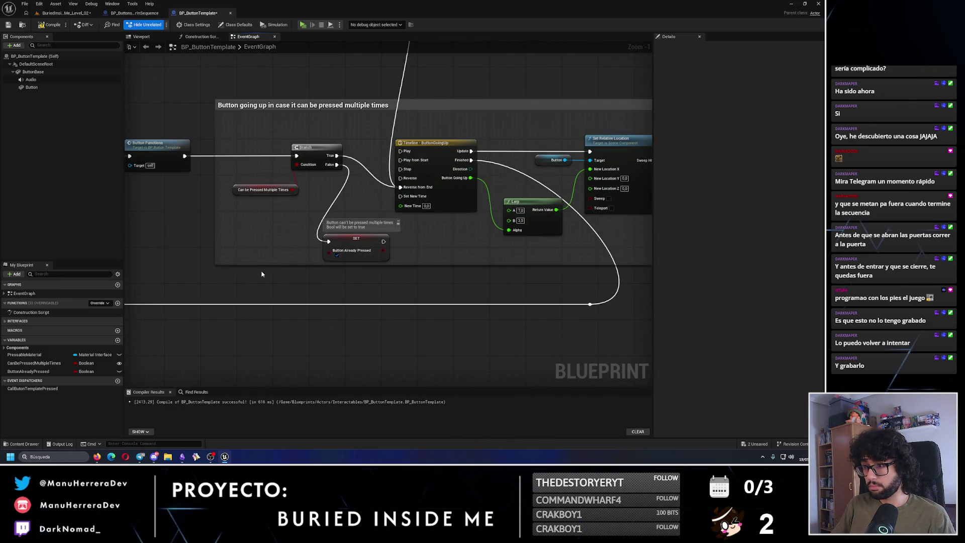
scroll(262, 274, "down", 1)
Rewire the False branch into Timeline_0's Play from Start input
left_click_drag(262, 273, 226, 113)
scroll(301, 189, "up", 2)
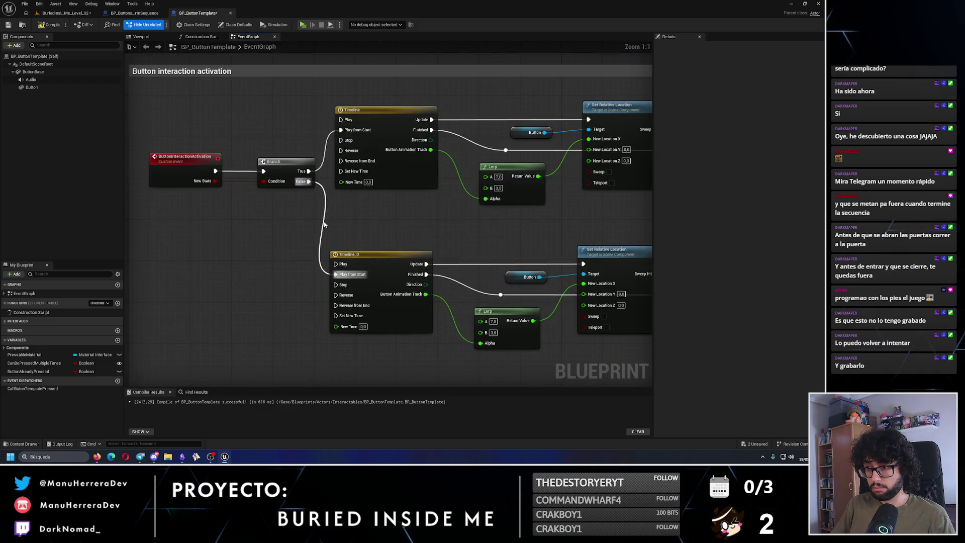
left_click(308, 181, "alt")
left_click_drag(309, 182, 317, 222)
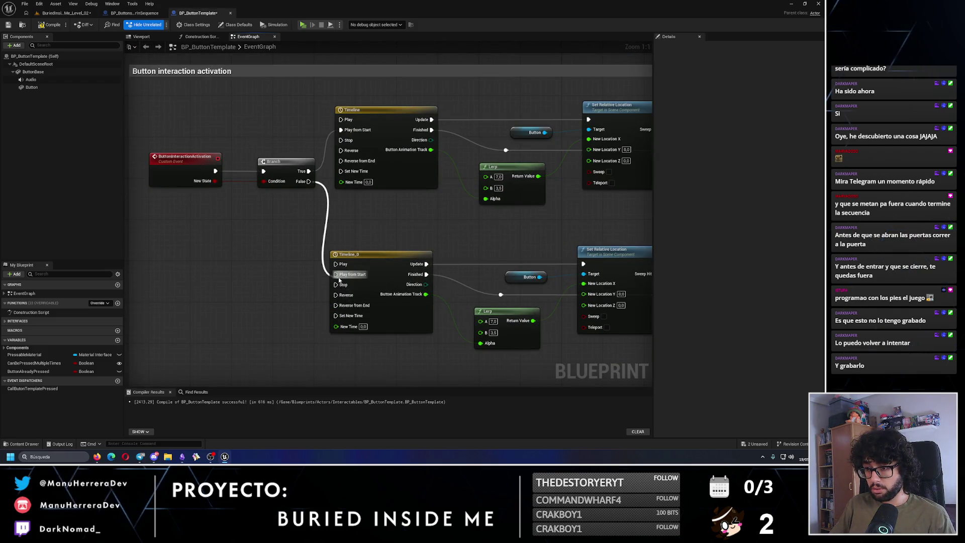
left_click_drag(339, 280, 339, 273)
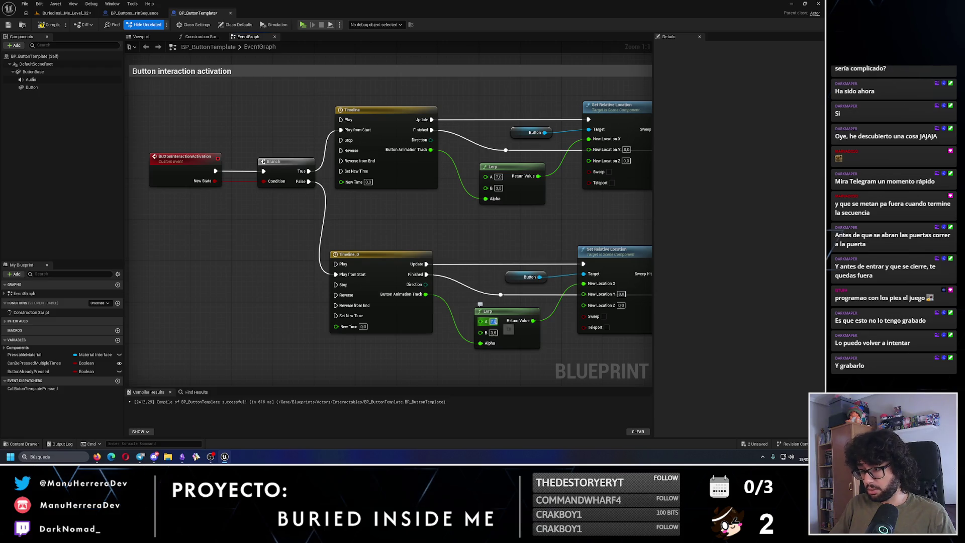
Swap the Lerp A and B values between 3.5 and 7.0 so the button moves oppositely
key("Return")
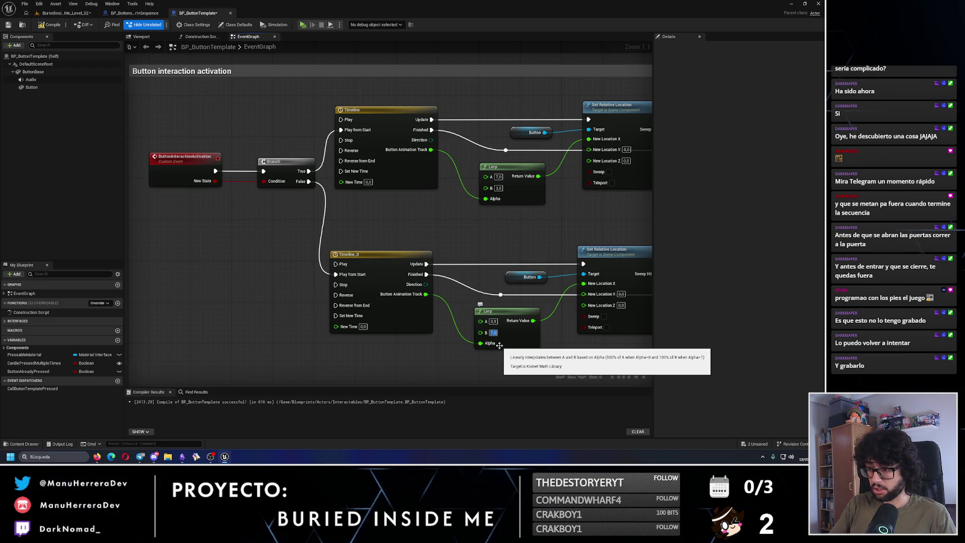
scroll(533, 235, "down", 1)
left_click(498, 240)
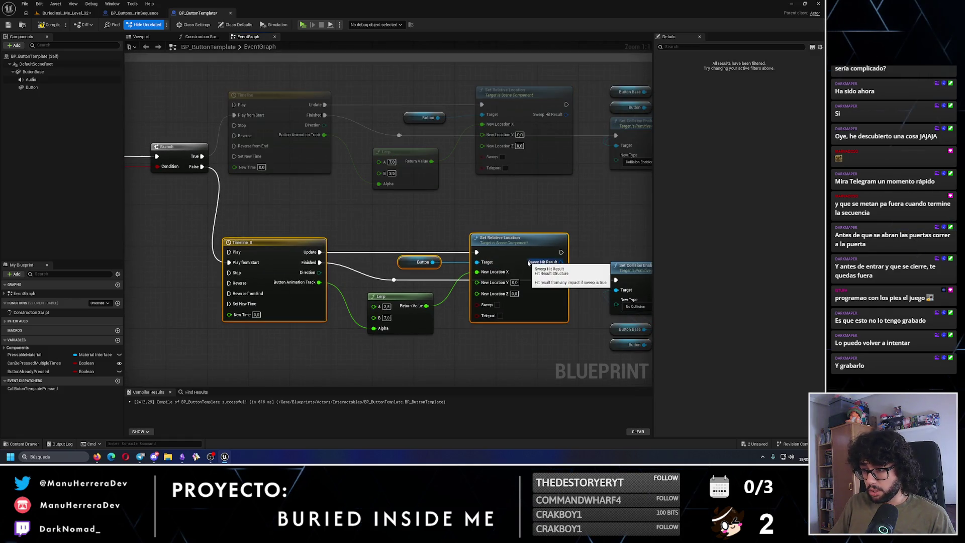
left_click(456, 198)
left_click(324, 90)
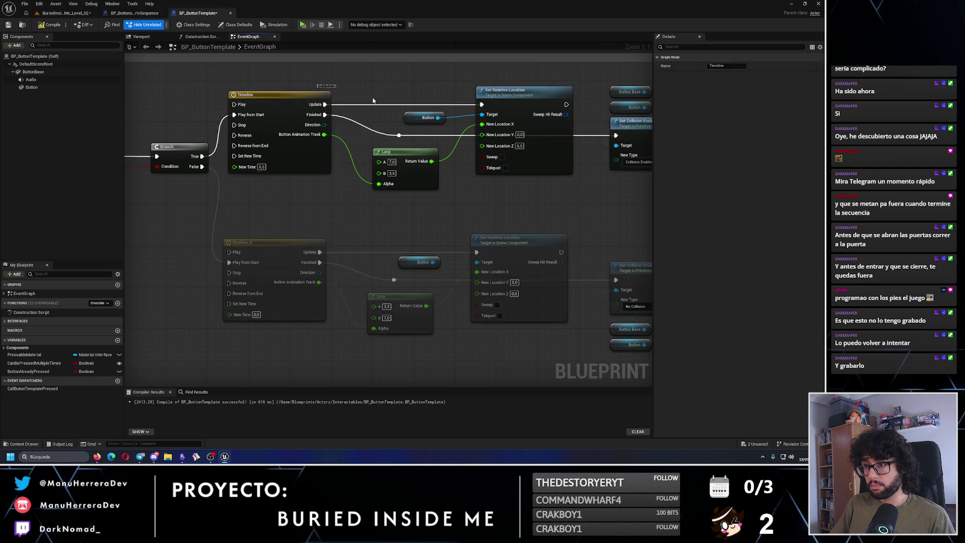
left_click(446, 120)
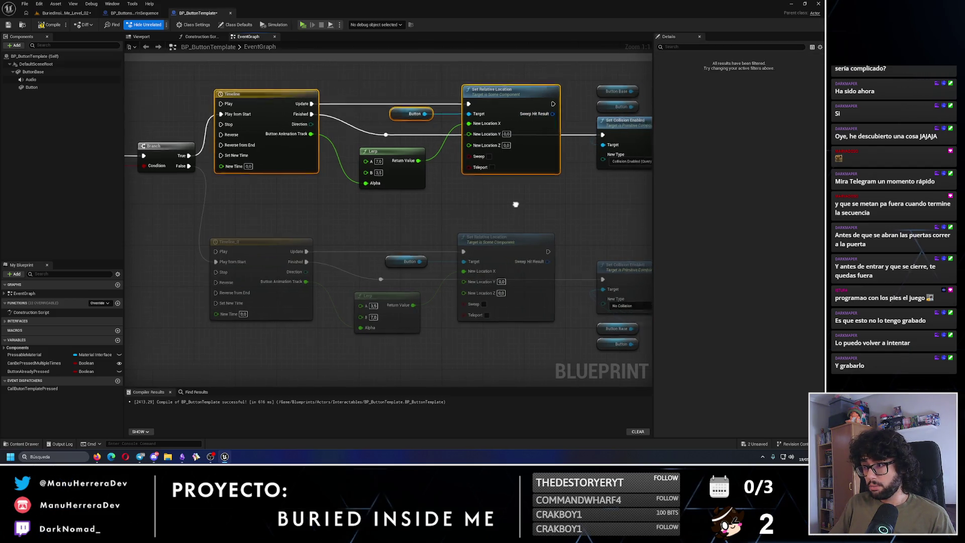
left_click_drag(467, 188, 511, 222)
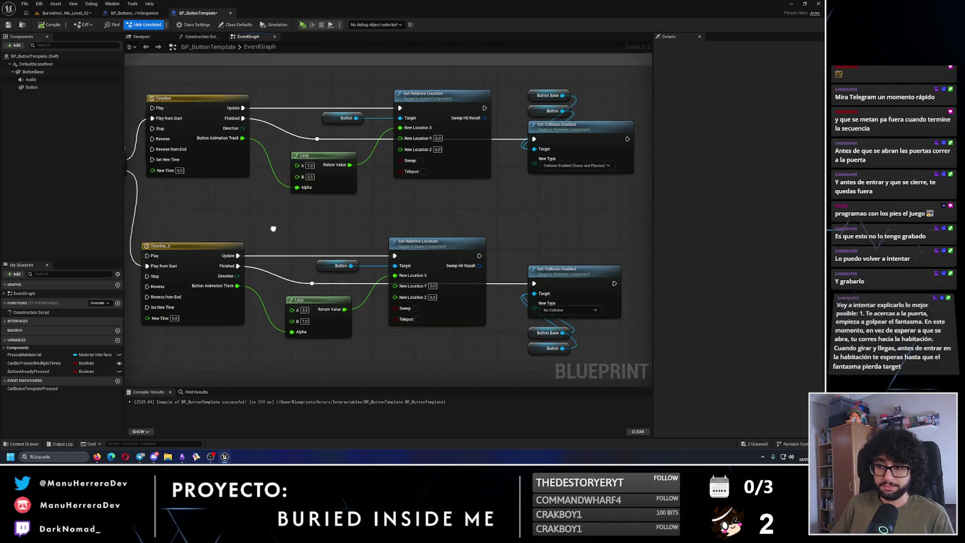
left_click_drag(272, 220, 482, 263)
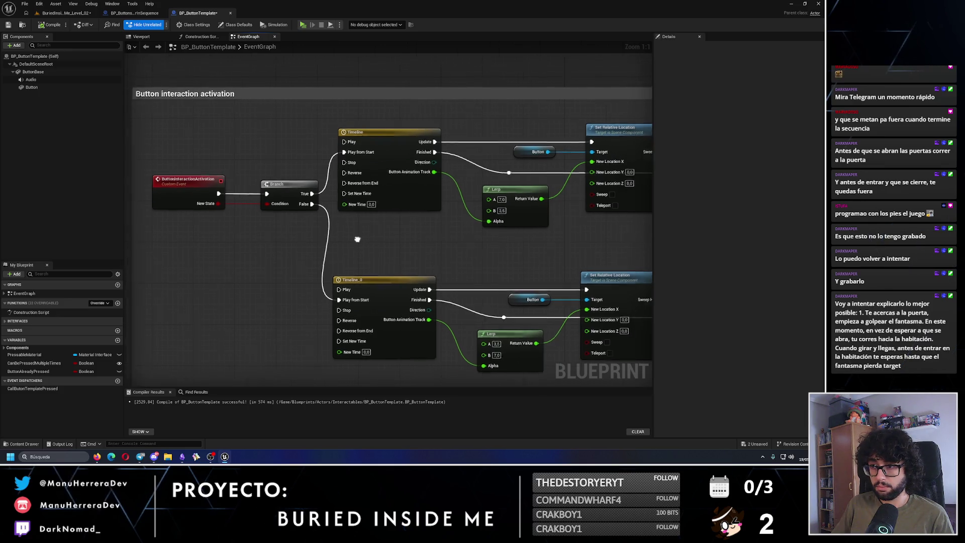
left_click_drag(375, 240, 331, 214)
left_click(416, 196)
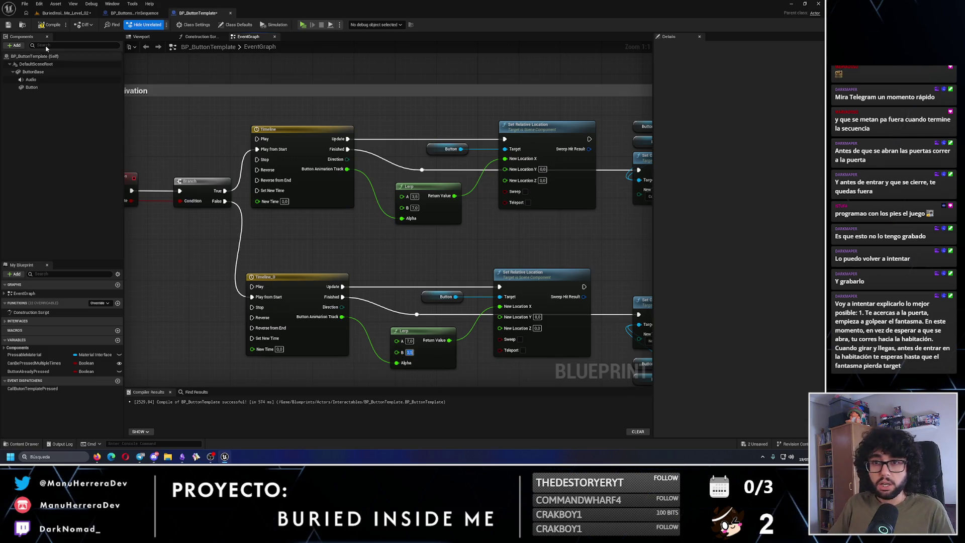
Save everything, play-test walking and sprinting up to the wall light, then stop the test
key("ctrl+shift+s")
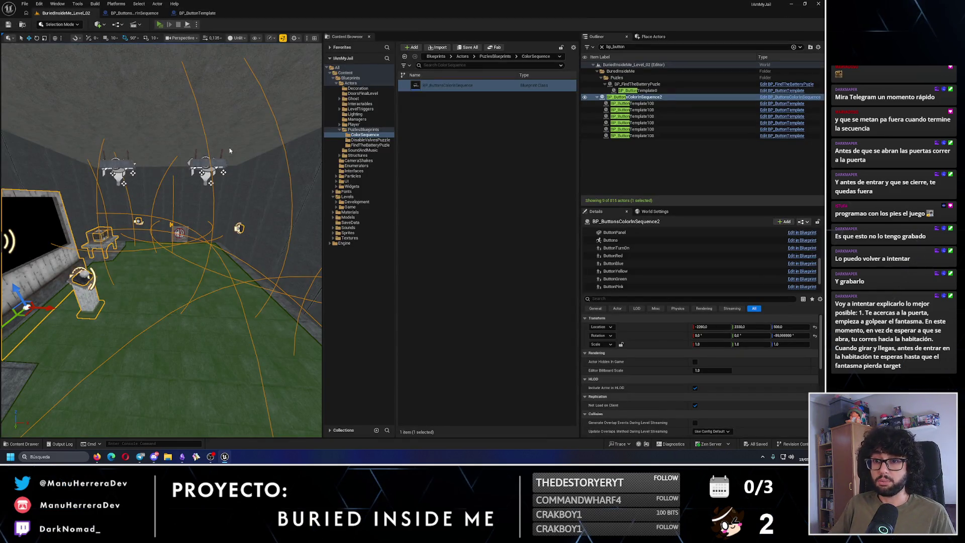
key("alt+p")
key("w")
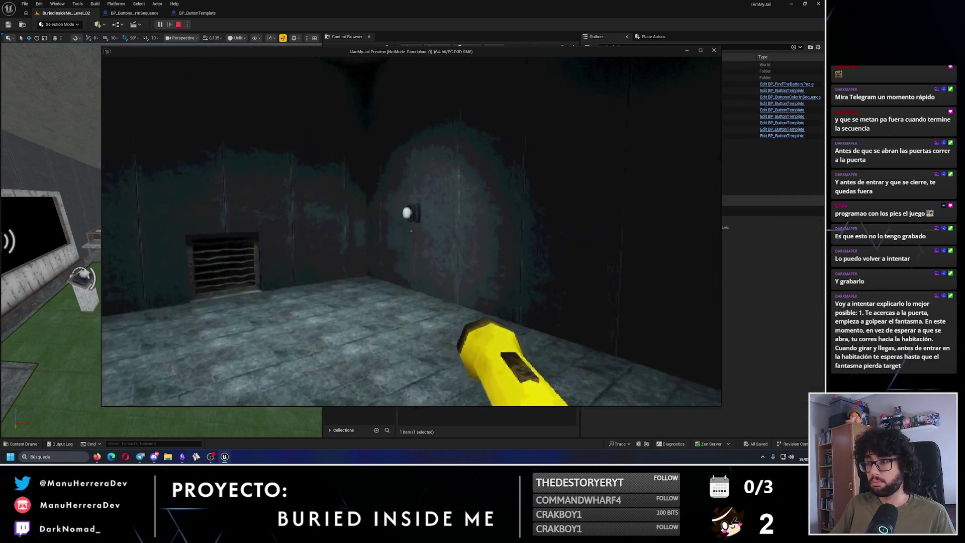
key("w")
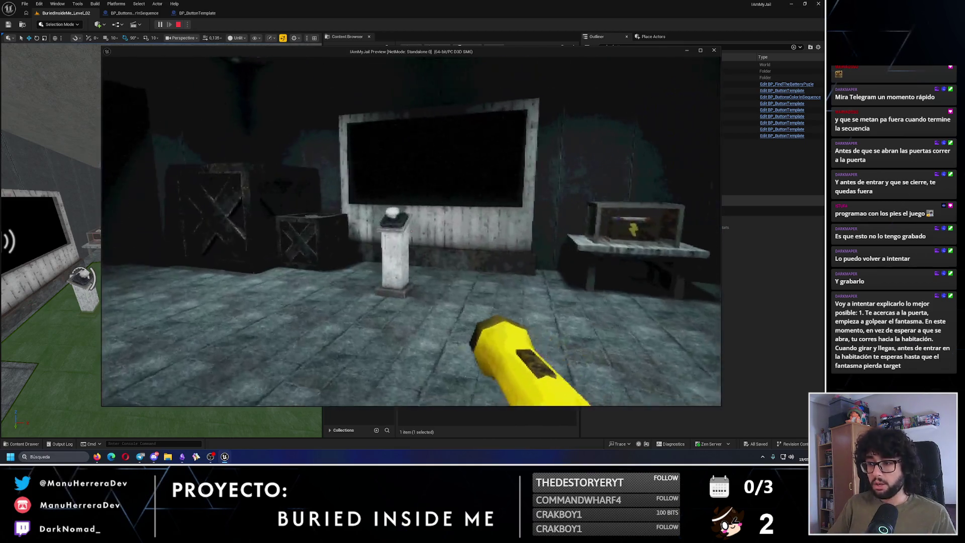
key("shift+w")
key("w")
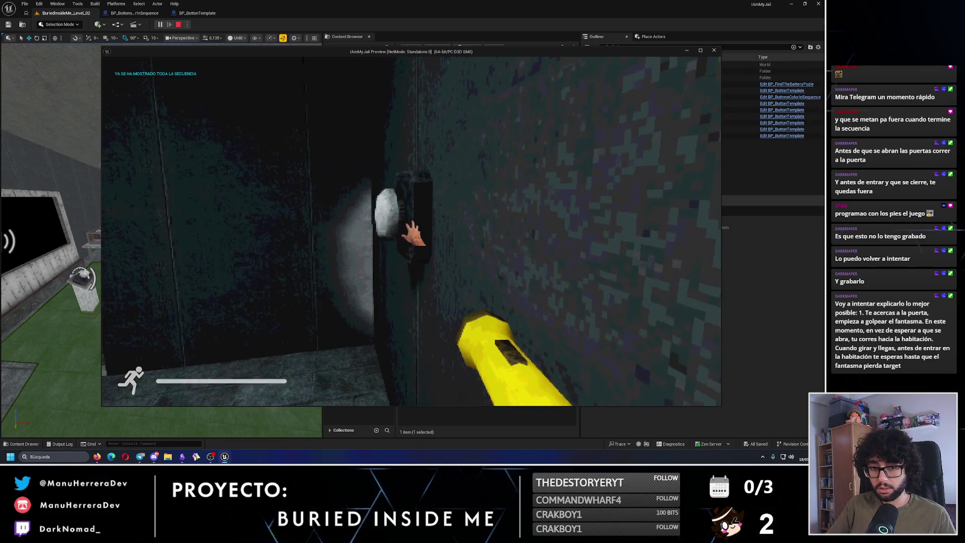
key("Escape")
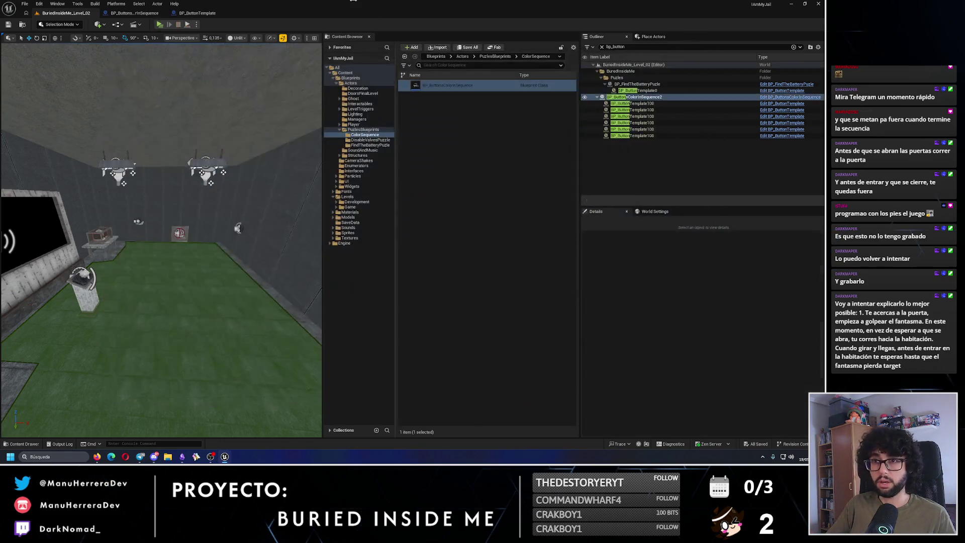
Return to the level view and place a BP_ButtonsColorInSequence actor in the room
key("ctrl+Tab")
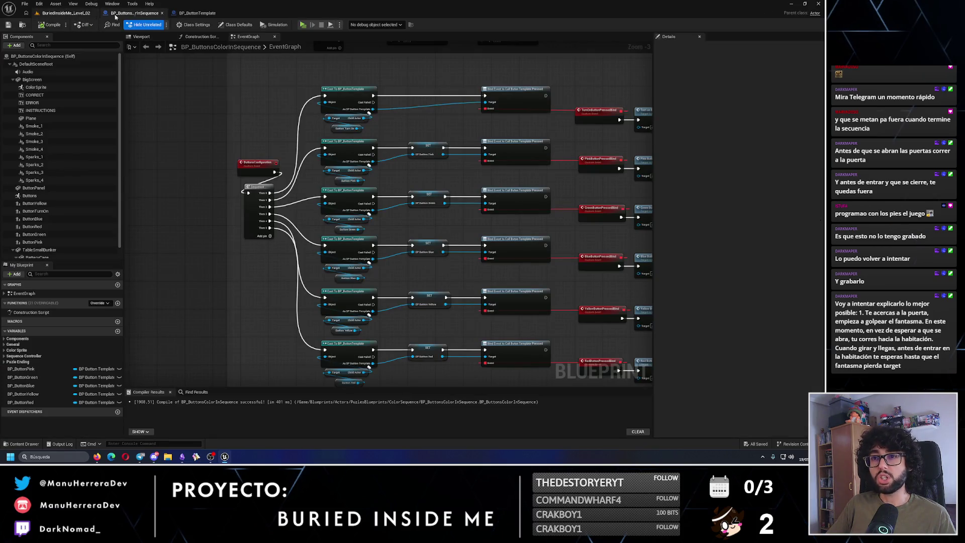
left_click(197, 14)
left_click(132, 12)
left_click(66, 13)
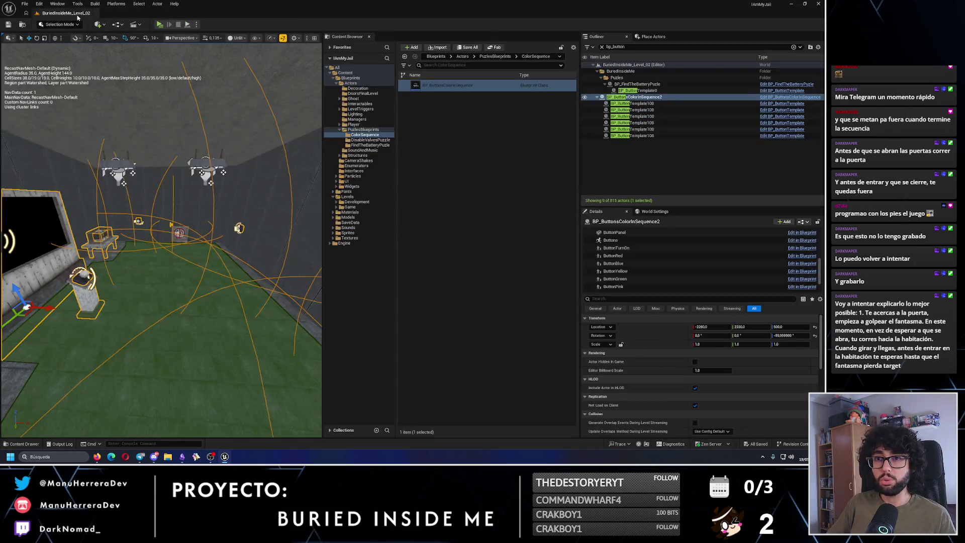
left_click_drag(226, 189, 317, 138)
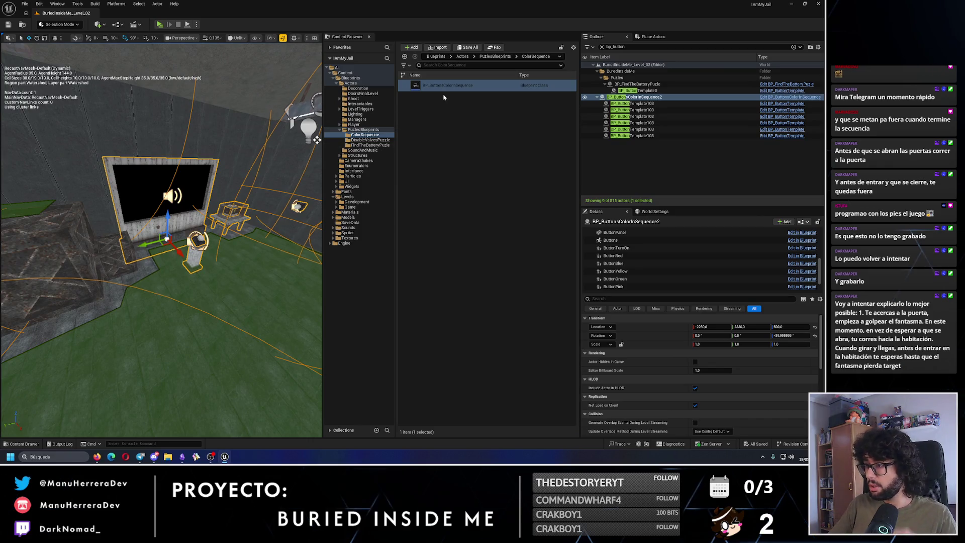
mouse_move(448, 86)
left_mouse_down()
mouse_move(208, 365)
mouse_move(151, 226)
mouse_move(188, 302)
left_mouse_up()
scroll(161, 226, "down", 5)
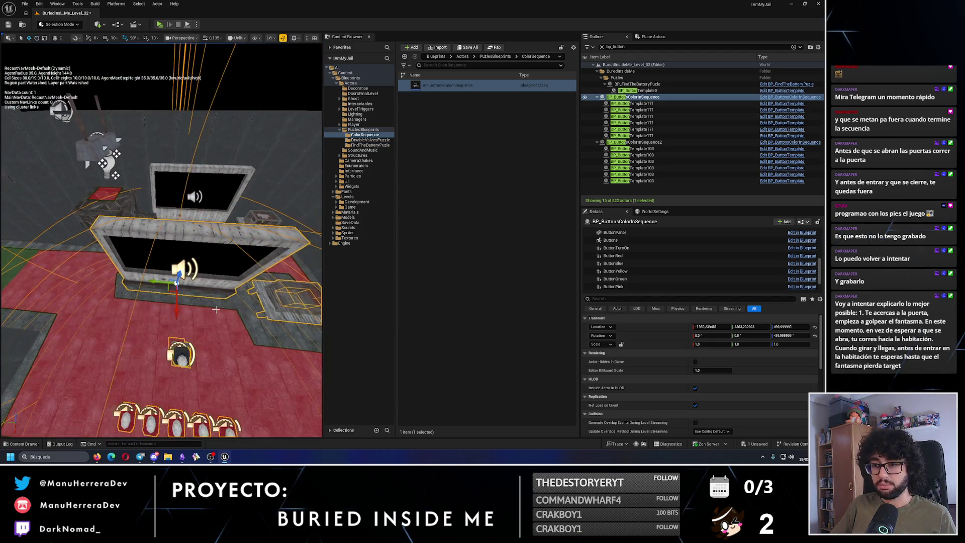
Undo the accidental moves and last rotation of the wall actor
key("ctrl+z")
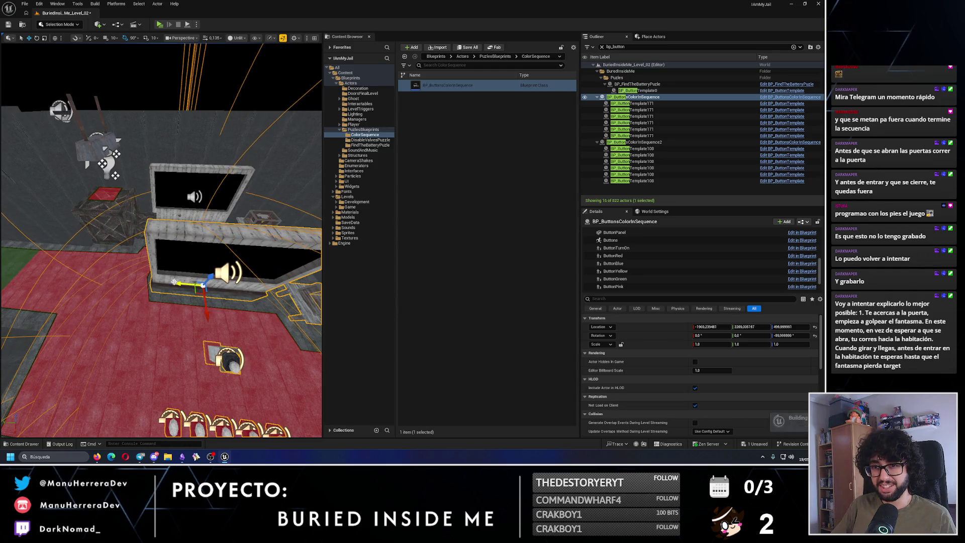
key("ctrl+z")
key("ctrl+z")
key("p")
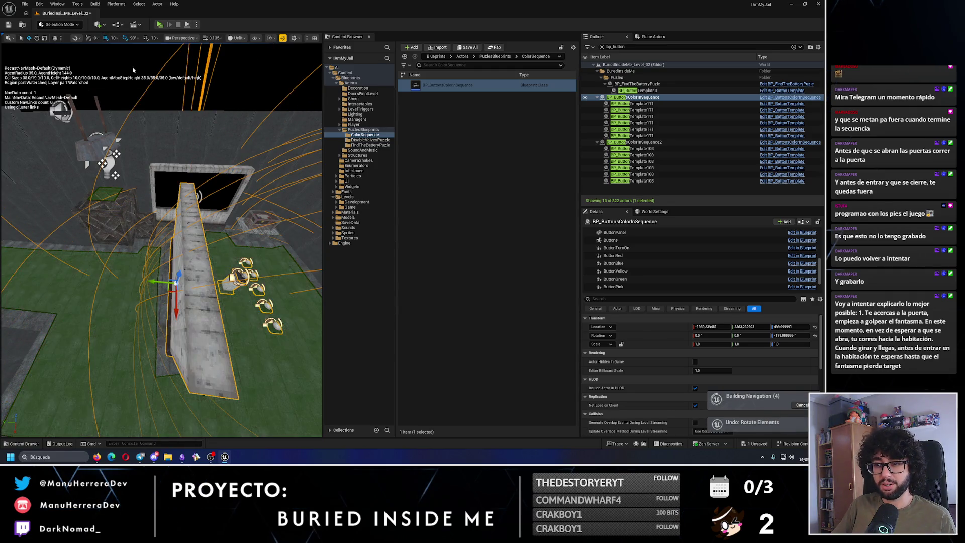
scroll(168, 322, "down", 3)
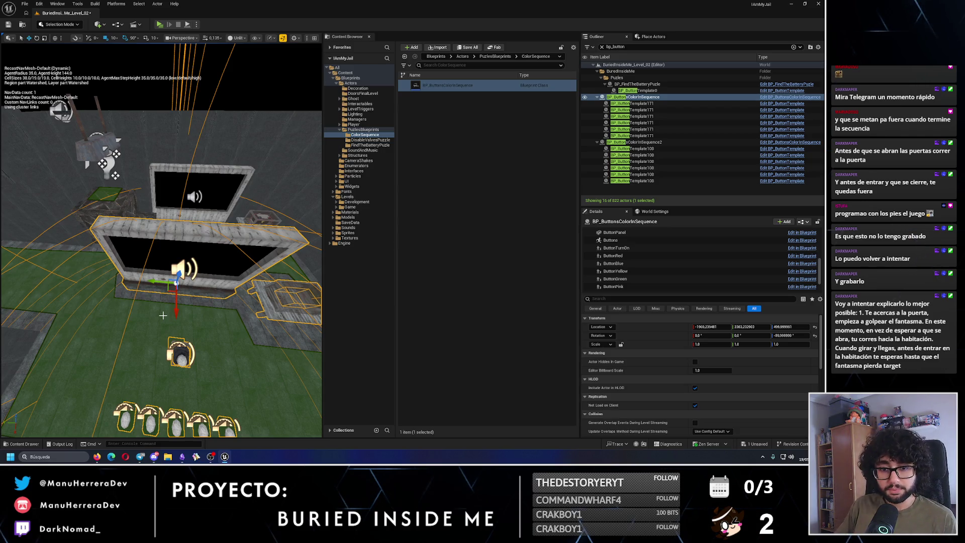
Delete the duplicate BP_ButtonsColorInSequence2 actor by the doorway and save the level
mouse_move(162, 316)
left_mouse_down()
mouse_move(241, 279)
mouse_move(188, 301)
mouse_move(189, 272)
mouse_move(151, 317)
mouse_move(196, 302)
mouse_move(185, 285)
left_mouse_up()
left_click_drag(308, 164, 226, 226)
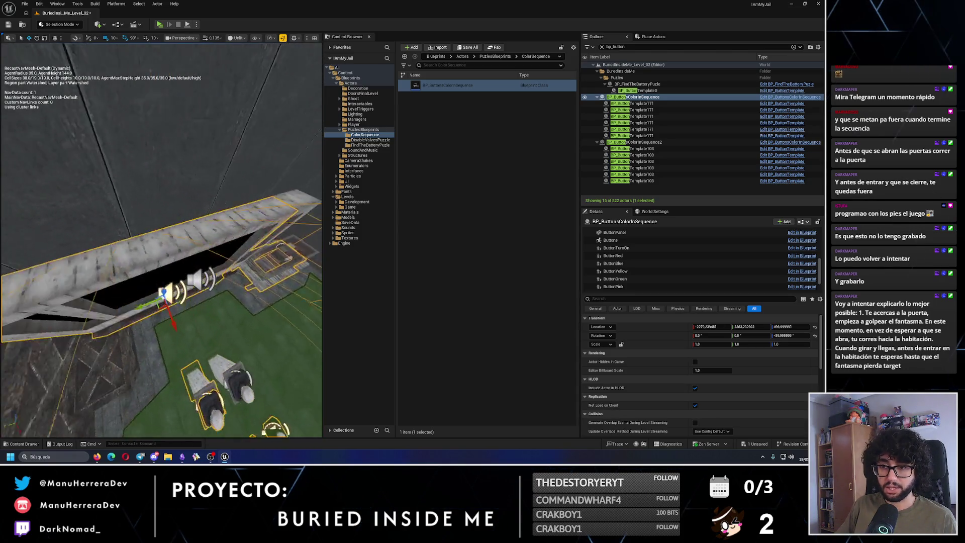
mouse_move(181, 294)
left_mouse_down()
mouse_move(314, 283)
mouse_move(226, 226)
left_mouse_up()
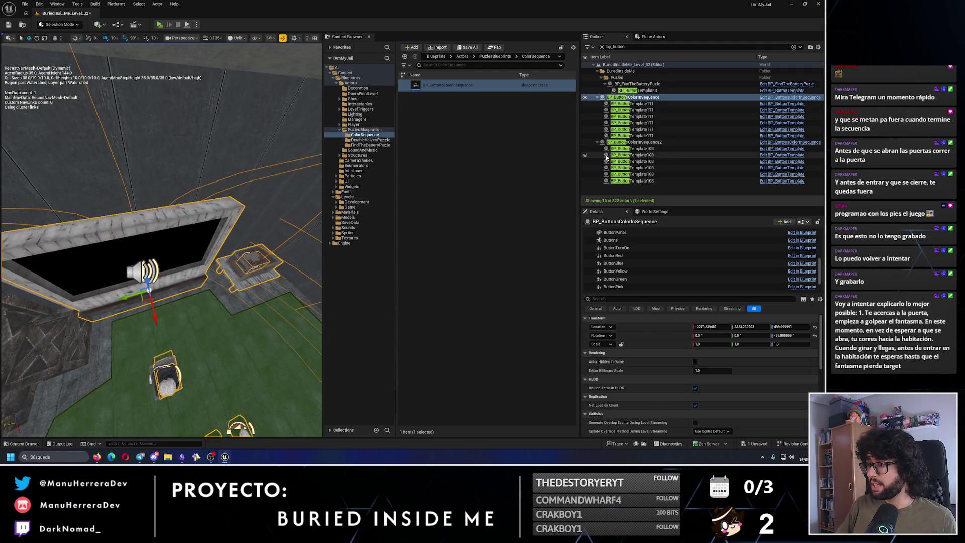
left_click(641, 143)
key("Delete")
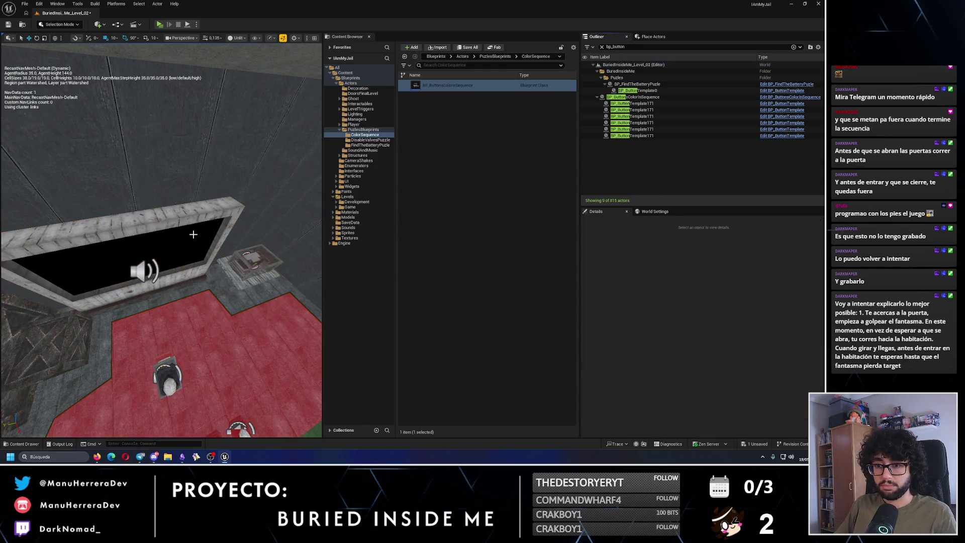
mouse_move(226, 264)
left_mouse_down()
mouse_move(150, 226)
mouse_move(272, 101)
mouse_move(150, 226)
left_mouse_up()
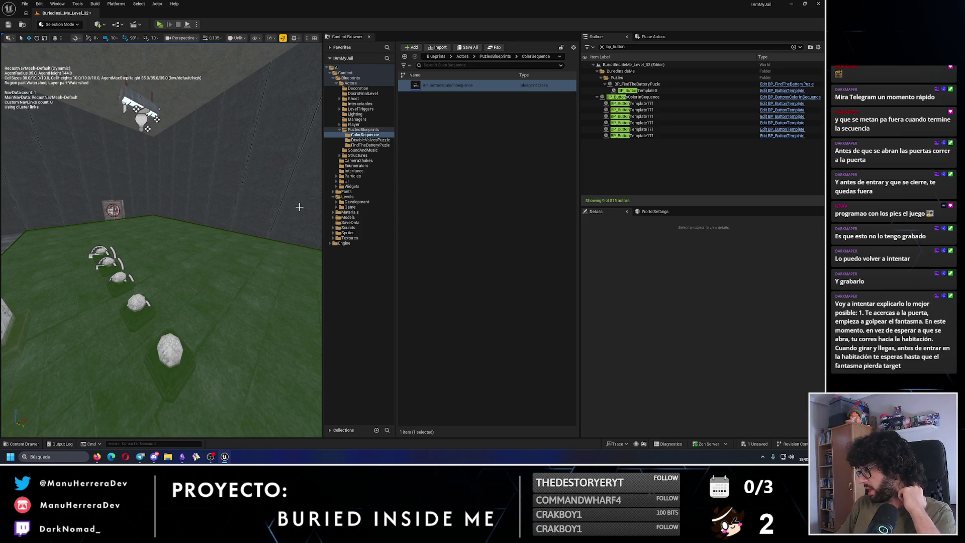
key("ctrl+s")
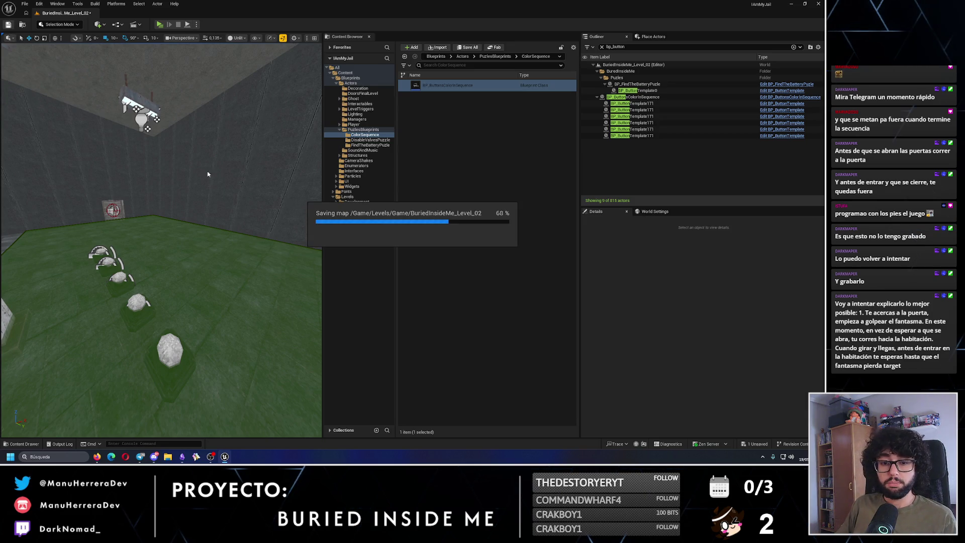
Select the colour-sequence puzzle actor and its ButtonRed component in Details
left_click_drag(147, 128, 228, 203)
left_click(229, 202)
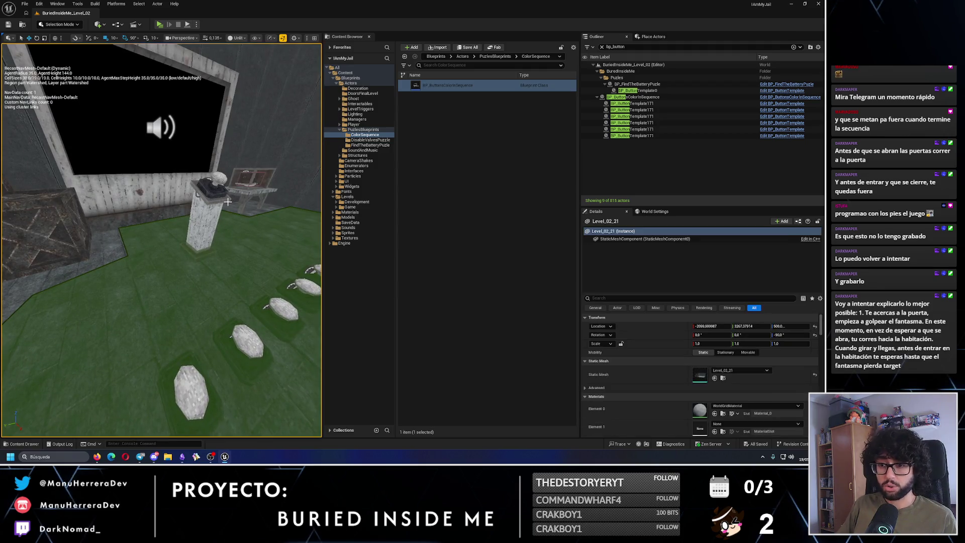
left_click(197, 195)
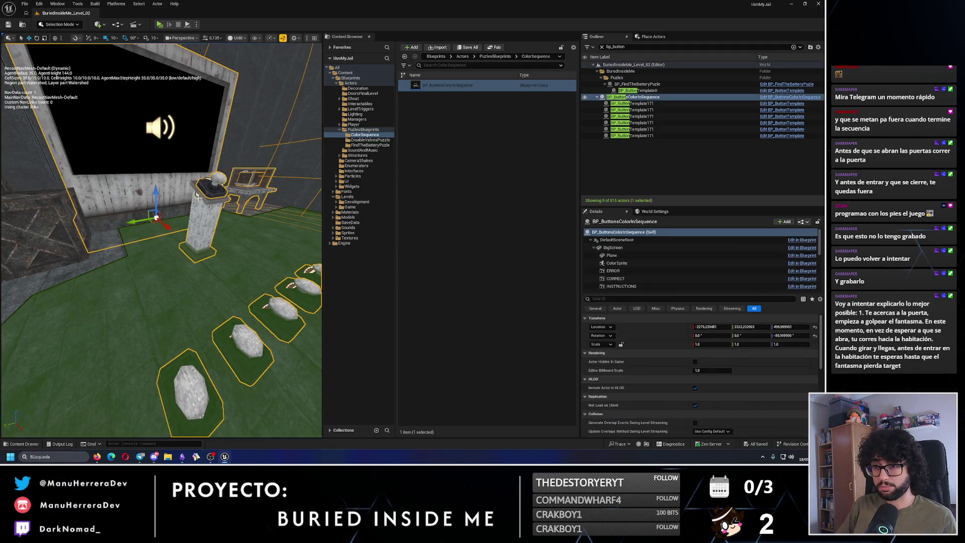
scroll(627, 256, "down", 3)
scroll(627, 253, "down", 3)
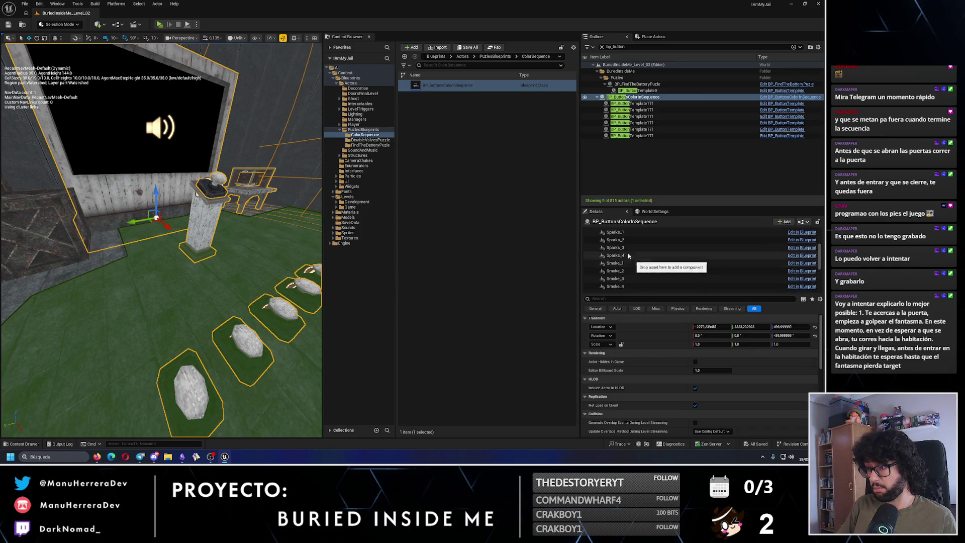
scroll(628, 253, "down", 2)
scroll(628, 253, "down", 2)
left_click(614, 255)
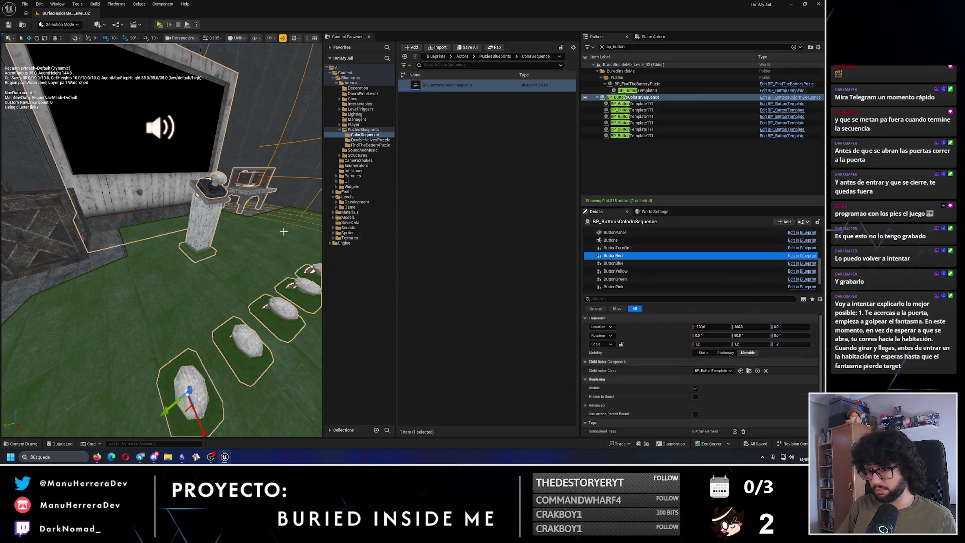
Raise and rotate the red button up onto the wall
key("f")
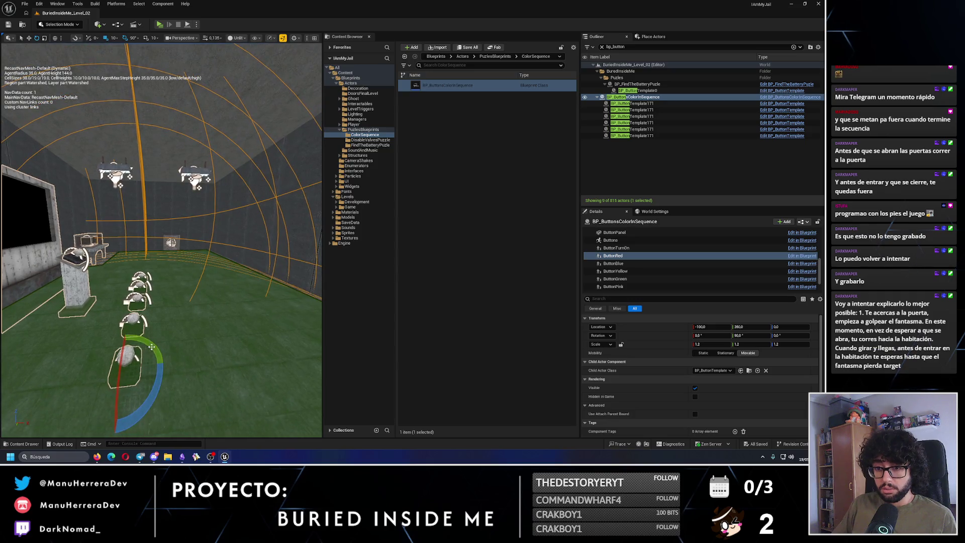
key("e")
left_click_drag(781, 326, 765, 313)
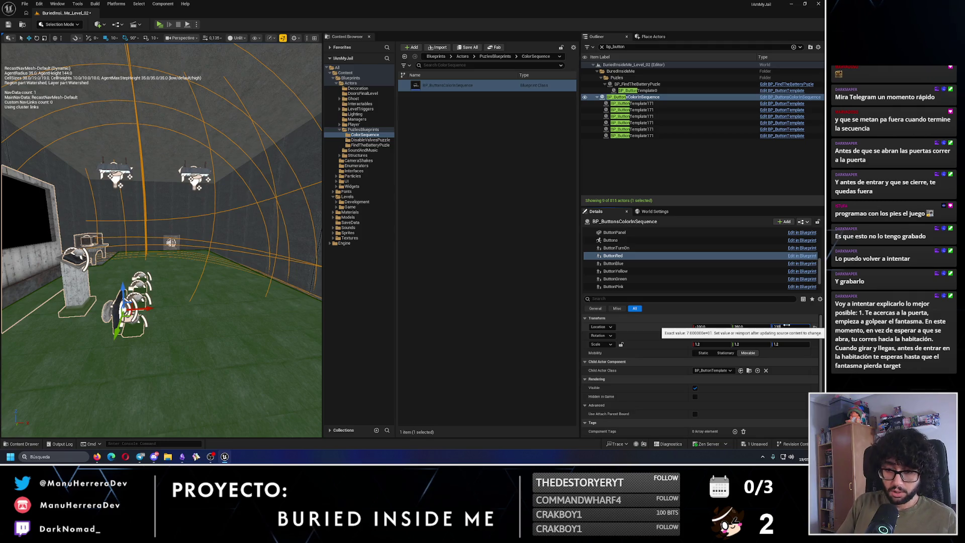
mouse_move(151, 286)
left_mouse_down()
mouse_move(121, 323)
mouse_move(144, 279)
mouse_move(250, 283)
mouse_move(181, 283)
mouse_move(259, 271)
mouse_move(181, 301)
left_mouse_up()
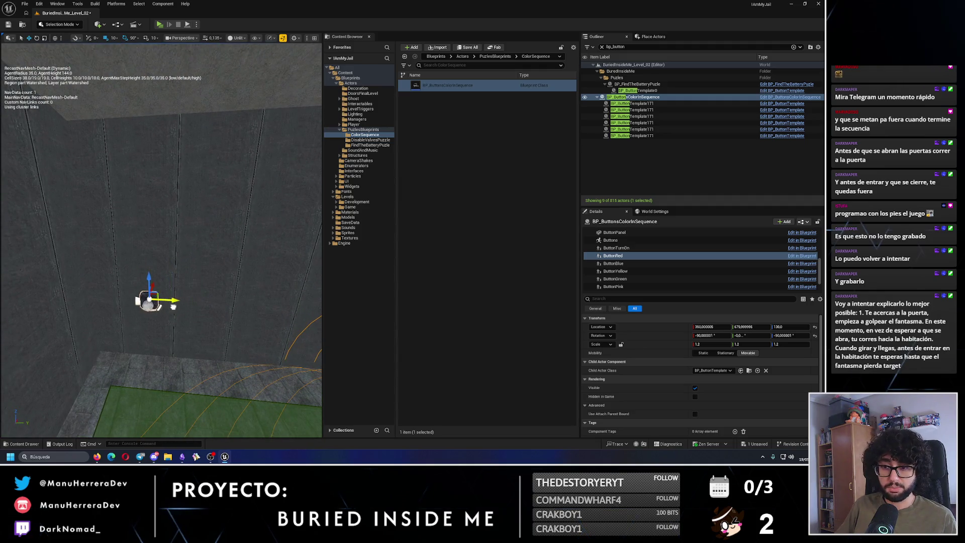
mouse_move(181, 301)
left_mouse_down()
mouse_move(158, 355)
mouse_move(188, 294)
mouse_move(185, 320)
mouse_move(150, 226)
left_mouse_up()
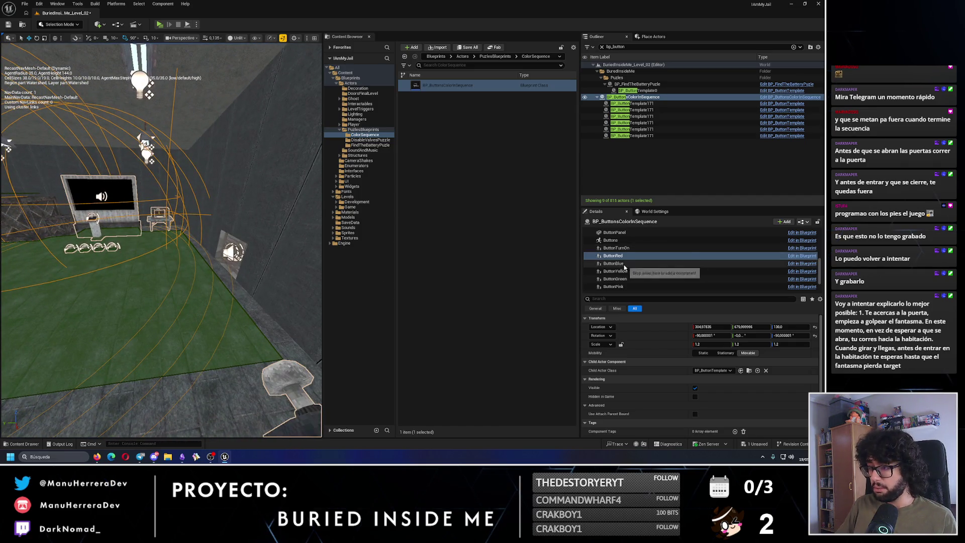
Flip ButtonGreen to rotation 180 and set its Location Z to 180
left_click(615, 278)
key("f")
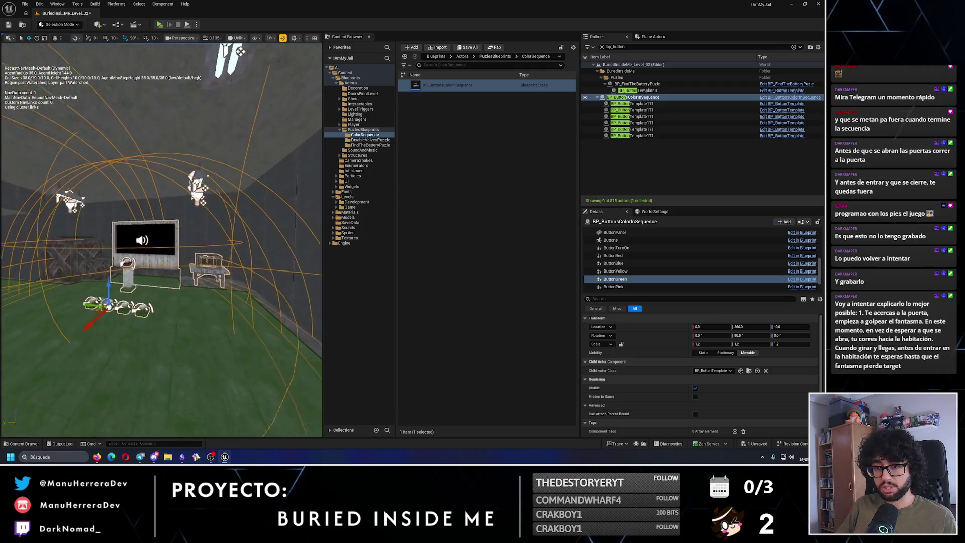
key("e")
key("w")
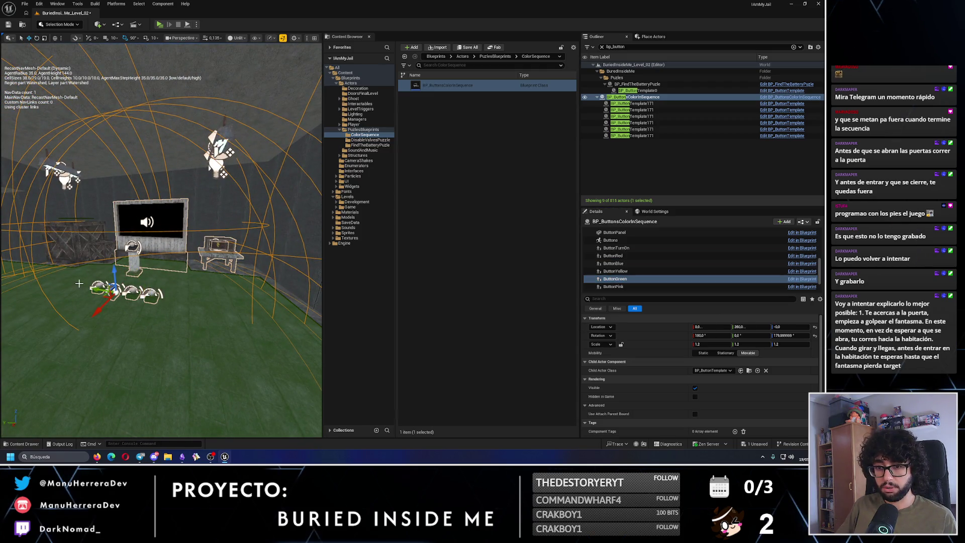
type("180")
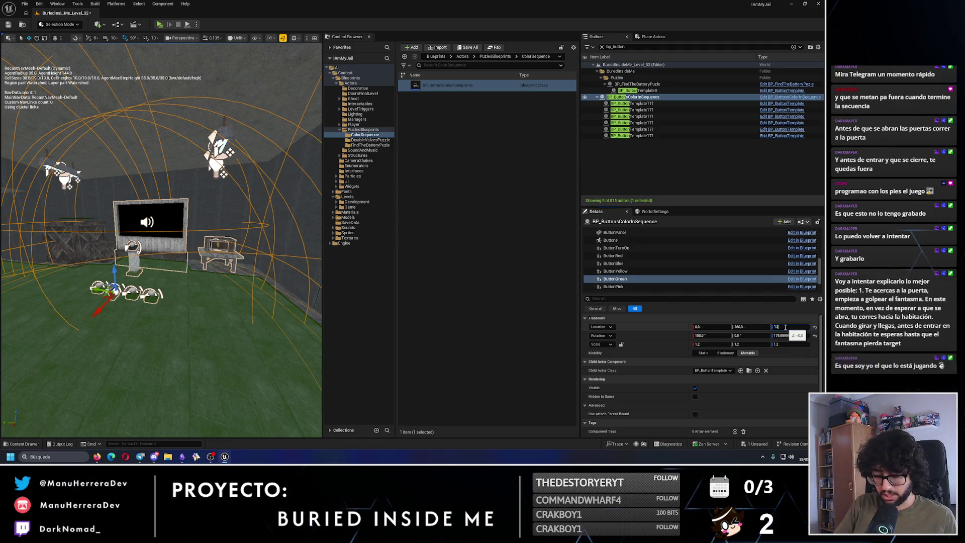
key("Return")
scroll(161, 241, "down", 1)
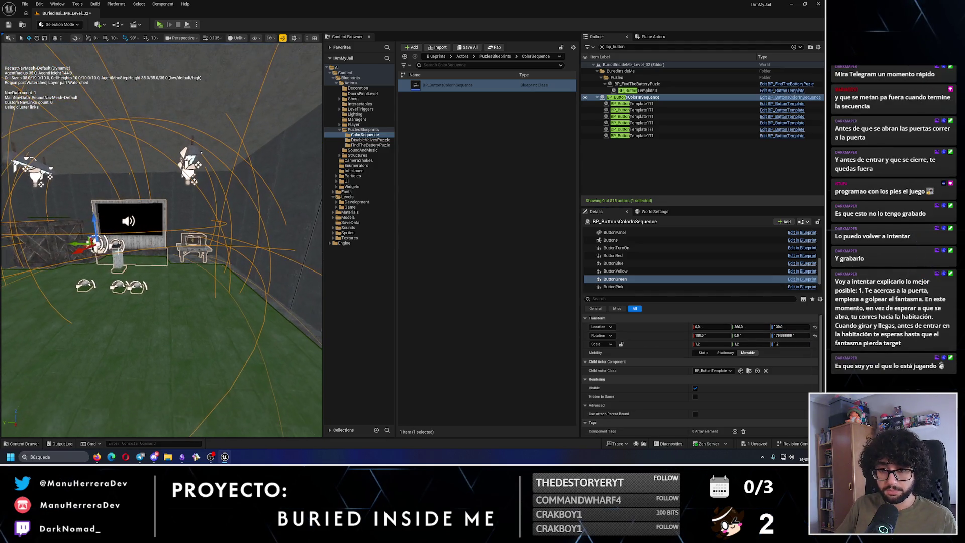
Nudge the green button along the X axis into place on its wall
left_click_drag(162, 241, 91, 226)
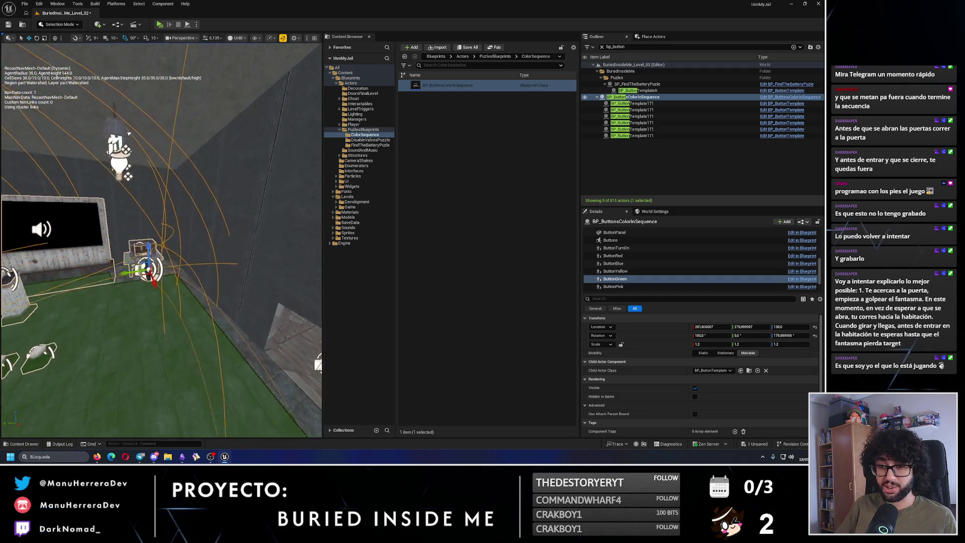
left_click_drag(162, 241, 114, 211)
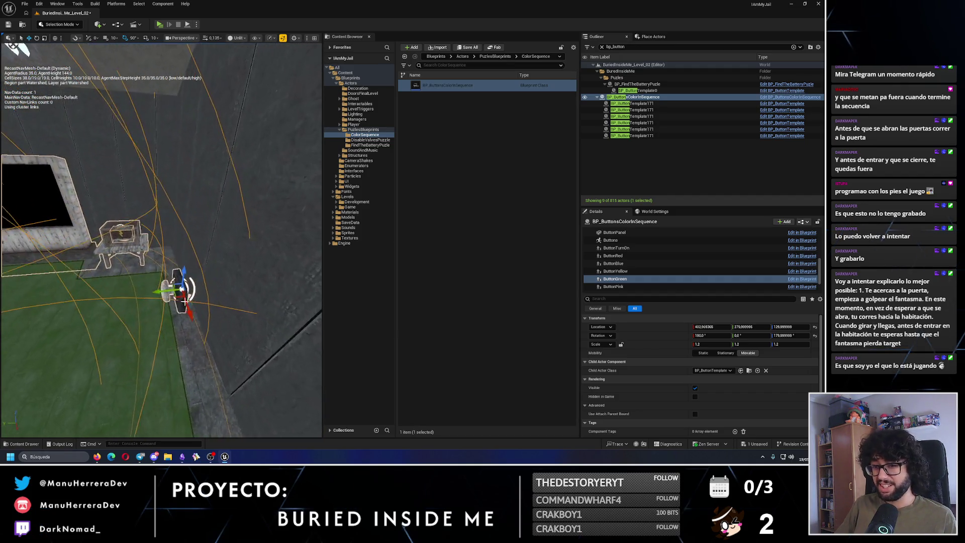
left_click_drag(219, 286, 199, 292)
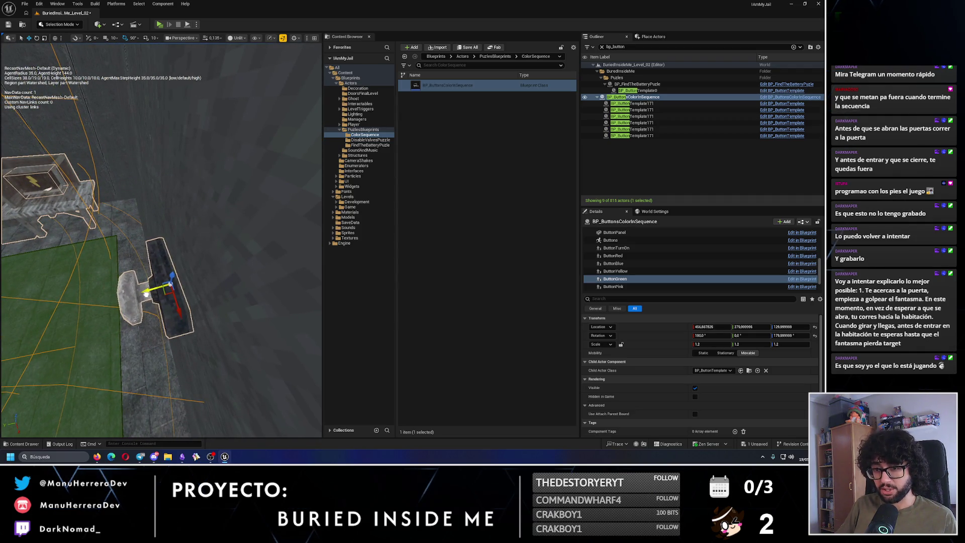
left_click_drag(161, 241, 188, 257)
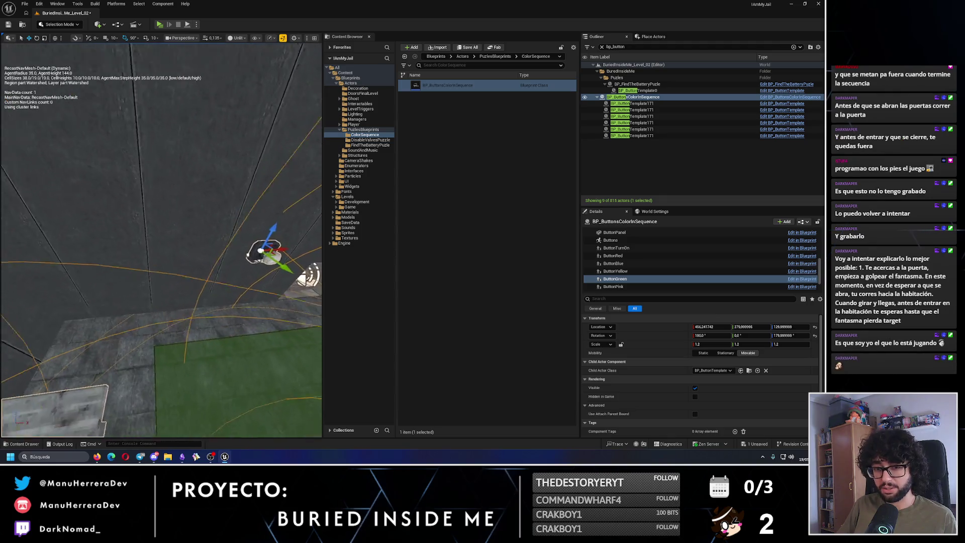
left_click_drag(279, 249, 272, 250)
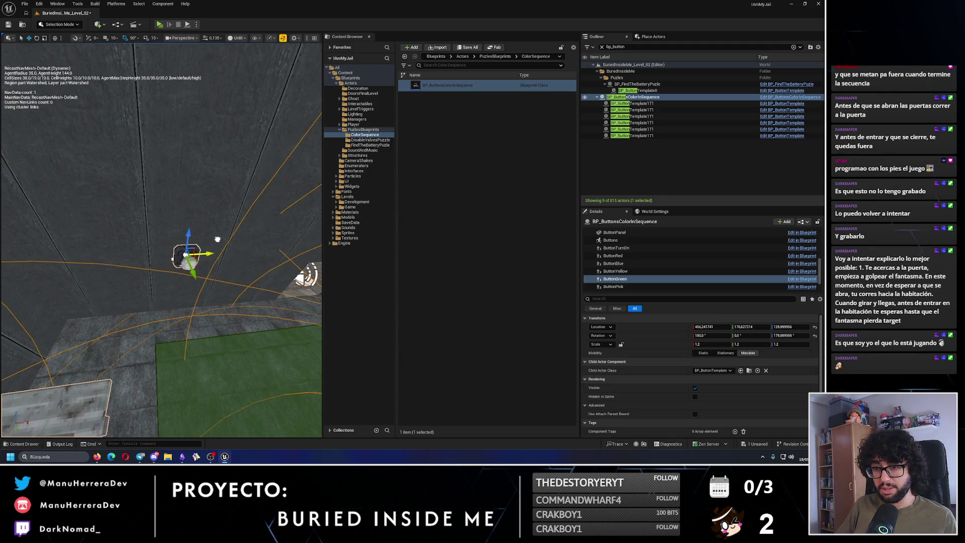
scroll(217, 240, "up", 5)
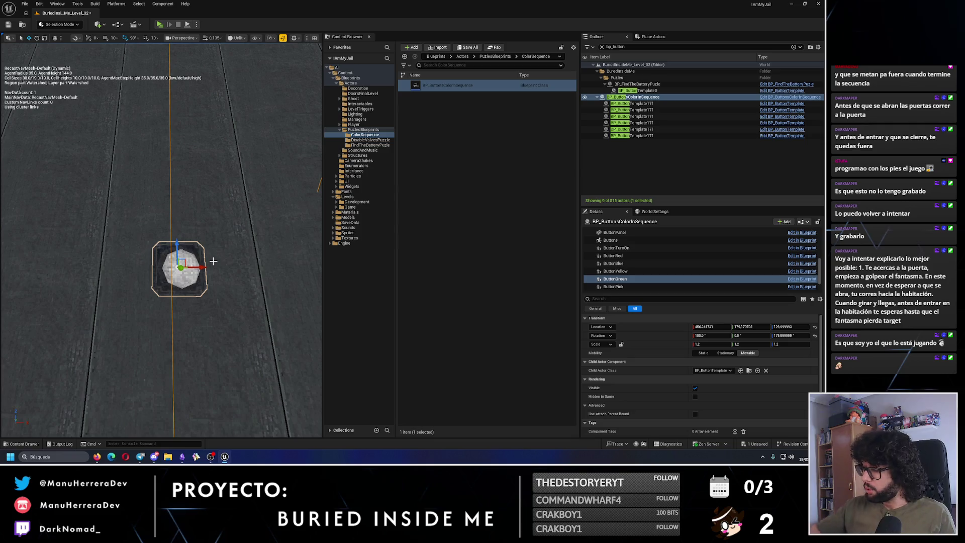
scroll(213, 261, "down", 8)
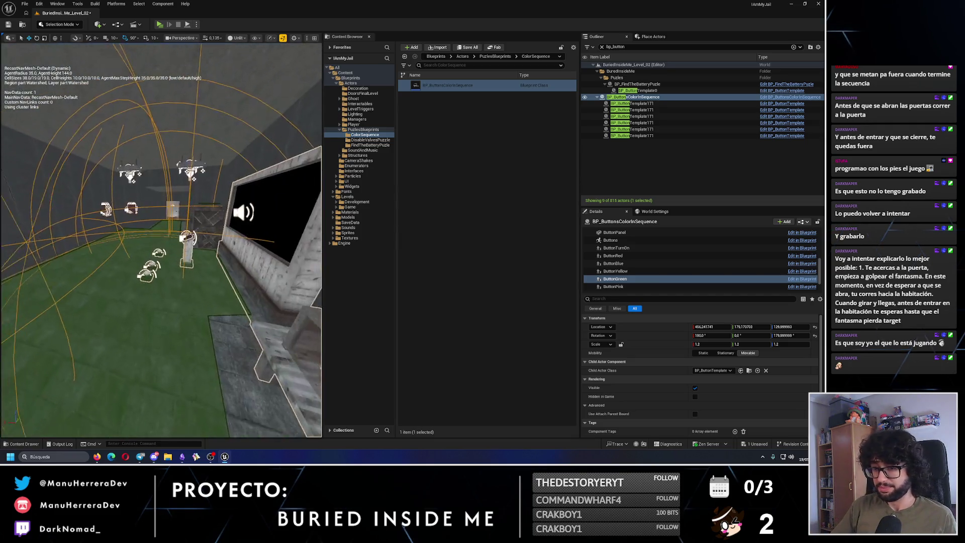
scroll(195, 238, "up", 3)
key("e")
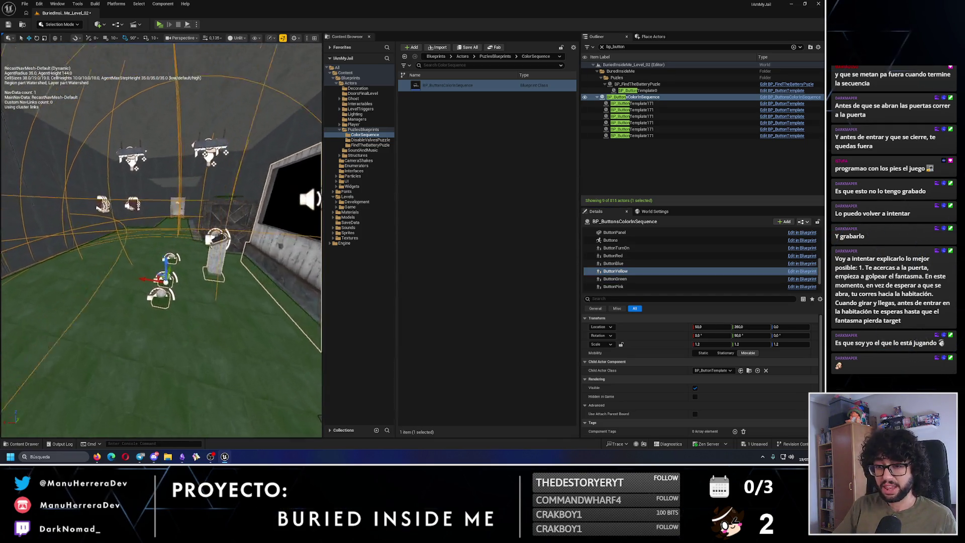
Carry the yellow button across the room to its new spot and nudge it into place
key("w")
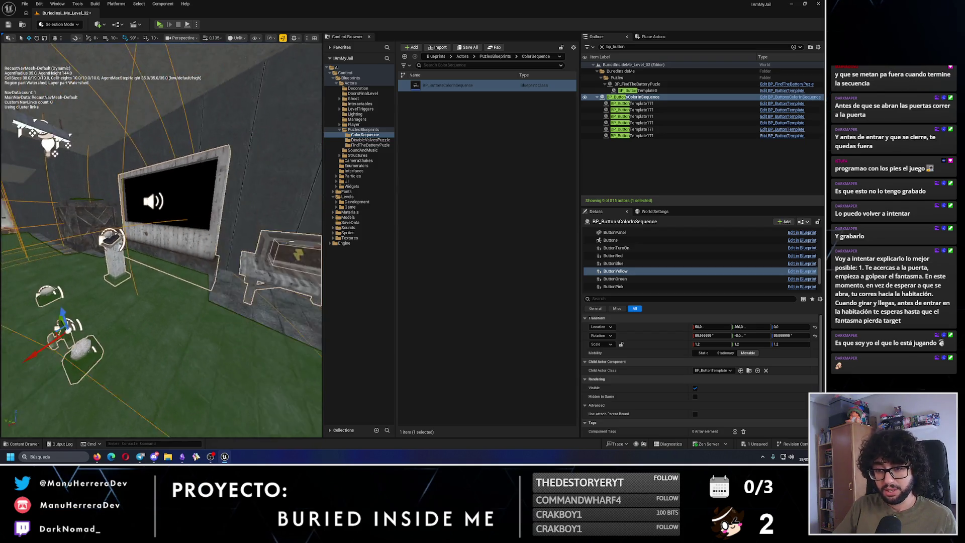
left_click_drag(172, 262, 99, 302)
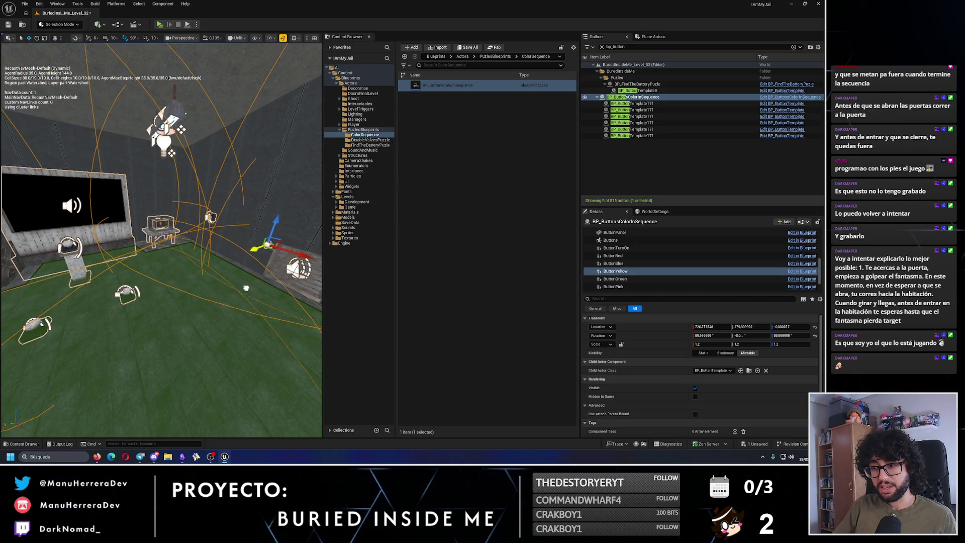
left_click_drag(222, 296, 161, 301)
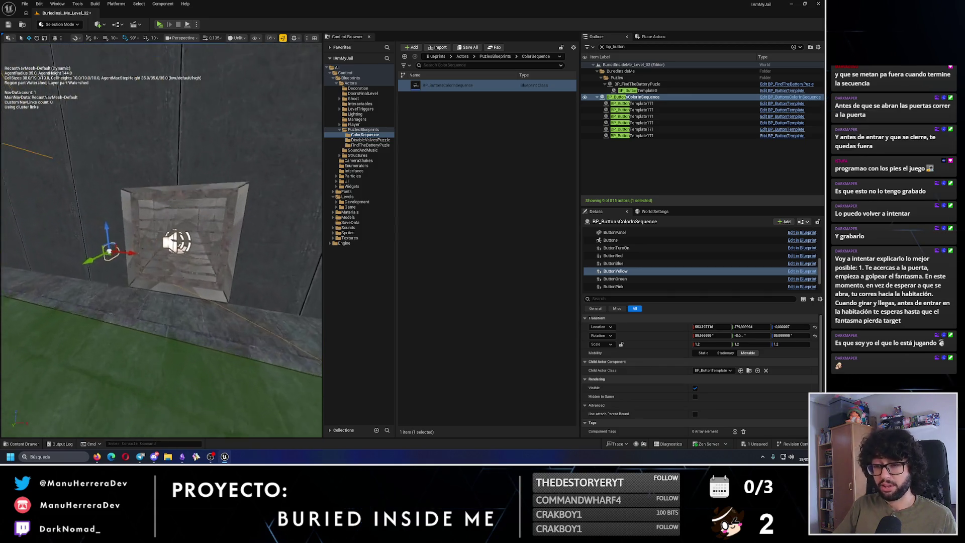
mouse_move(161, 302)
left_mouse_down()
mouse_move(151, 287)
mouse_move(181, 269)
mouse_move(138, 271)
mouse_move(156, 144)
left_mouse_up()
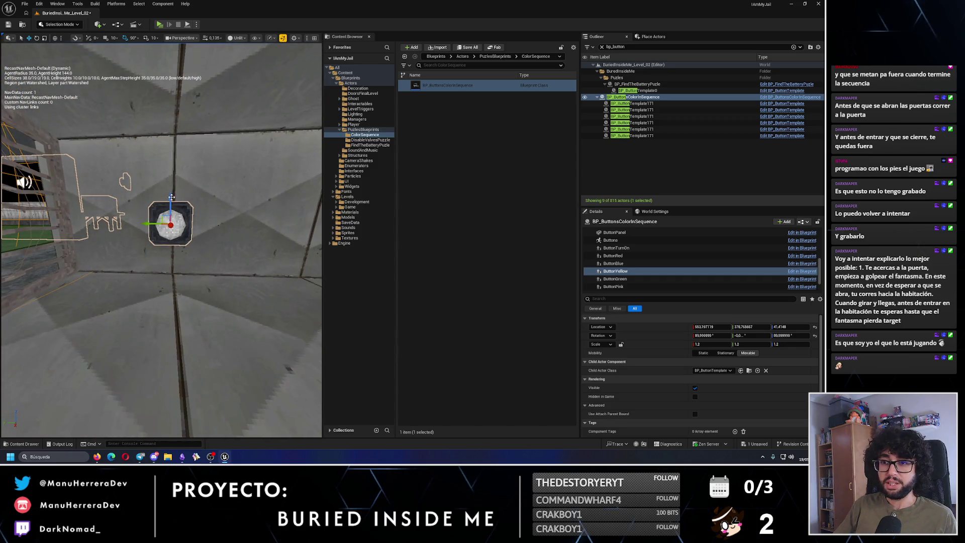
scroll(151, 226, "down", 3)
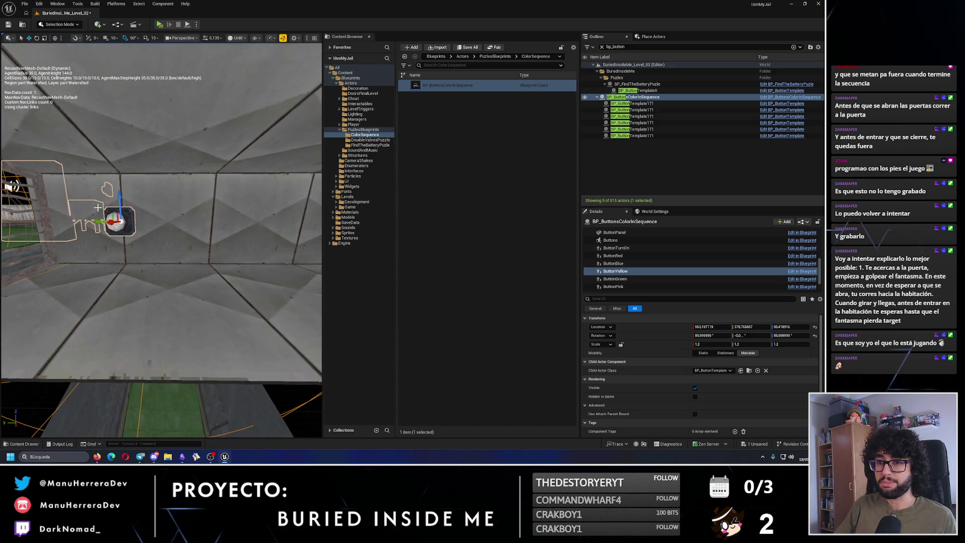
mouse_move(225, 225)
left_mouse_down()
mouse_move(151, 301)
mouse_move(190, 241)
left_mouse_up()
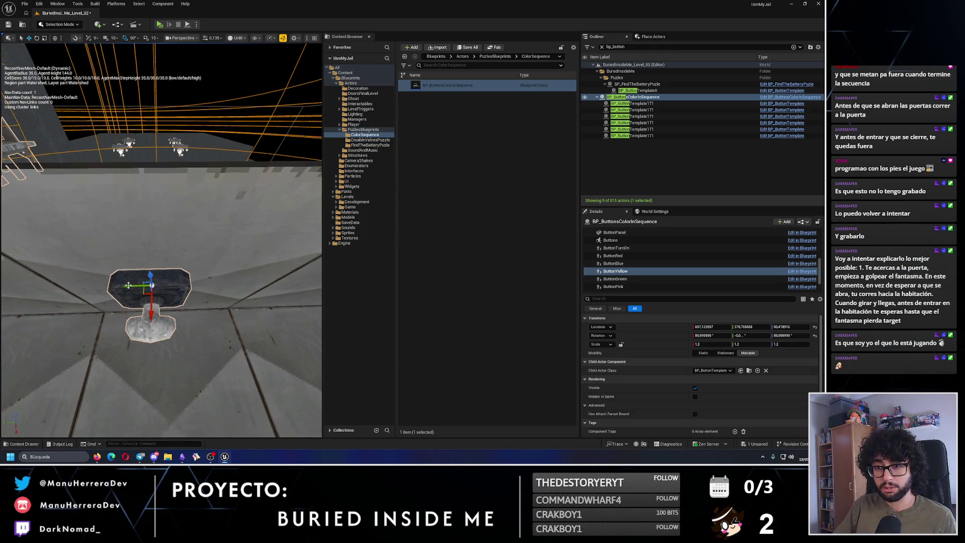
mouse_move(166, 287)
left_mouse_down()
mouse_move(158, 233)
mouse_move(189, 226)
left_mouse_up()
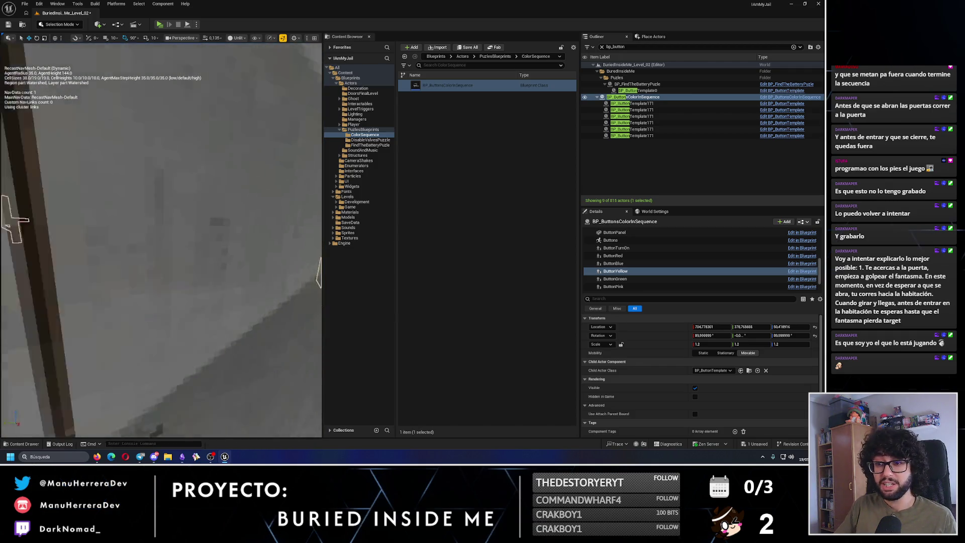
left_click_drag(166, 264, 188, 226)
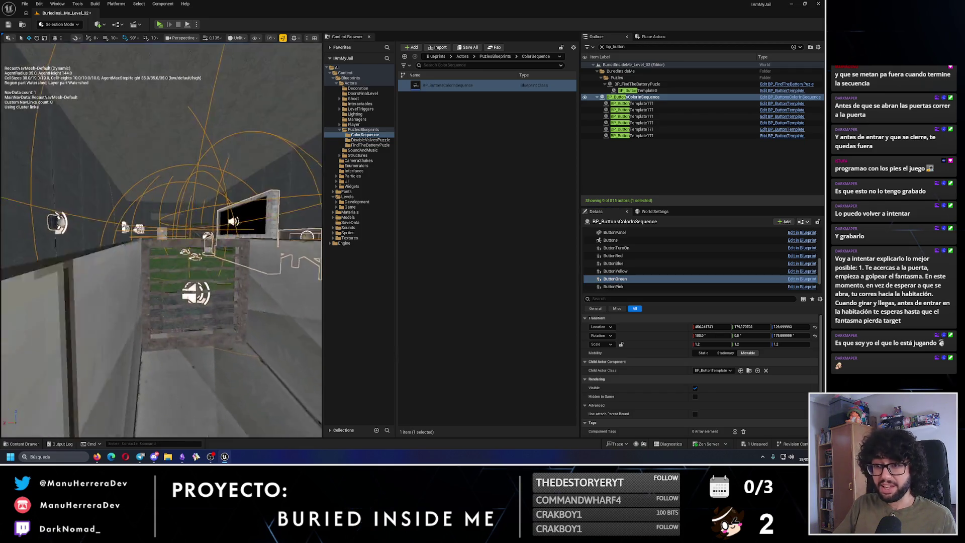
Select ButtonPink and start raising it off the floor
left_click(612, 287)
left_click_drag(166, 264, 181, 226)
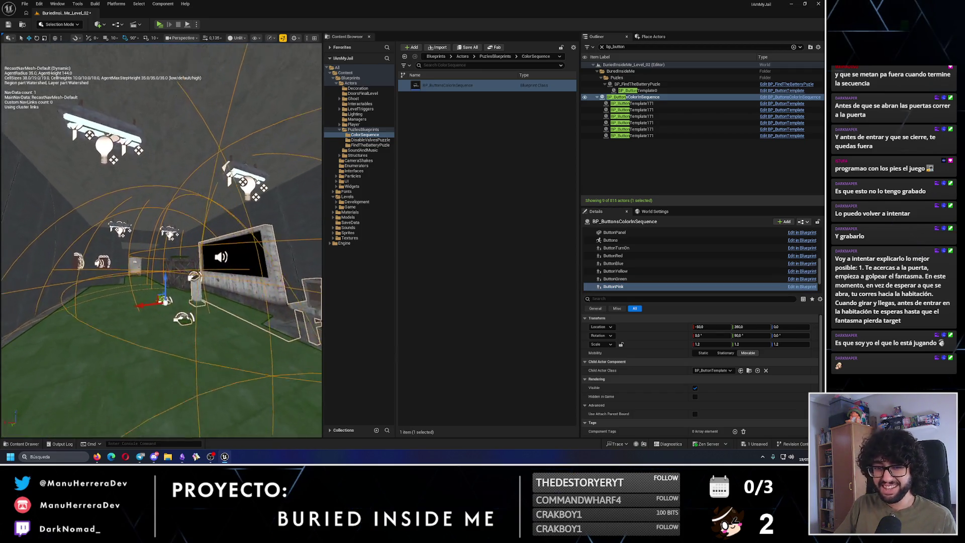
Lift the pink button up to ceiling height
left_click_drag(165, 264, 178, 266)
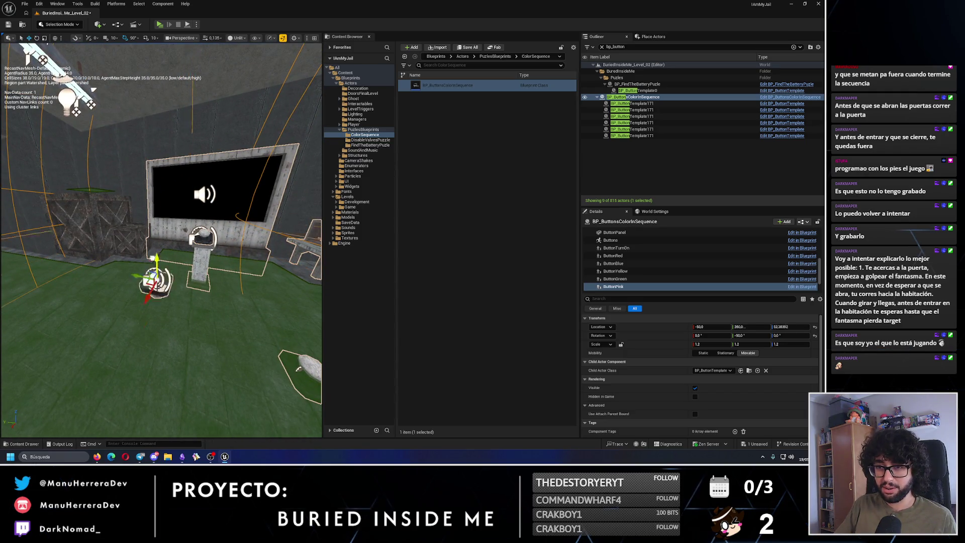
left_click_drag(166, 226, 141, 134)
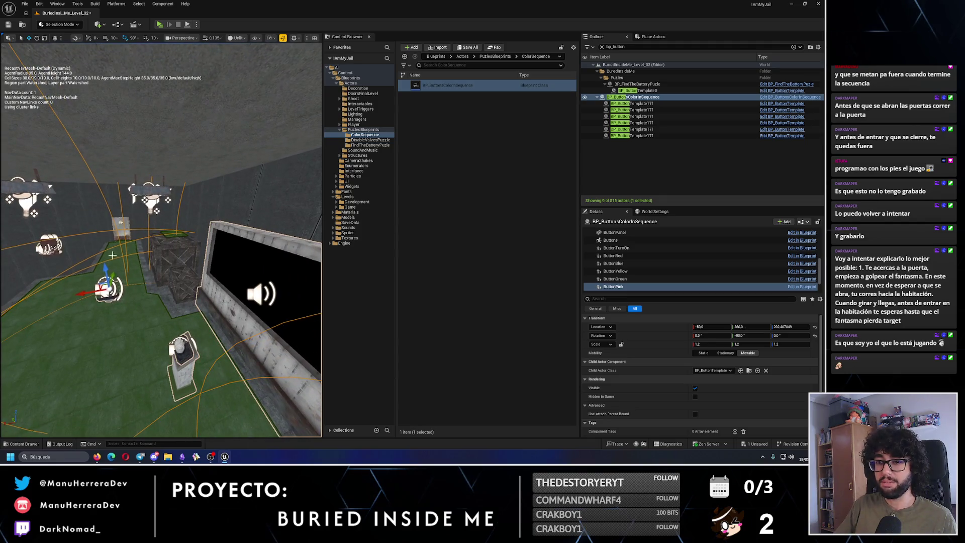
left_click_drag(98, 110, 93, 96)
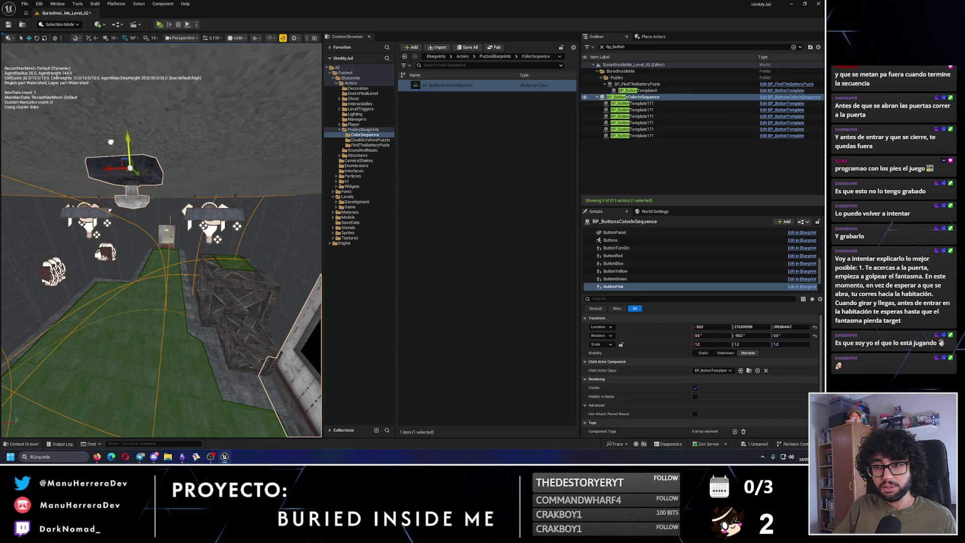
left_click_drag(107, 140, 121, 174)
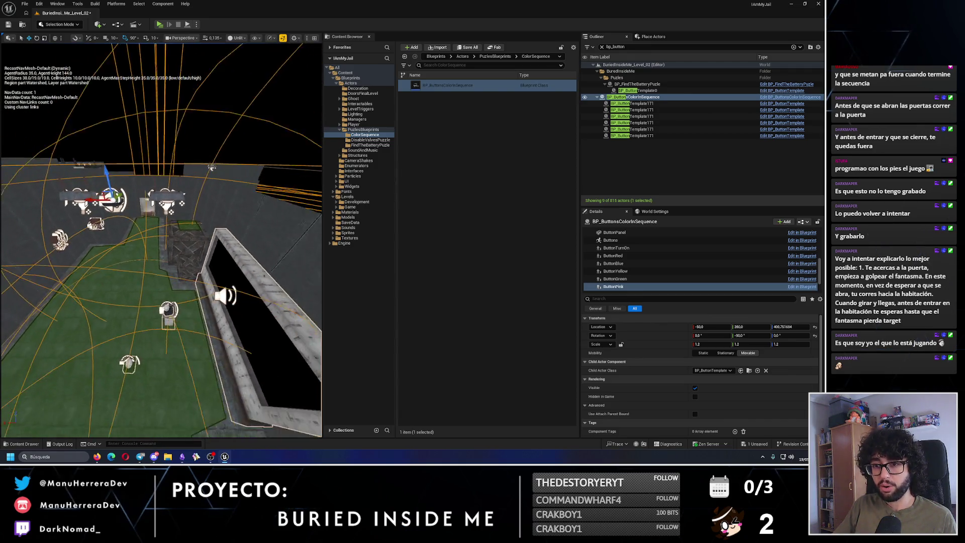
Slide the pink button sideways onto the wall and settle it in place
left_click_drag(166, 226, 136, 197)
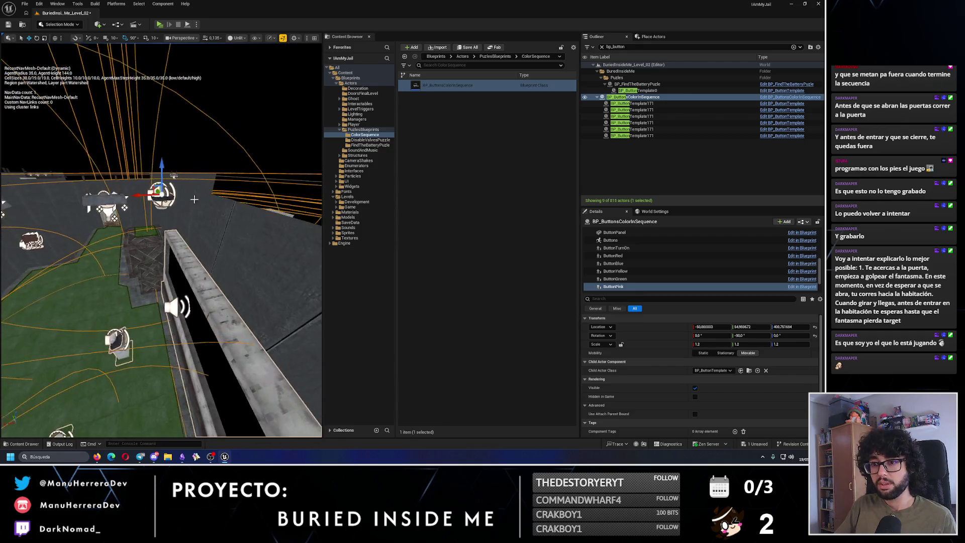
left_click_drag(158, 226, 153, 177)
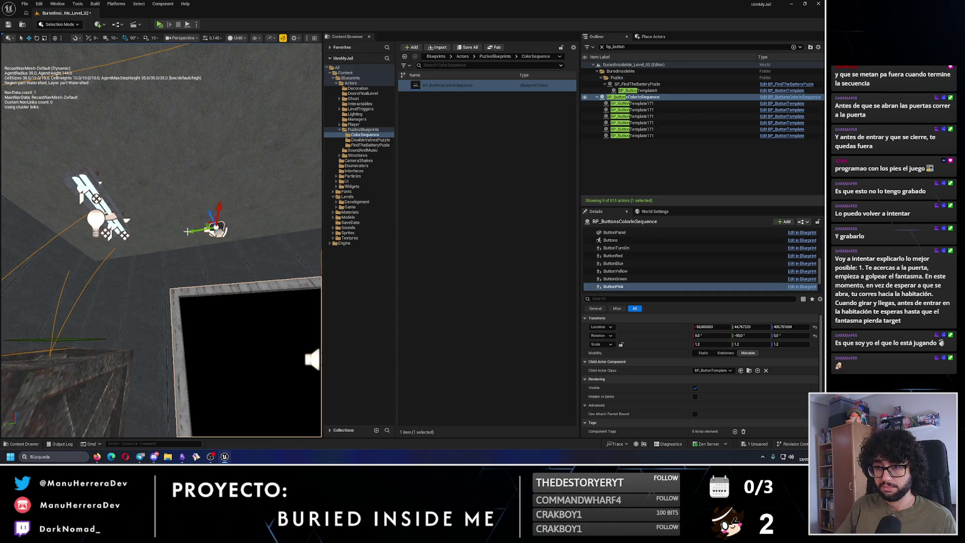
left_click_drag(158, 226, 151, 212)
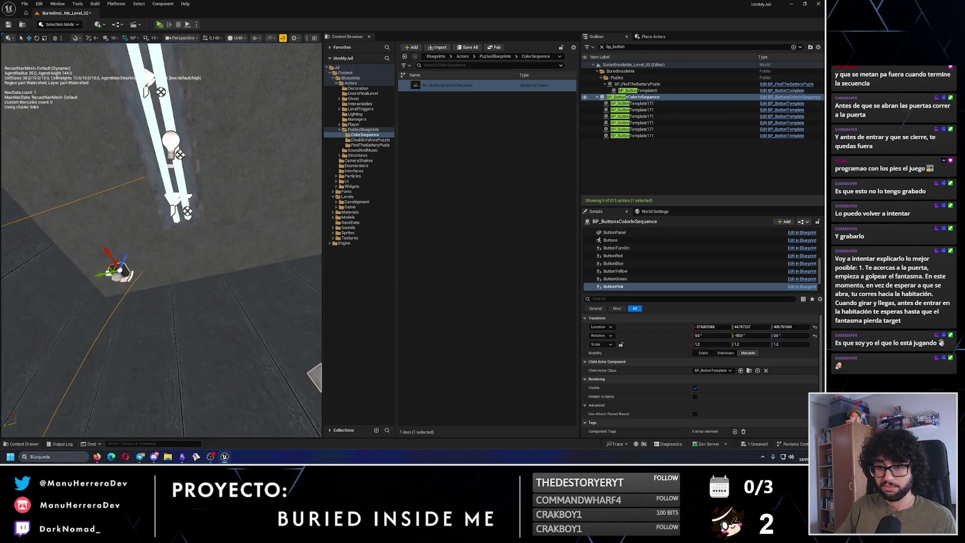
scroll(134, 262, "up", 2)
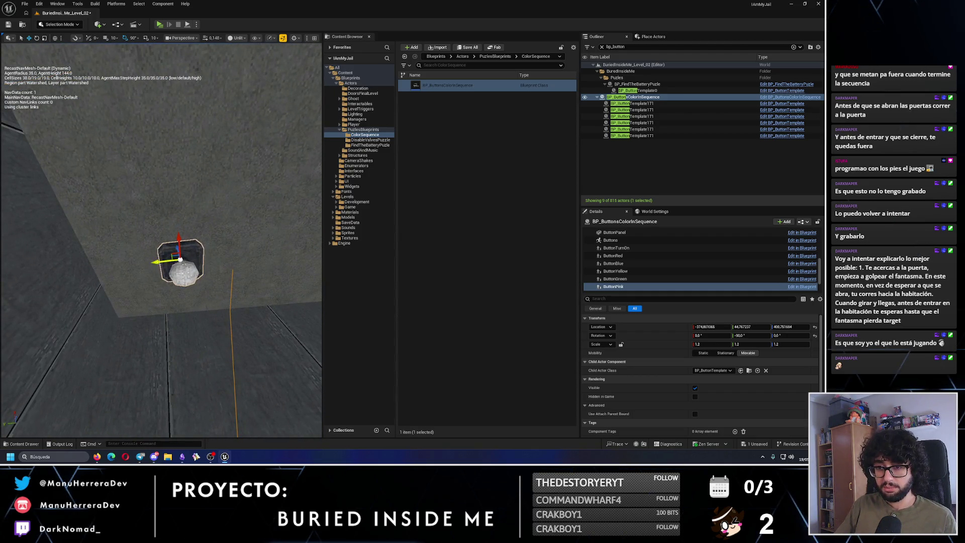
left_click_drag(159, 226, 174, 256)
scroll(628, 278, "down", 2)
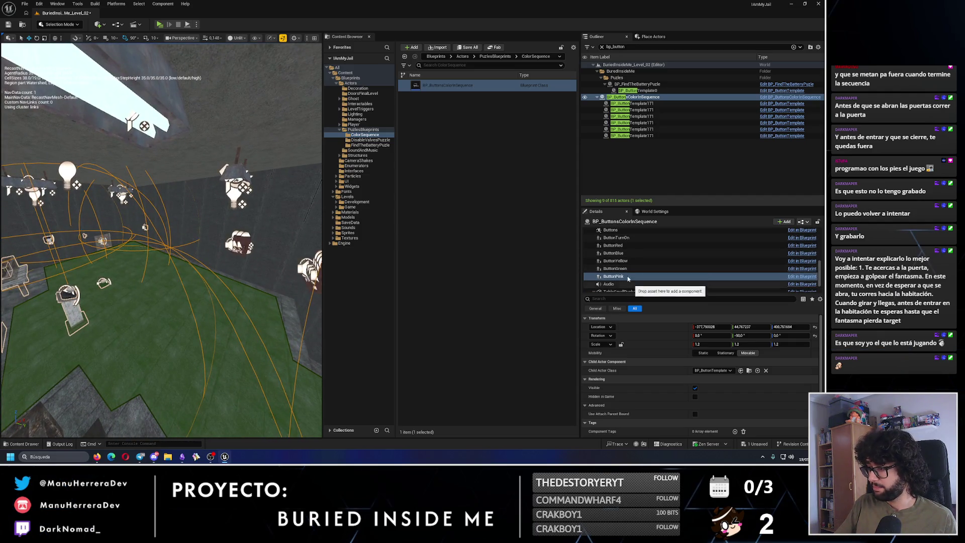
left_click_drag(152, 226, 109, 281)
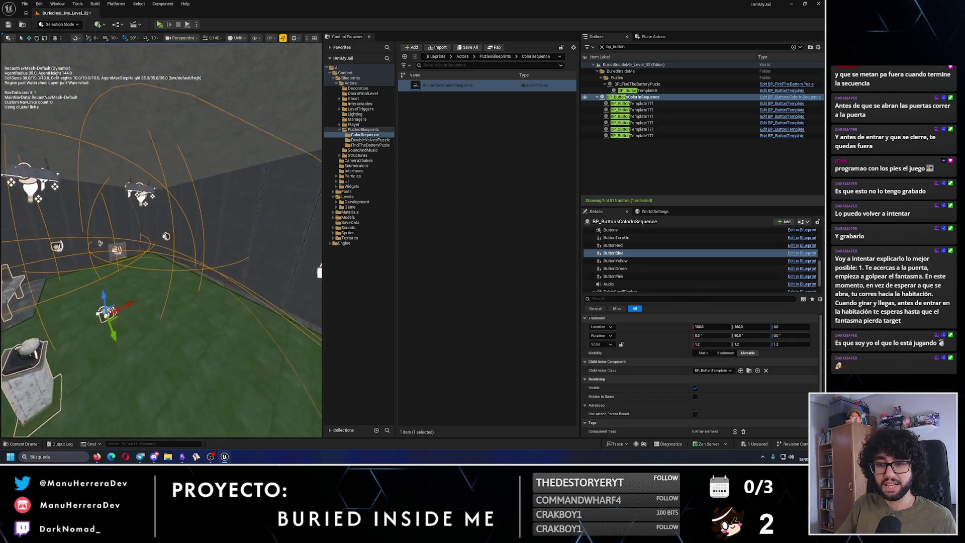
Set ButtonBlue's rotation to 0 and its Location Z to 130
left_click_drag(113, 332, 125, 301)
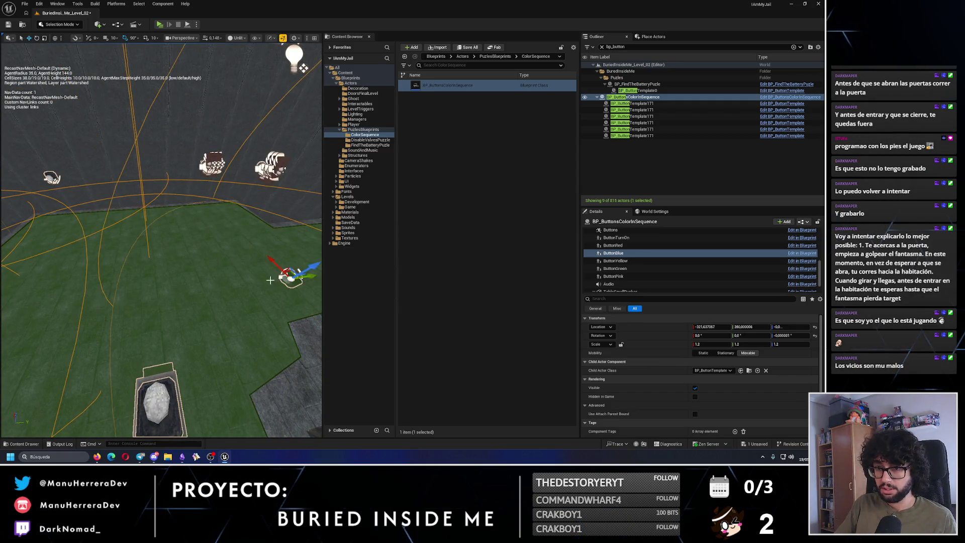
left_click_drag(270, 280, 227, 257)
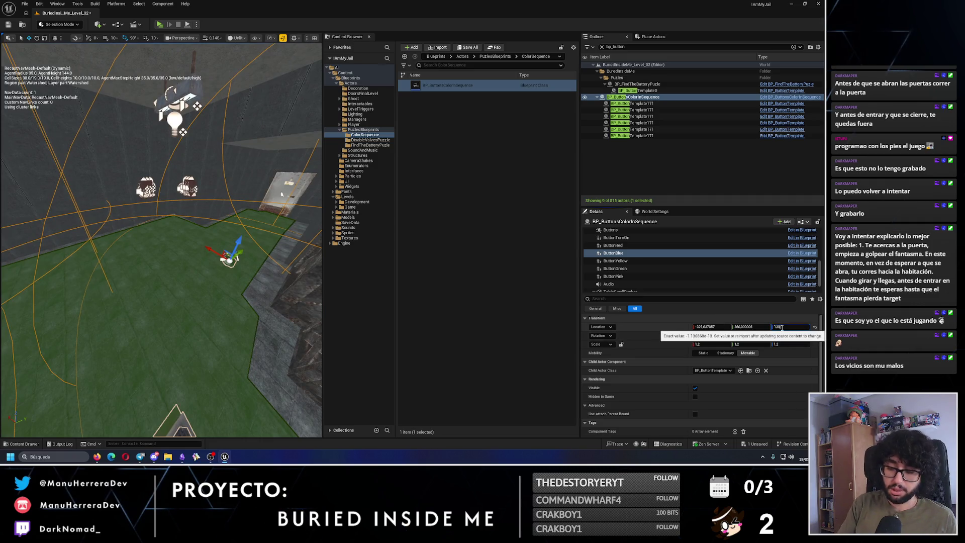
key("Return")
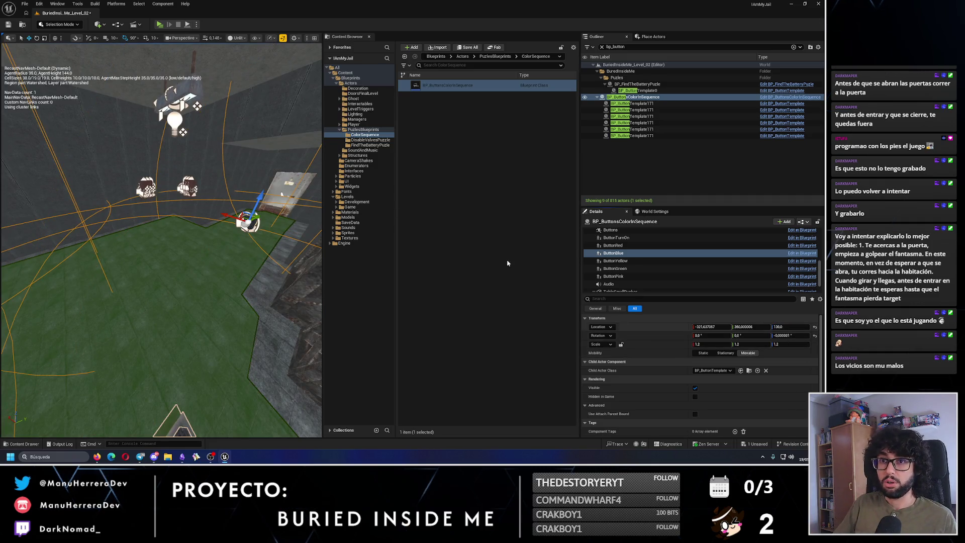
left_click_drag(226, 257, 188, 227)
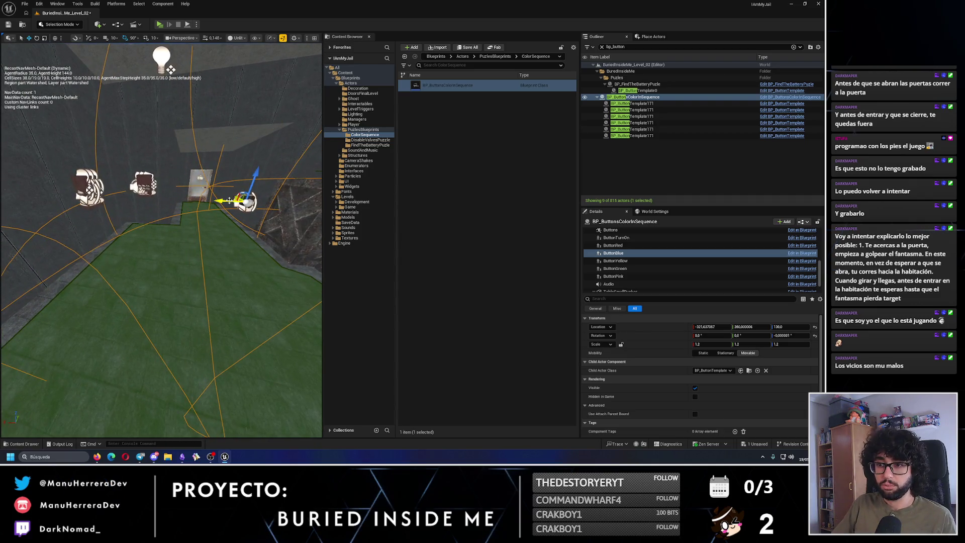
Move the blue button onto the EMERGENCY FLARES cabinet and save the level
mouse_move(171, 69)
left_mouse_down()
mouse_move(218, 263)
mouse_move(130, 233)
left_mouse_up()
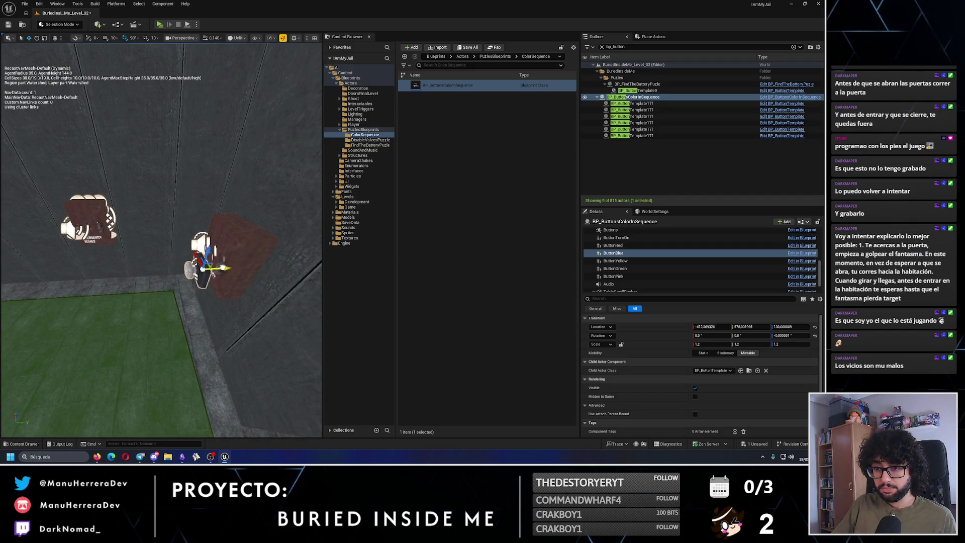
left_click_drag(238, 263, 288, 323)
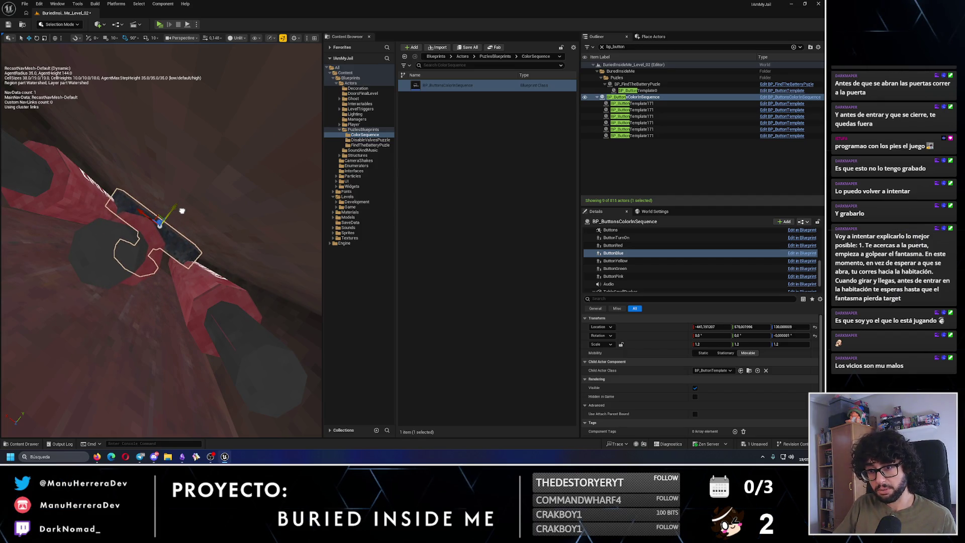
mouse_move(182, 211)
left_mouse_down()
mouse_move(189, 275)
mouse_move(39, 157)
mouse_move(198, 213)
mouse_move(178, 248)
left_mouse_up()
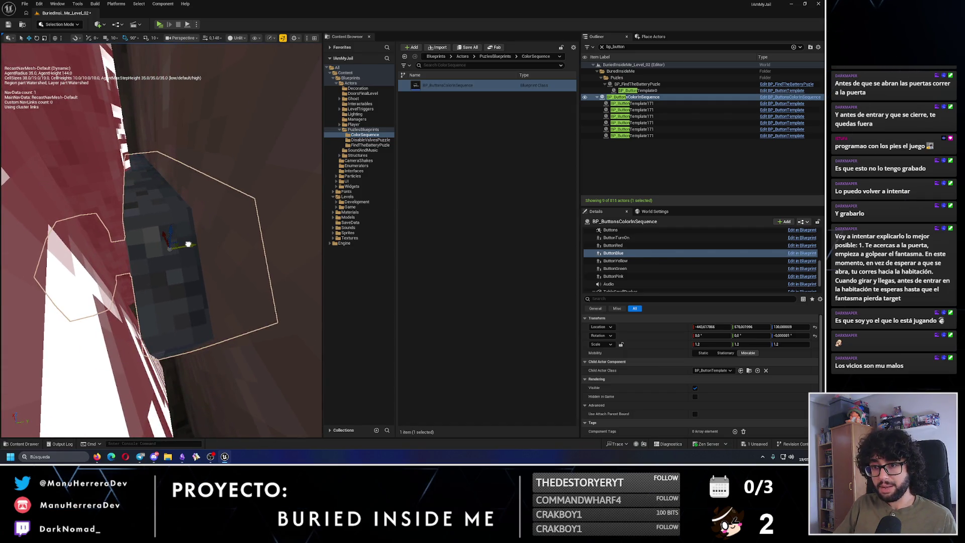
mouse_move(192, 242)
left_mouse_down()
mouse_move(158, 271)
mouse_move(173, 196)
mouse_move(139, 230)
mouse_move(187, 234)
mouse_move(174, 189)
left_mouse_up()
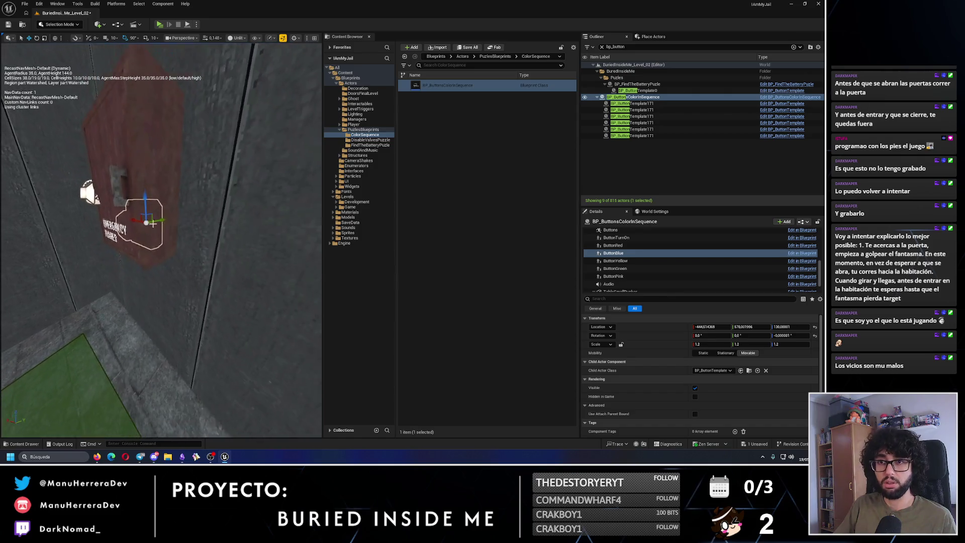
key("ctrl+s")
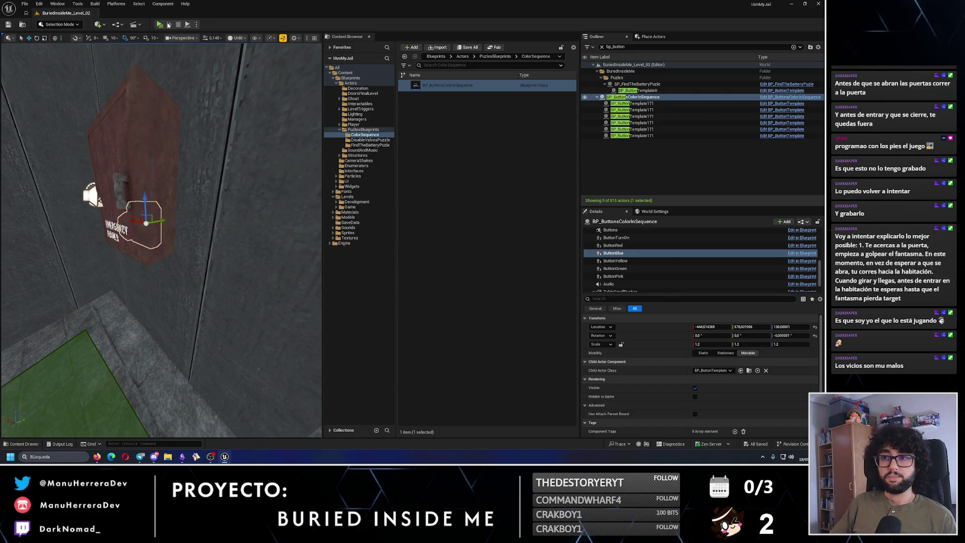
Run a brief play-test, then select ButtonBlue in the viewport and focus on it
key("alt+p")
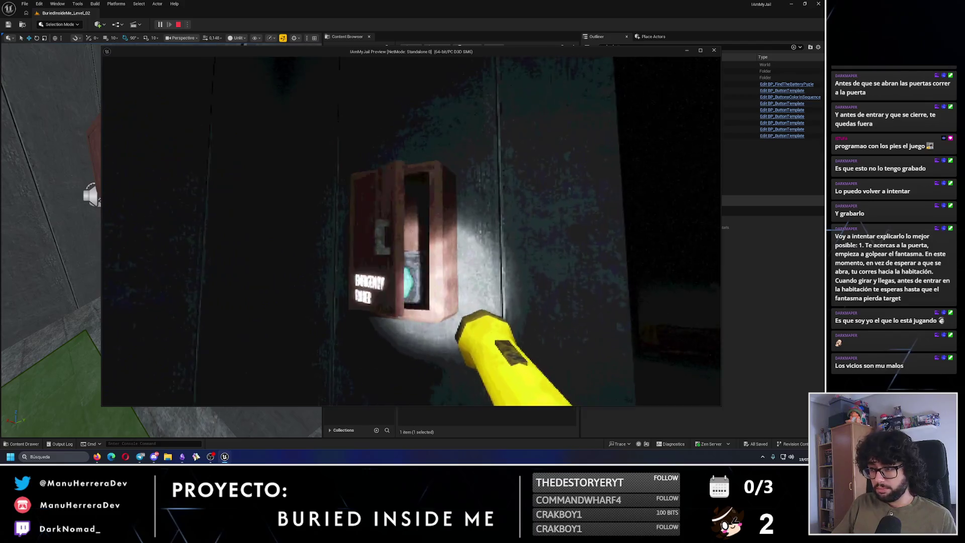
key("Escape")
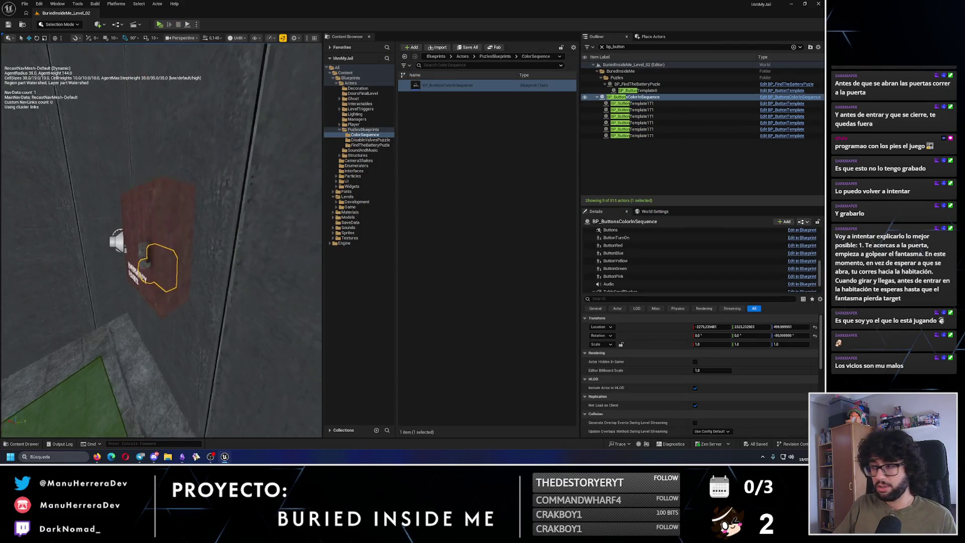
double_click(614, 242)
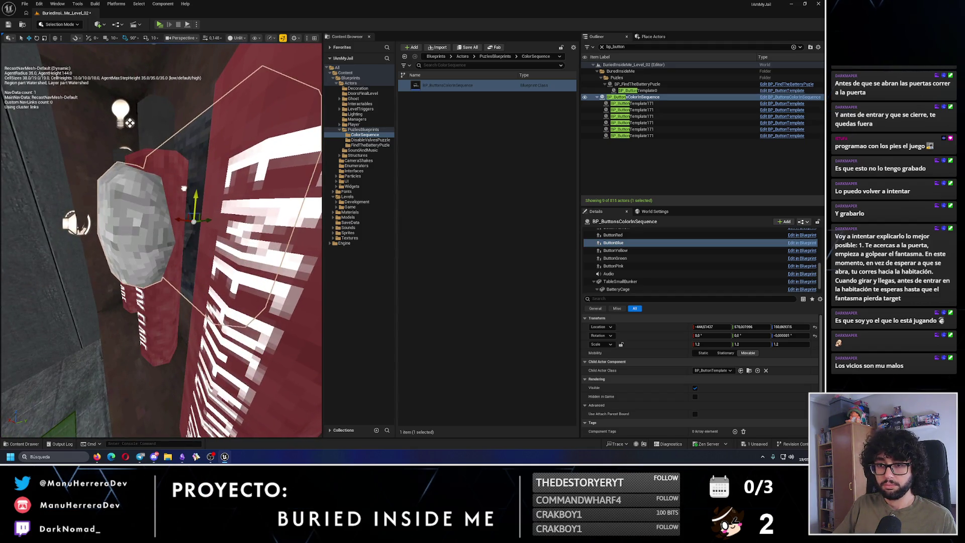
scroll(161, 226, "down", 5)
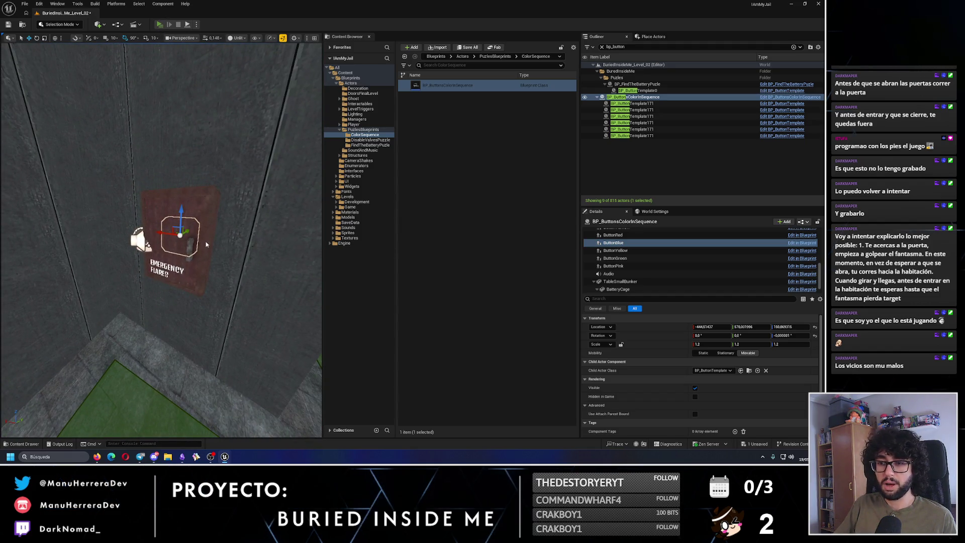
Play-test pressing the wall button and walking to the pedestal, then select BP_Battery_2 in the glass box
key("alt+p")
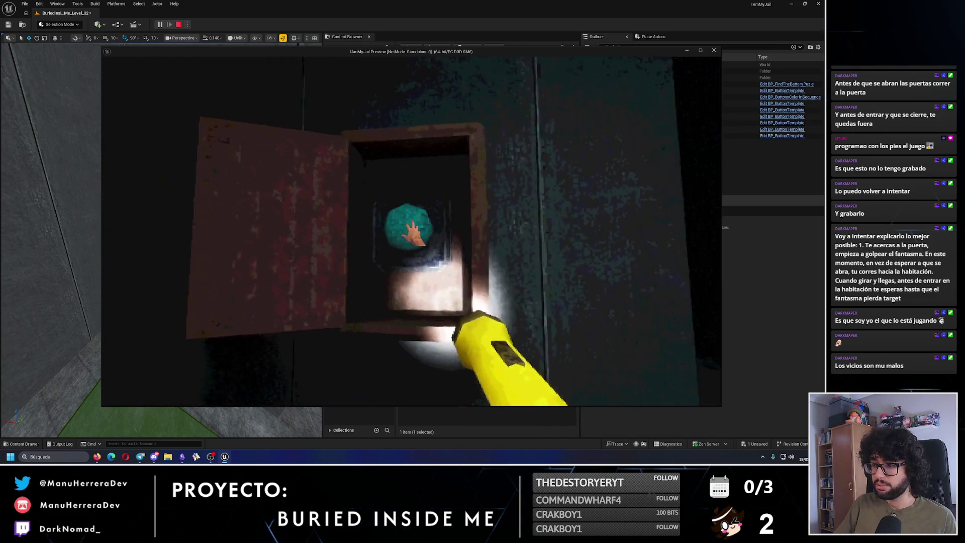
left_click(411, 226)
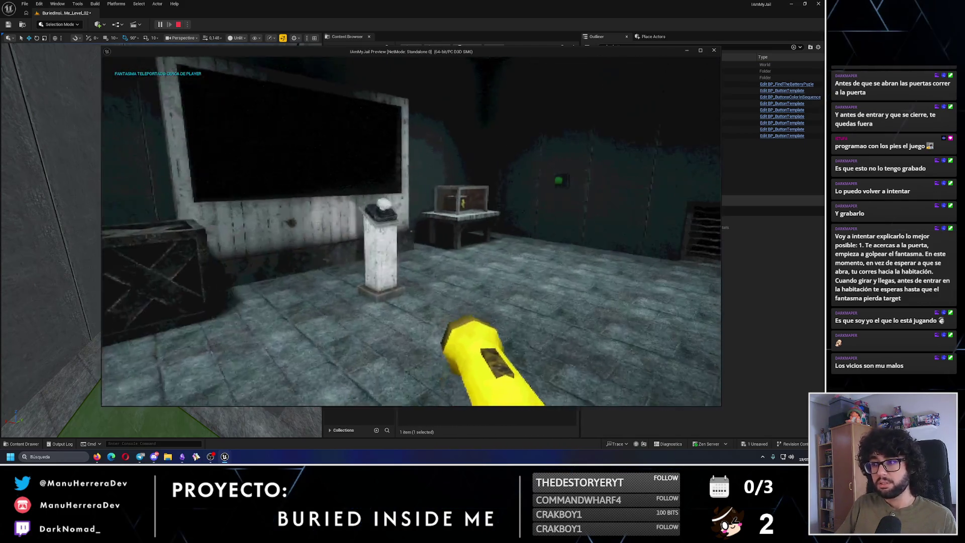
key("w")
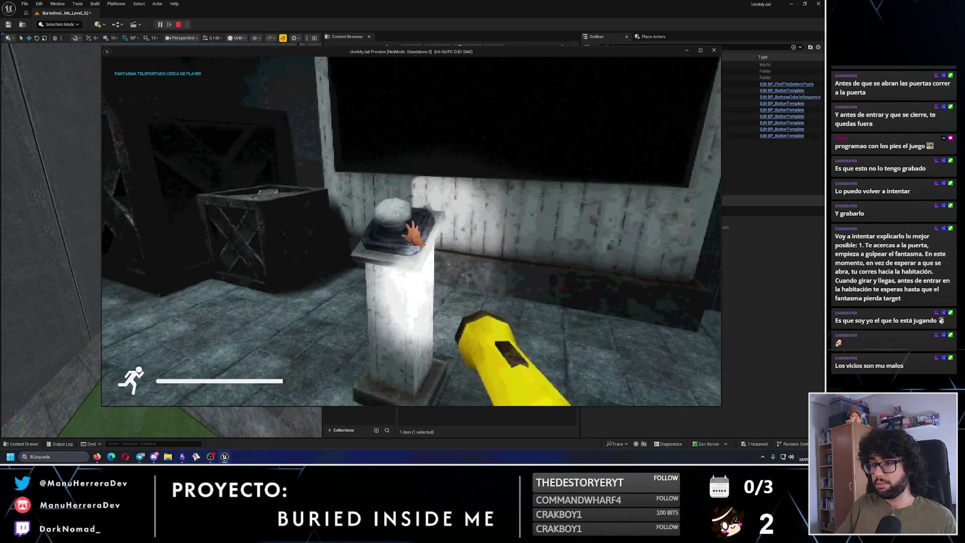
key("w")
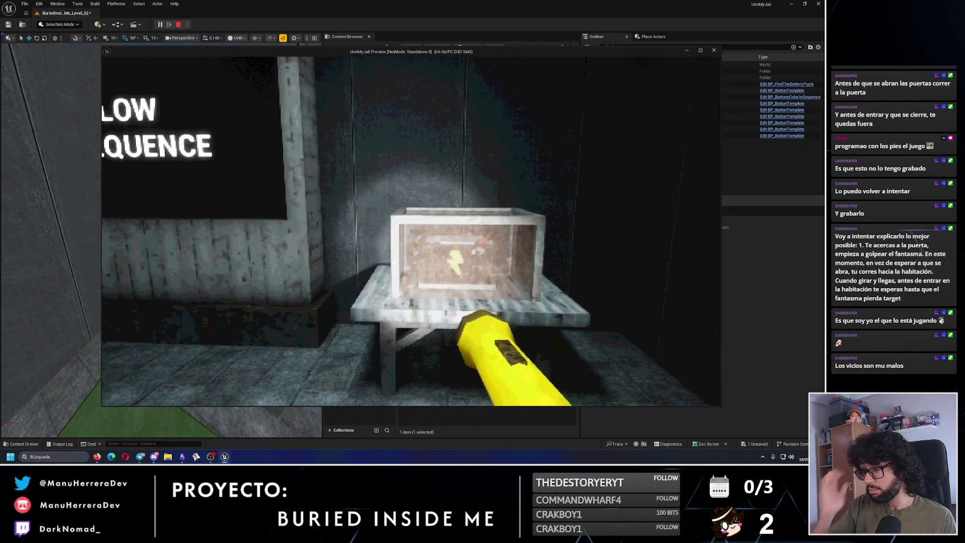
key("Escape")
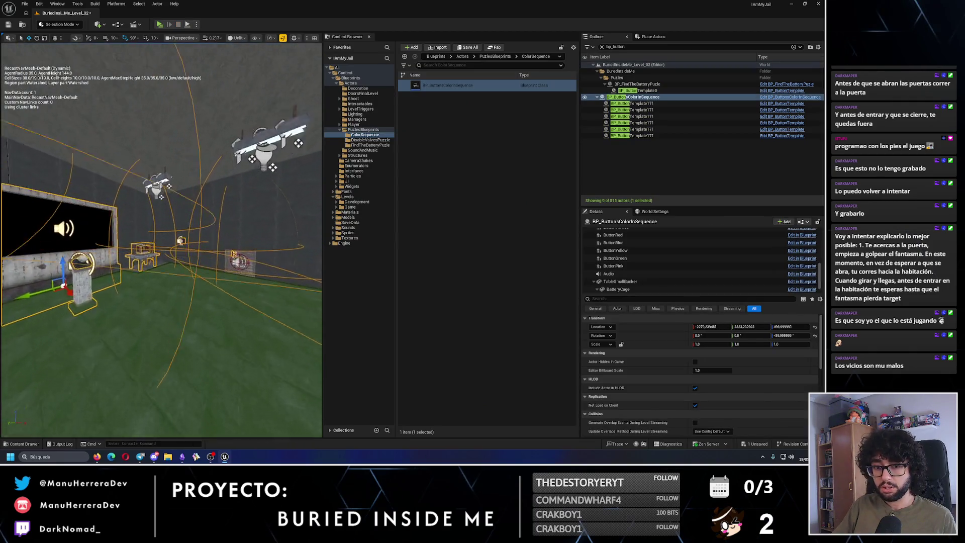
key("w")
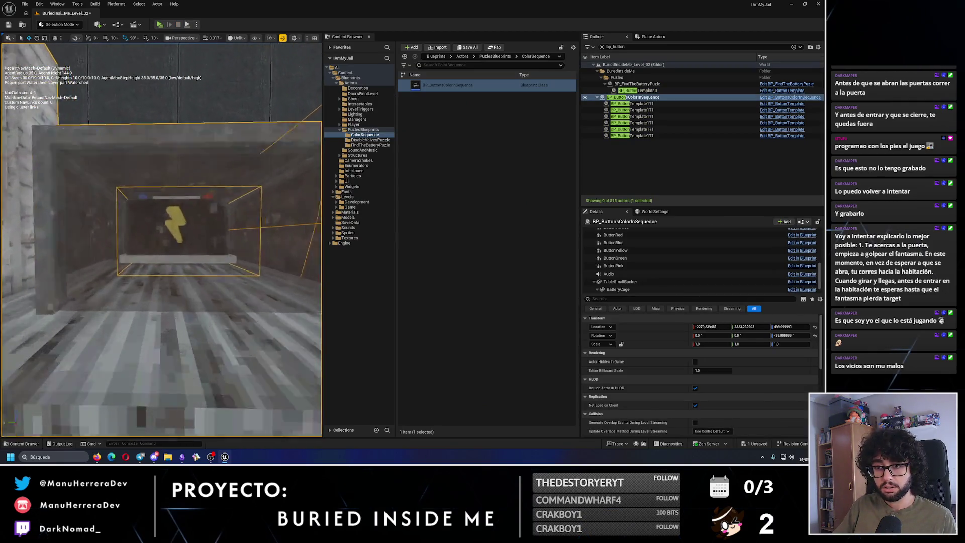
double_click(188, 219)
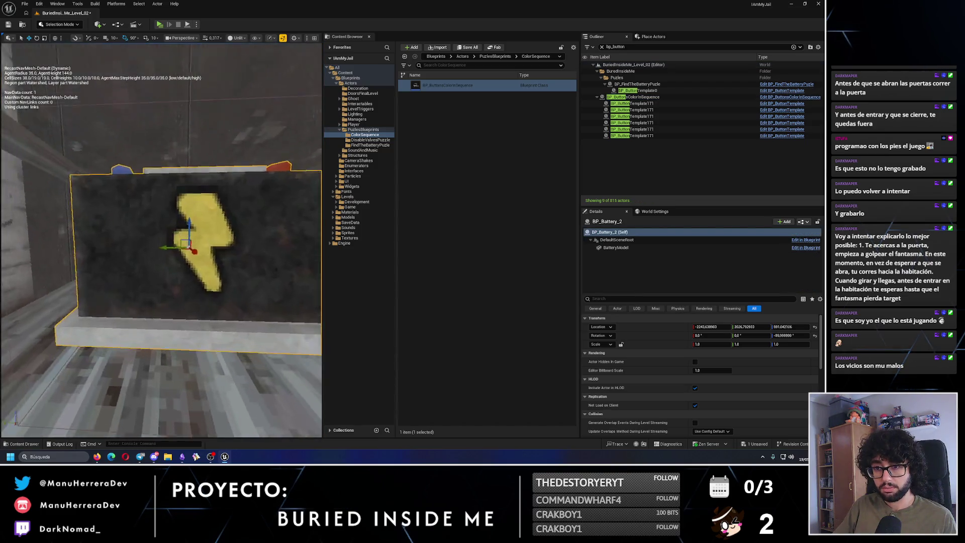
scroll(146, 282, "down", 3)
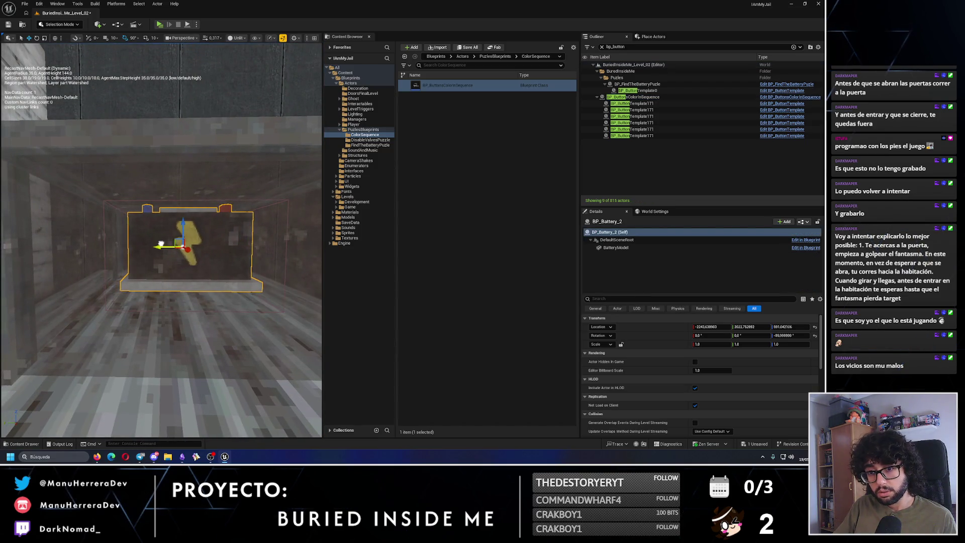
View the battery box from above and start another play-test
mouse_move(159, 245)
left_mouse_down()
mouse_move(173, 324)
mouse_move(156, 46)
left_mouse_up()
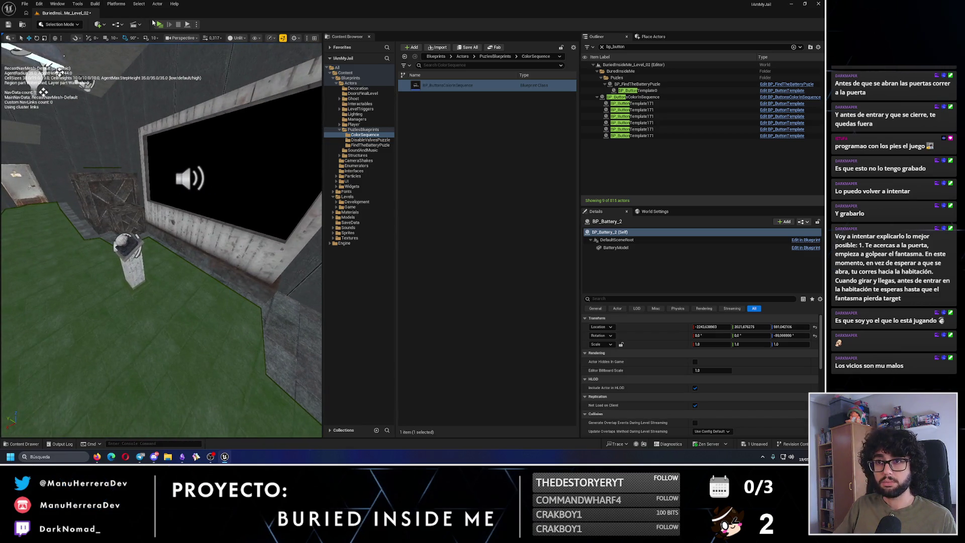
key("alt+p")
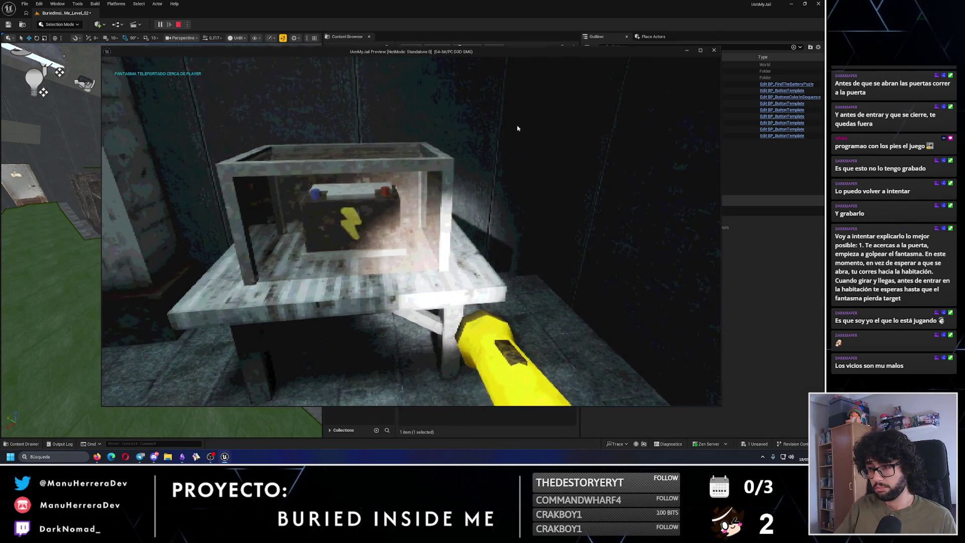
Stop the play-test, refocus the battery, save BuriedInsideMe_Level_02 and launch Play again
key("Escape")
key("f")
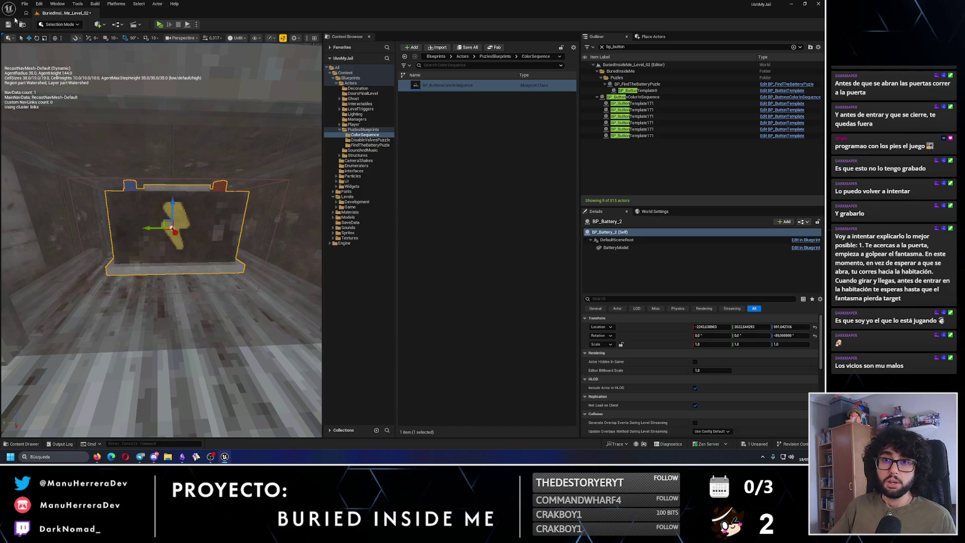
left_click(16, 21)
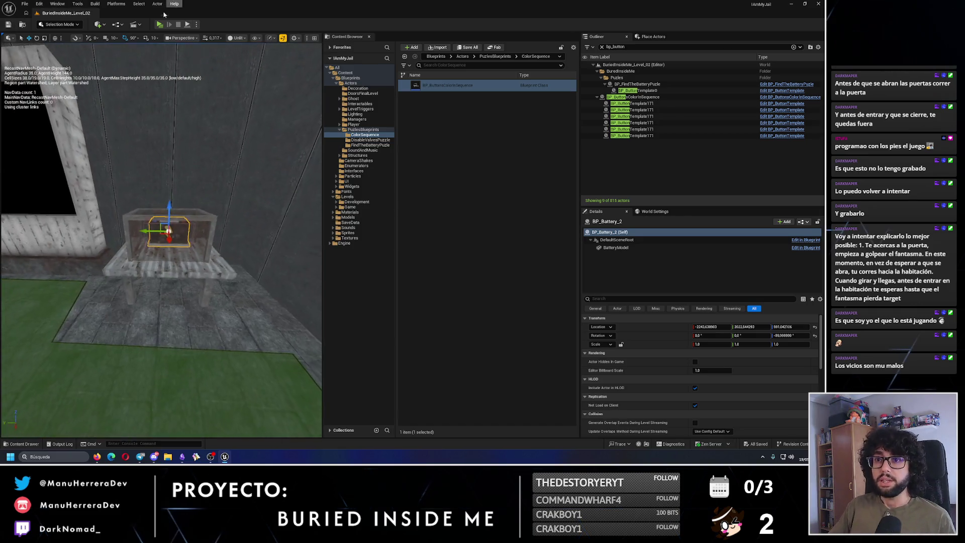
key("alt+p")
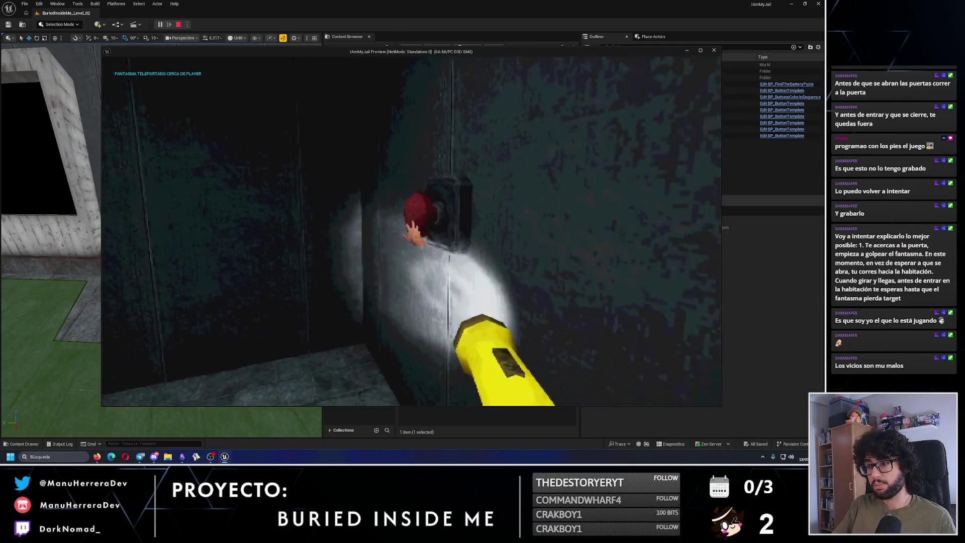
Press the red wall button twice around a pedestal visit until the monitor shows CORRECT
left_click(411, 235)
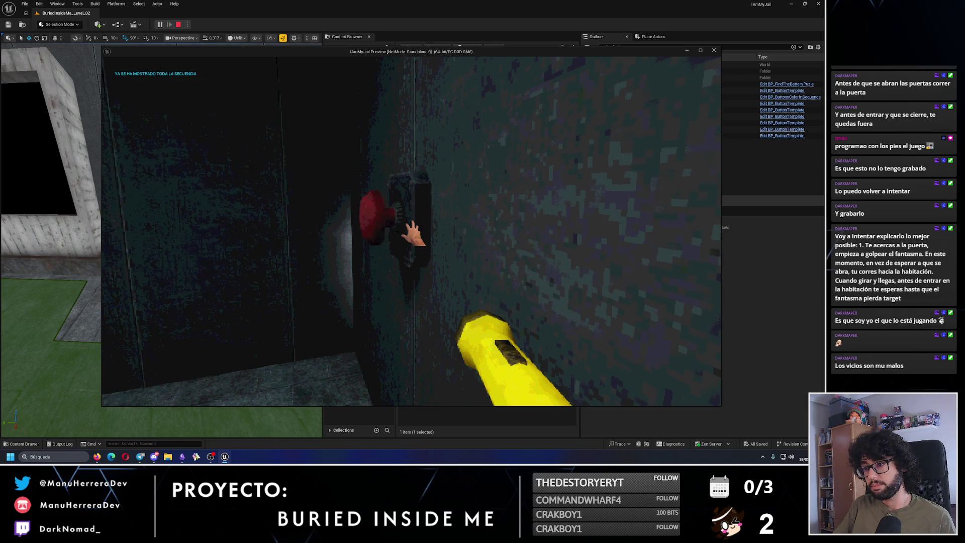
key("w")
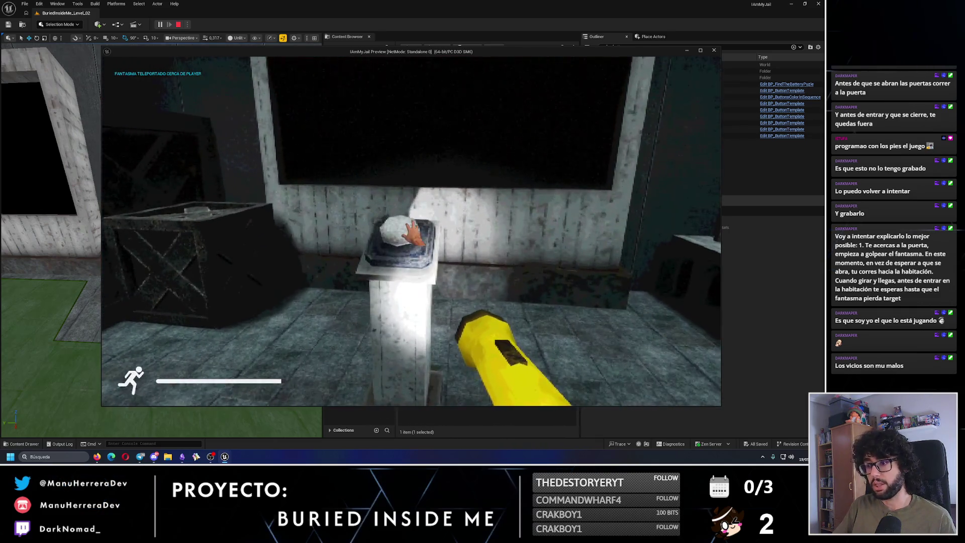
key("w")
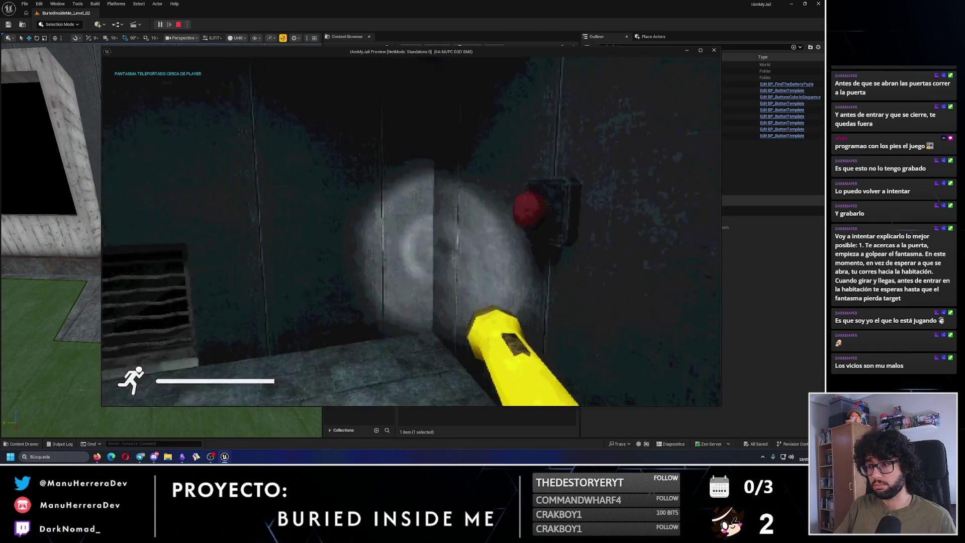
key("w")
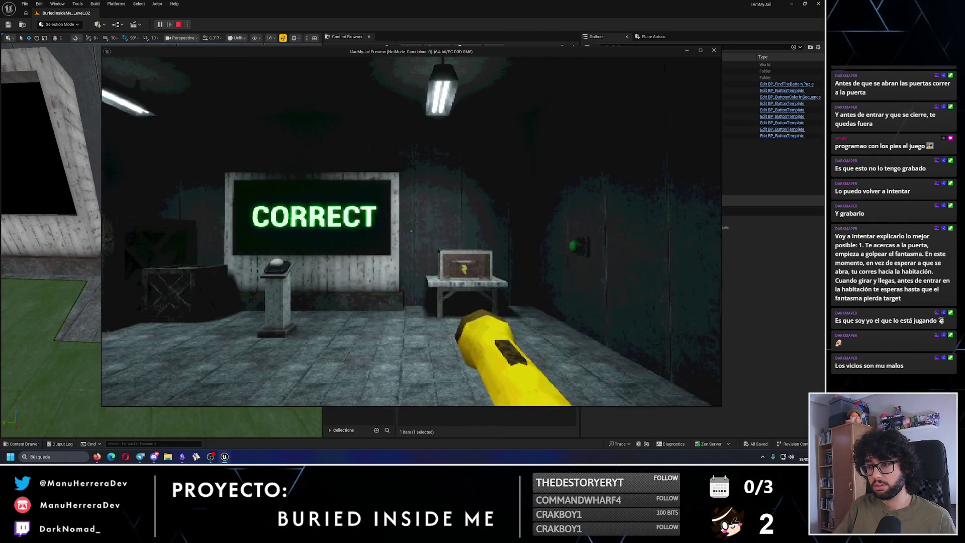
left_click(410, 226)
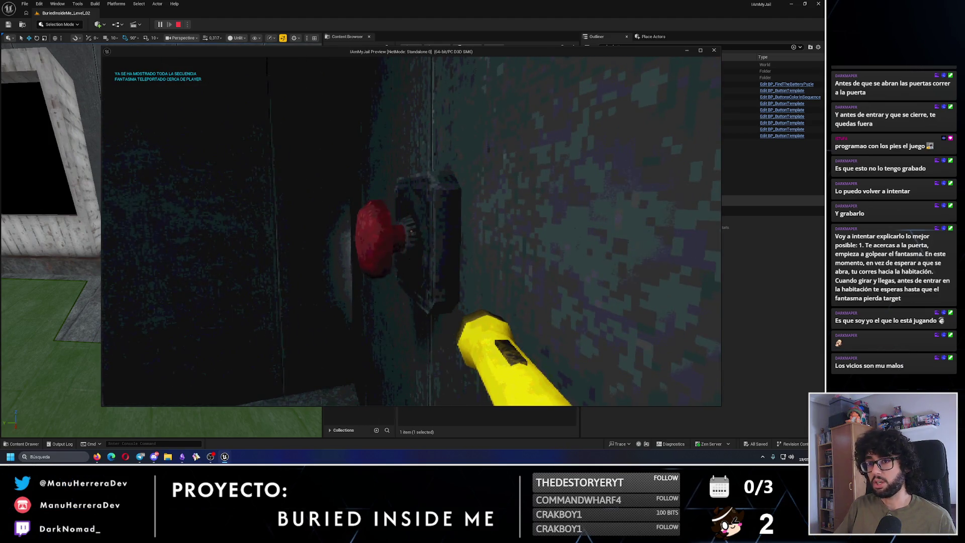
key("w")
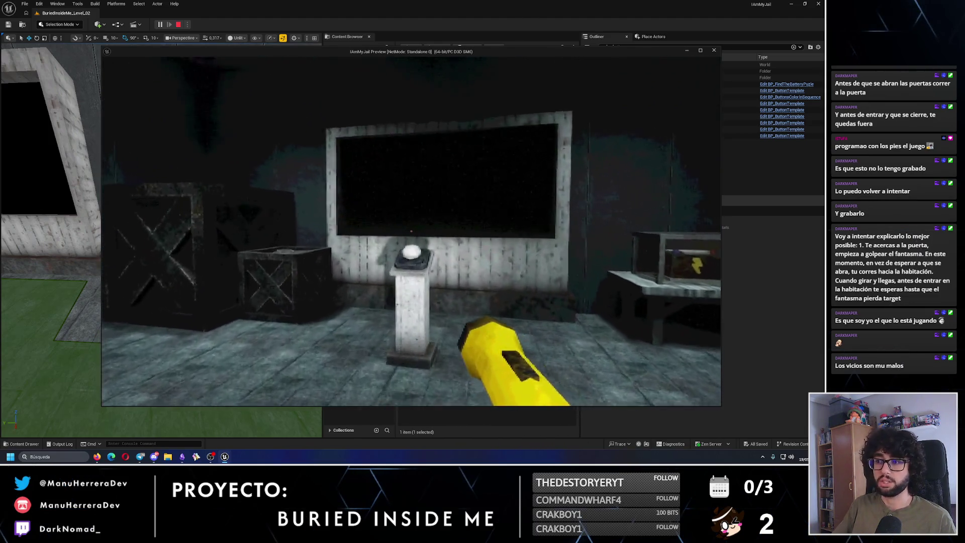
key("w")
key("s")
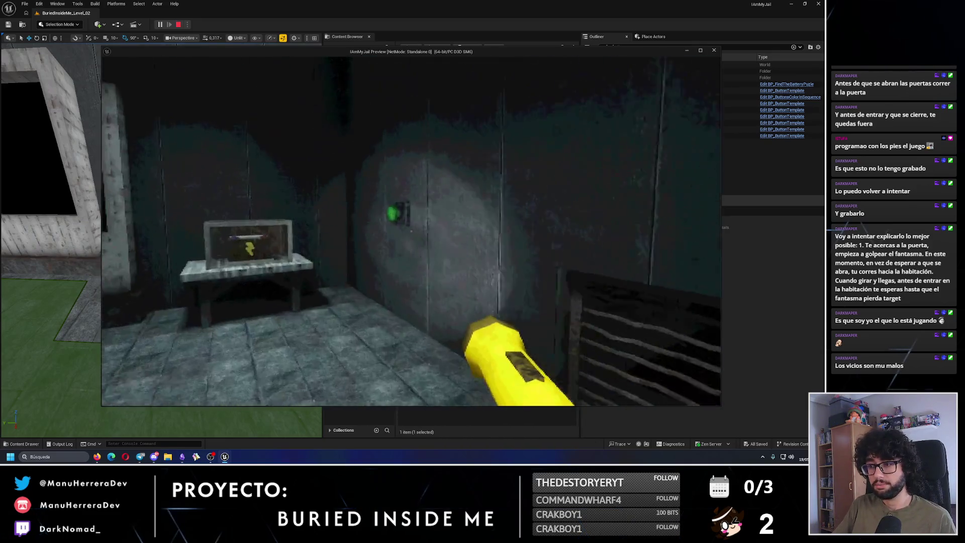
key("w")
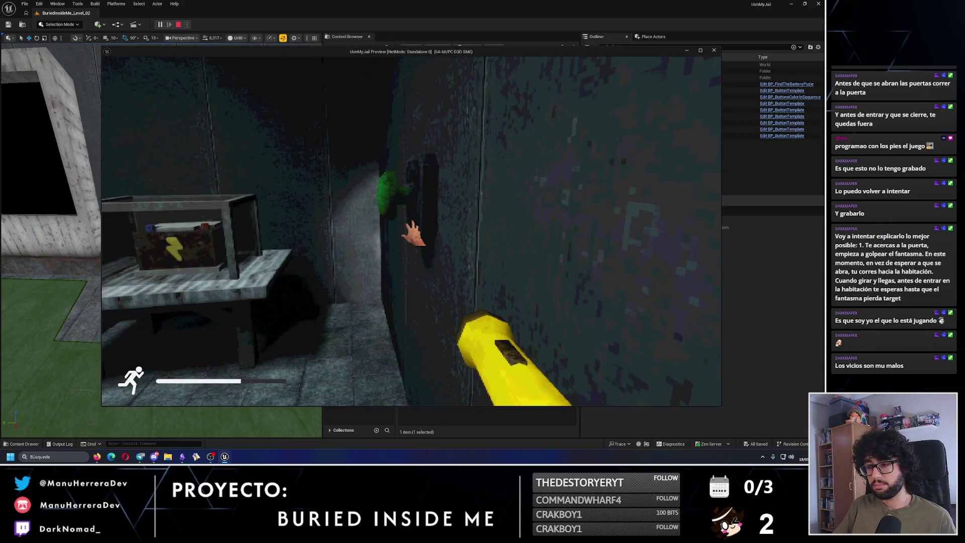
Walk past the green button to the pedestal and line up in front of it
key("w")
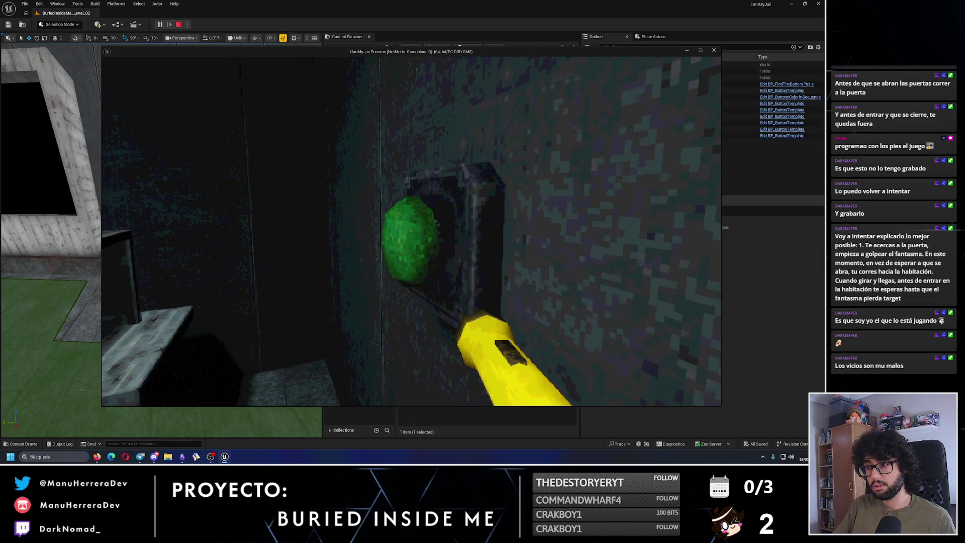
key("a")
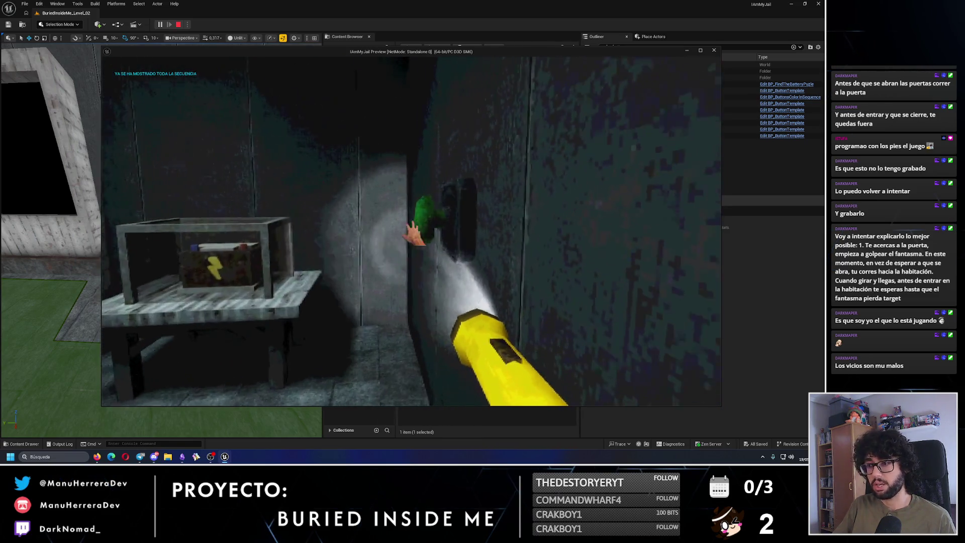
key("w")
key("w")
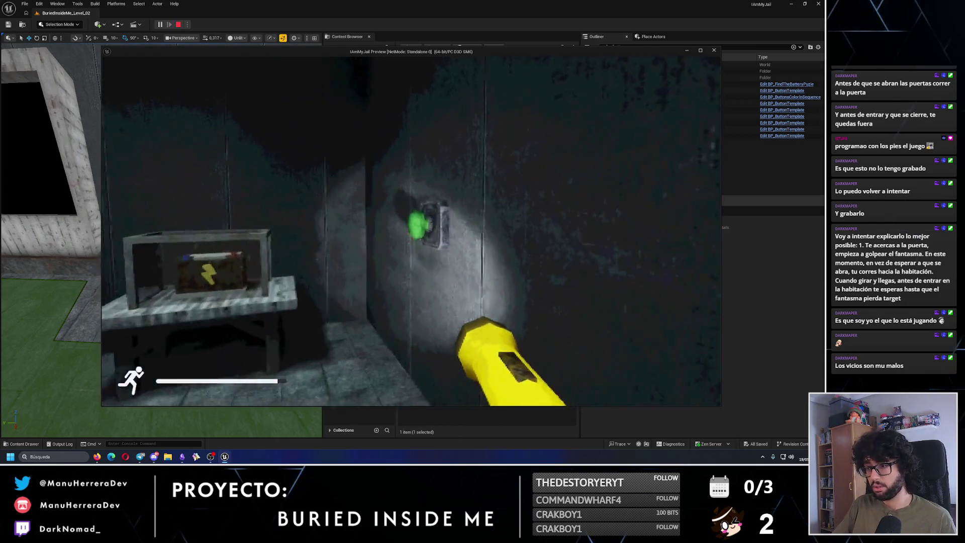
key("w")
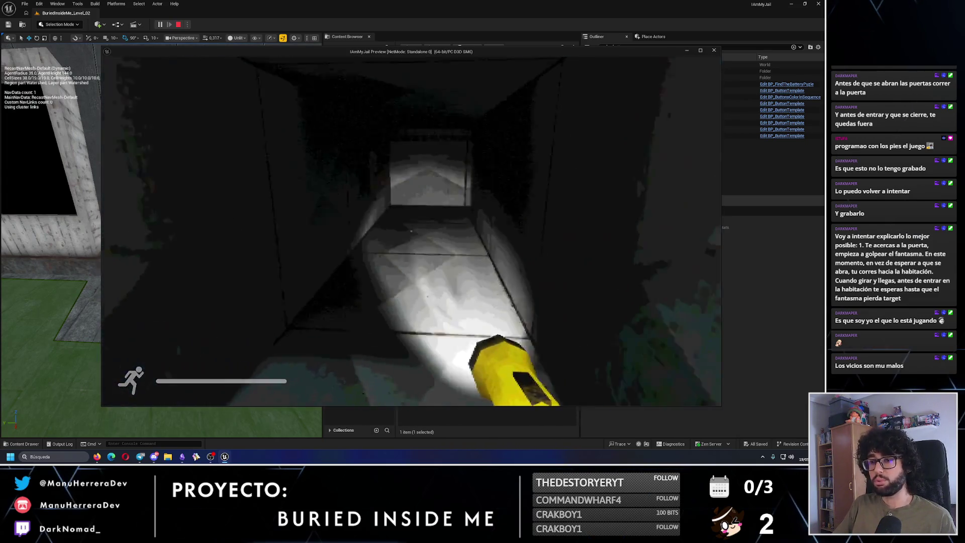
key("w")
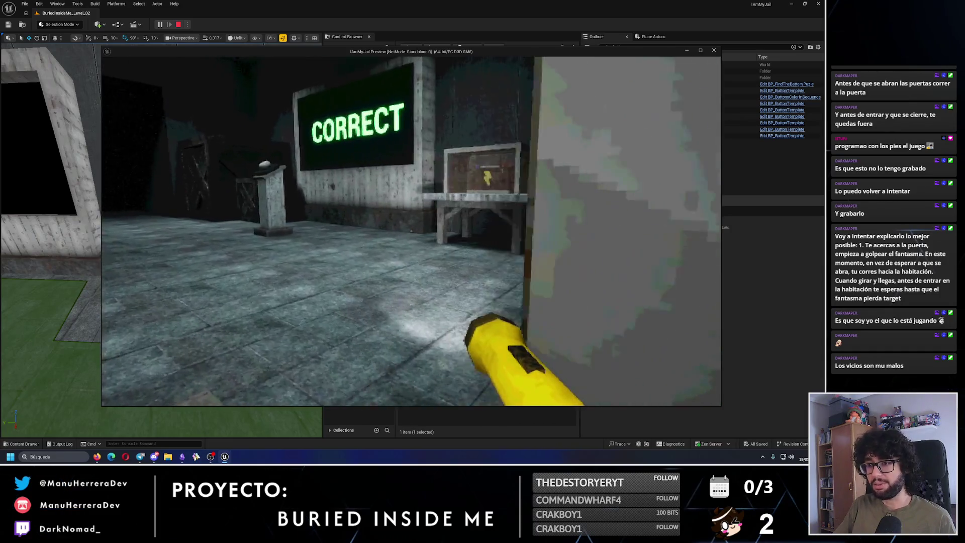
key("w")
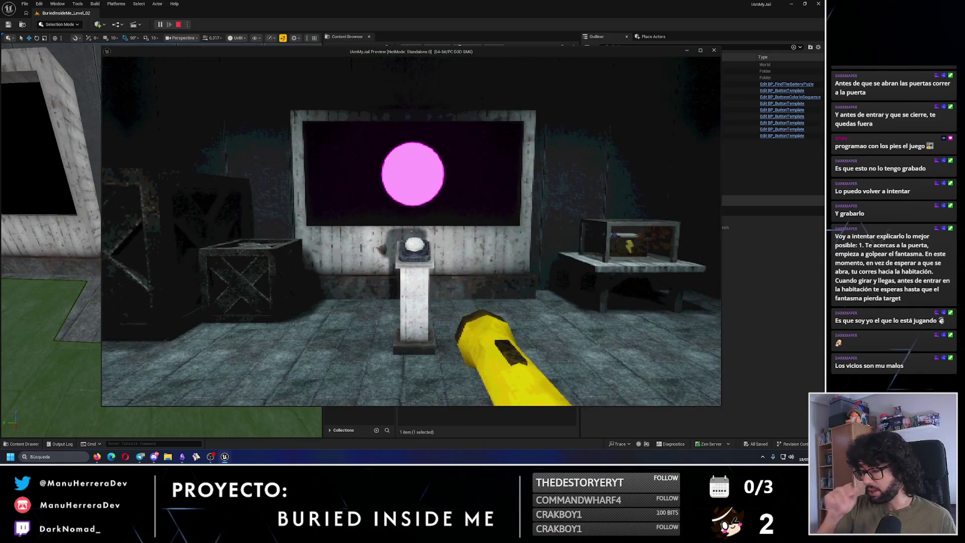
key("w")
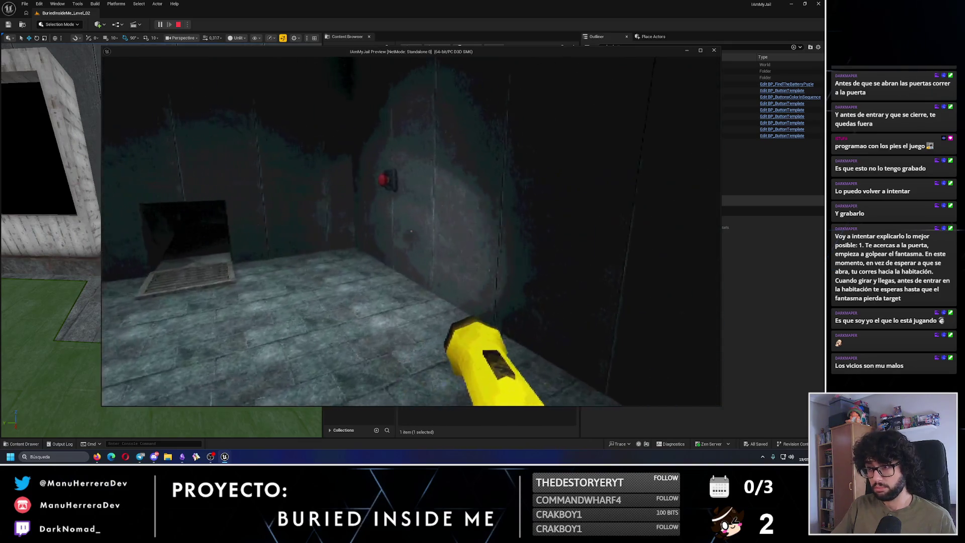
Watch the colours at the pedestal, open the cyan ball's wall box and return to the puzzle screen
key("shift+w")
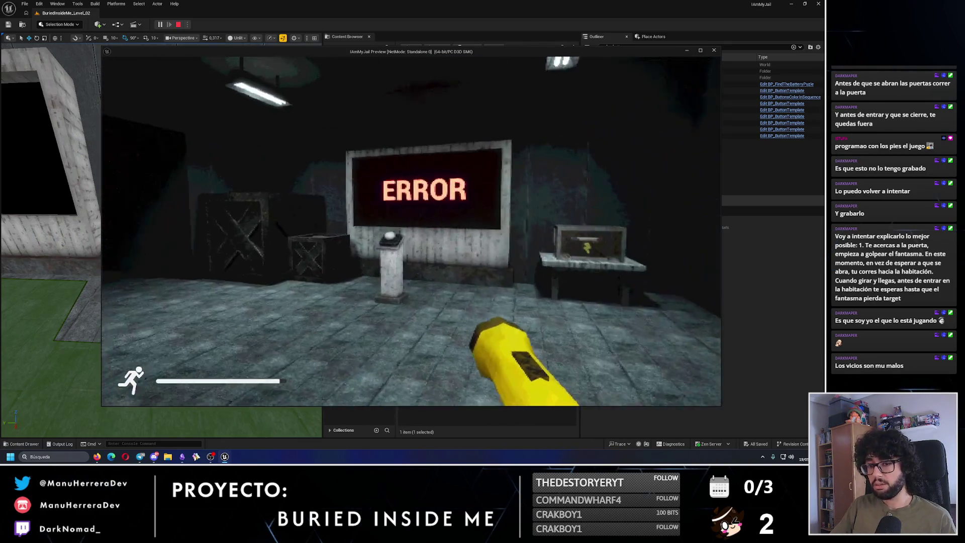
key("w")
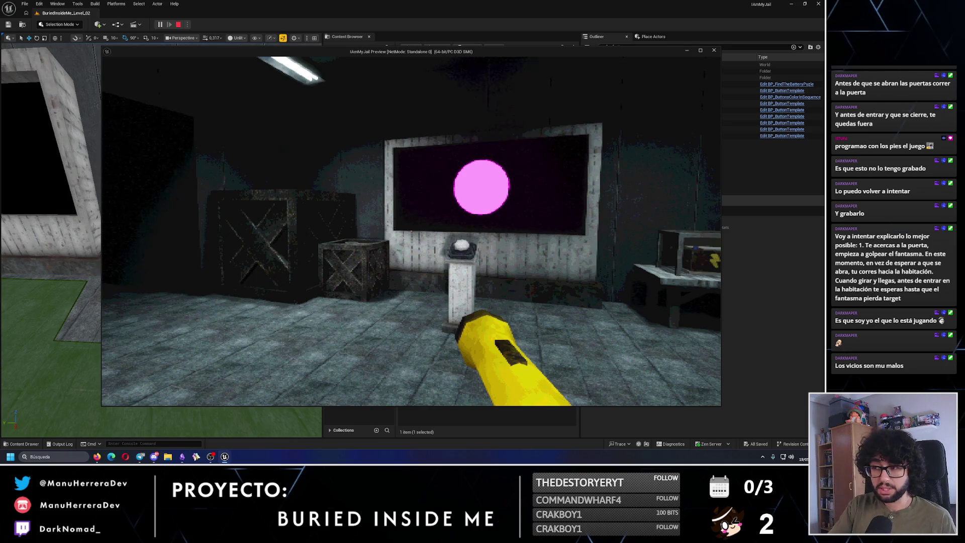
key("w")
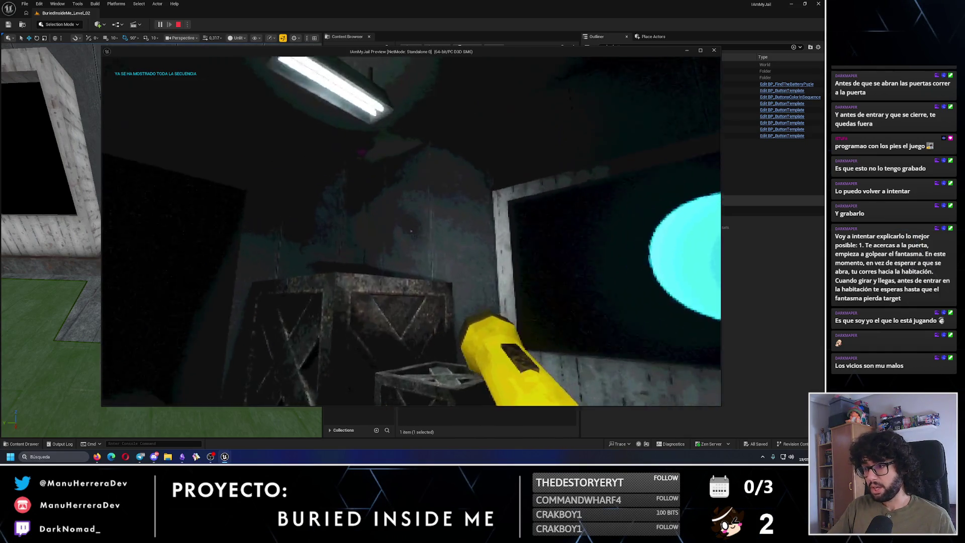
key("shift+w")
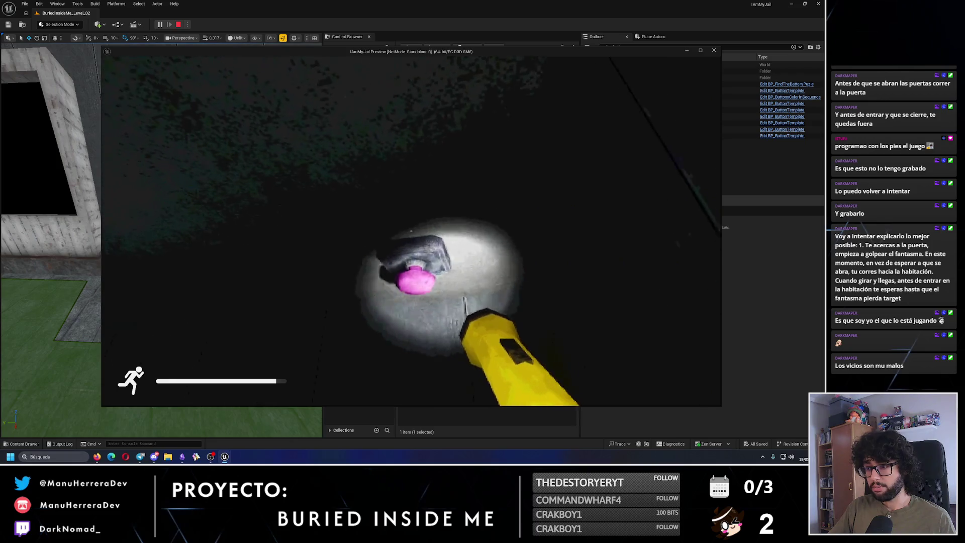
key("w")
key("w")
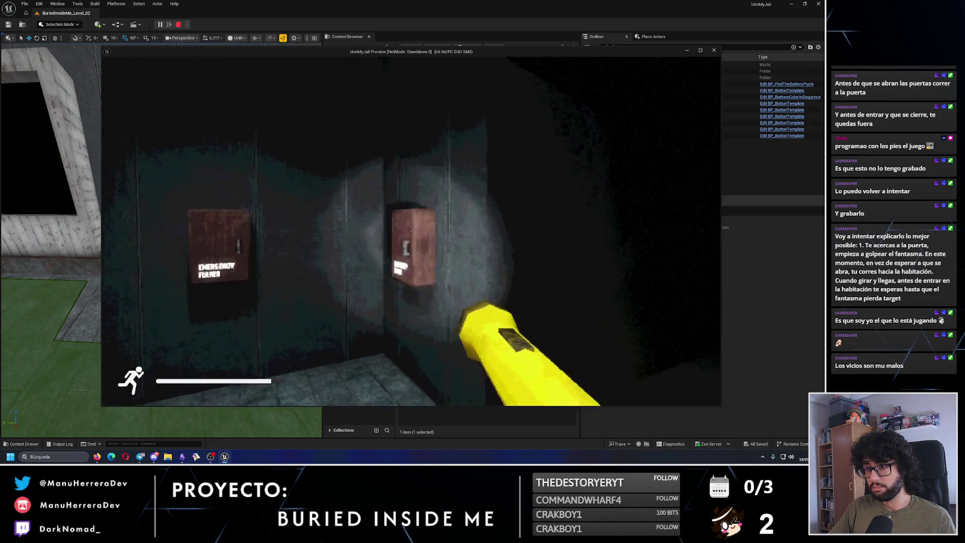
key("e")
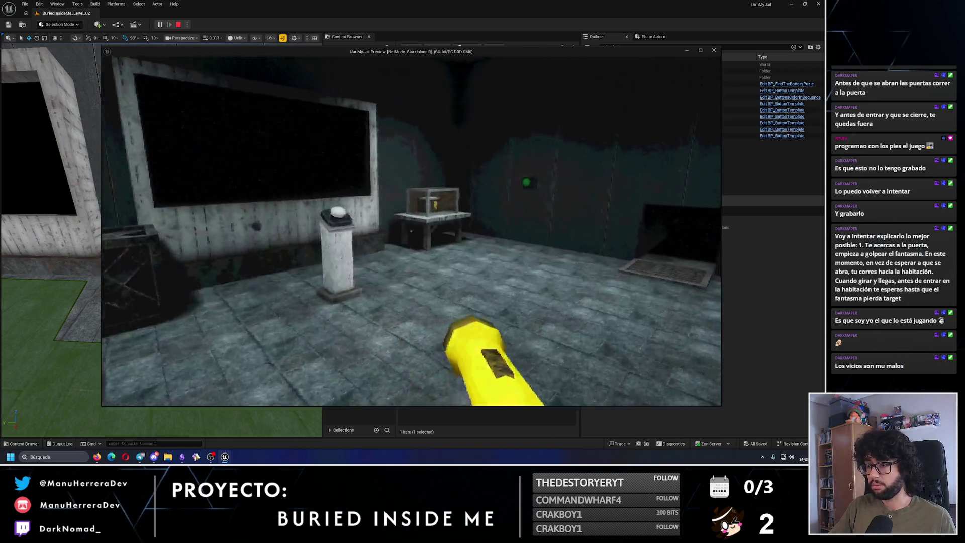
key("shift+w")
key("w")
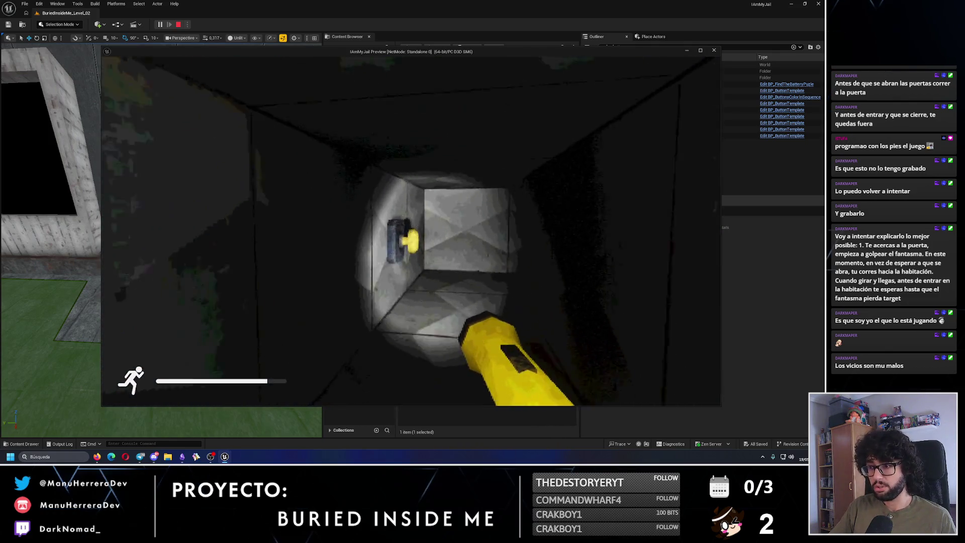
key("w")
key("shift+w")
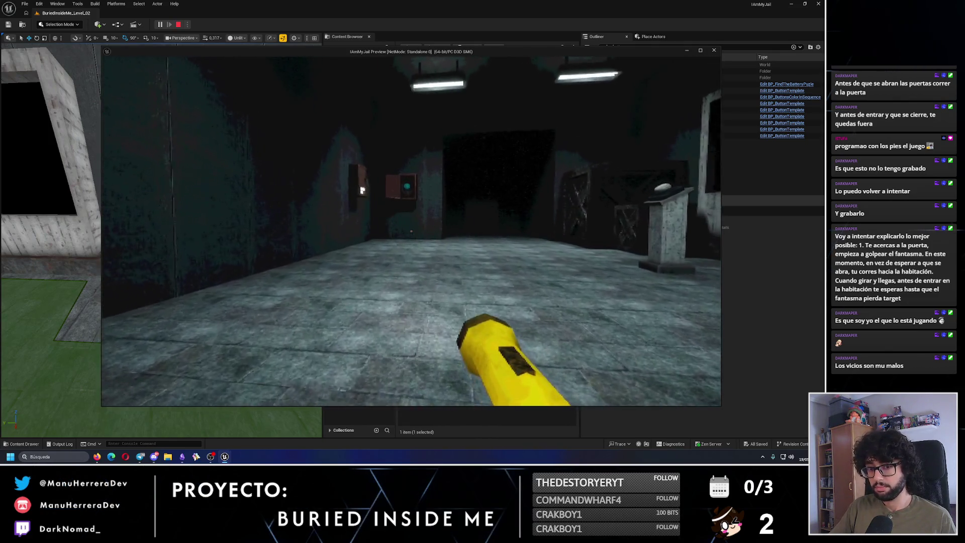
key("shift+w")
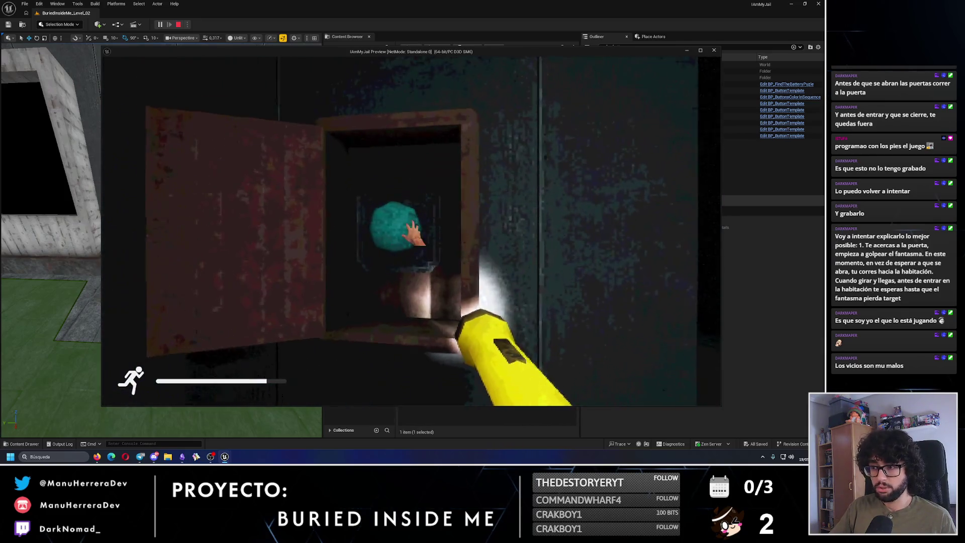
key("w")
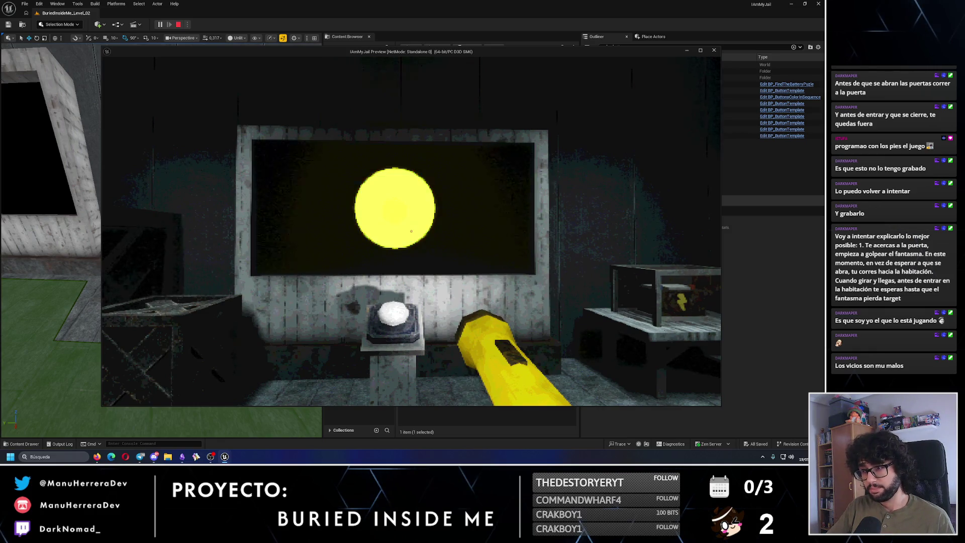
key("s")
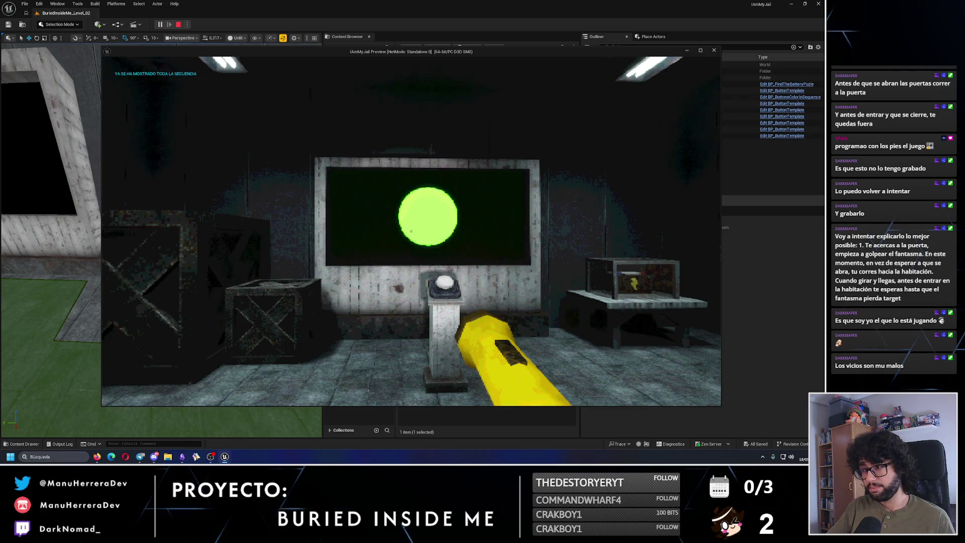
Go through the vent past the lever, pink and green buttons, then watch the sequence replay at the screen
key("w")
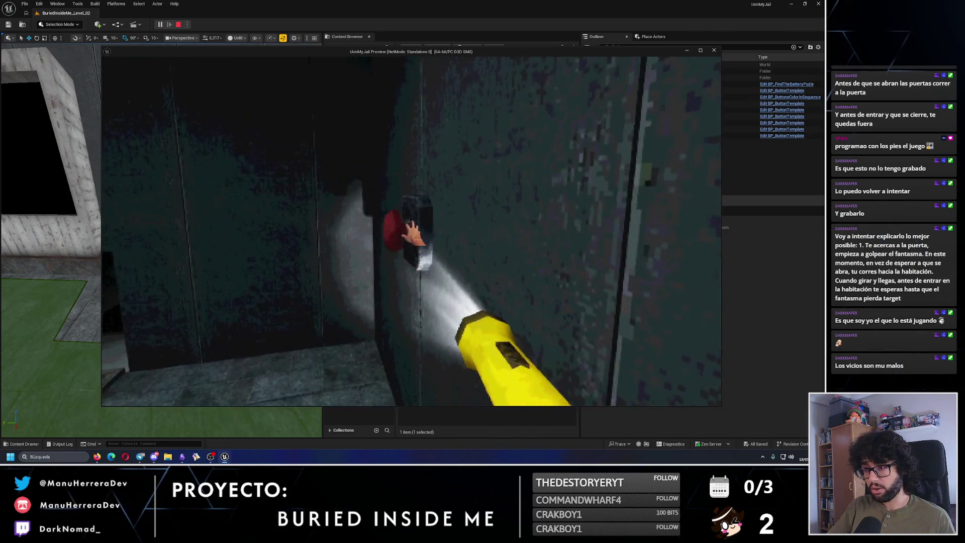
key("shift+w")
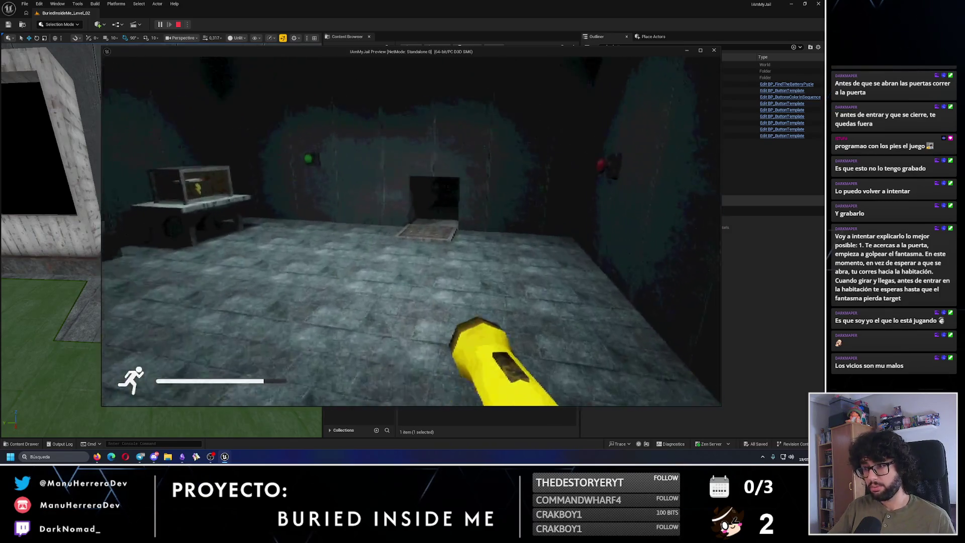
key("w")
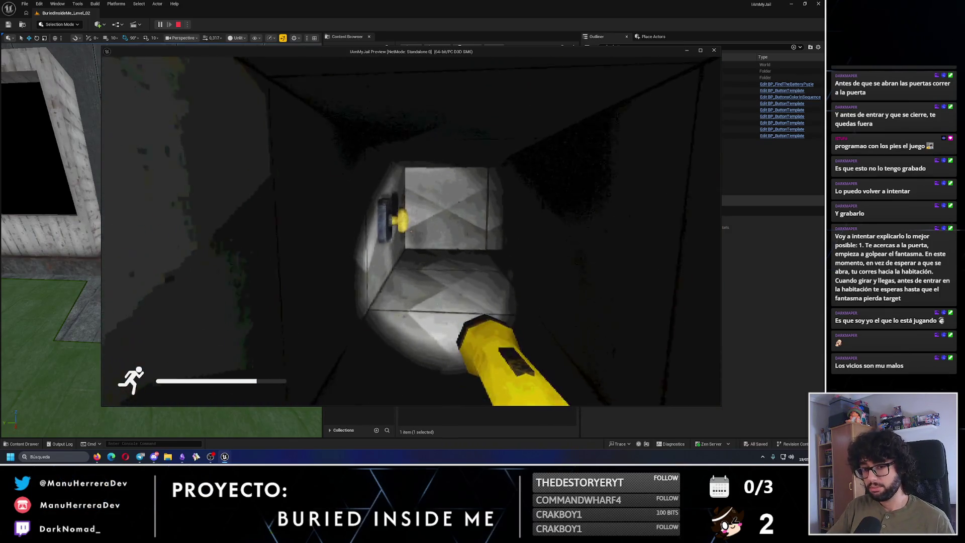
key("w")
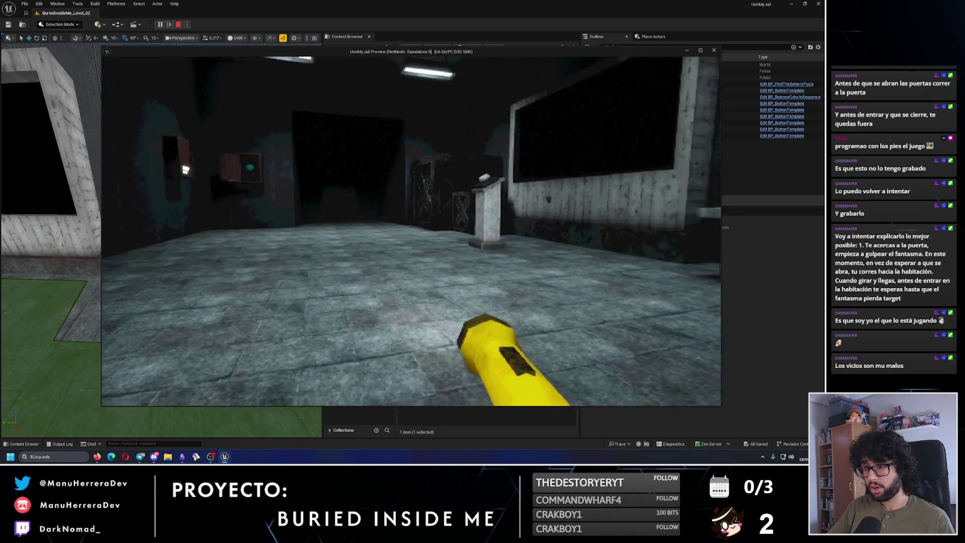
key("shift+w")
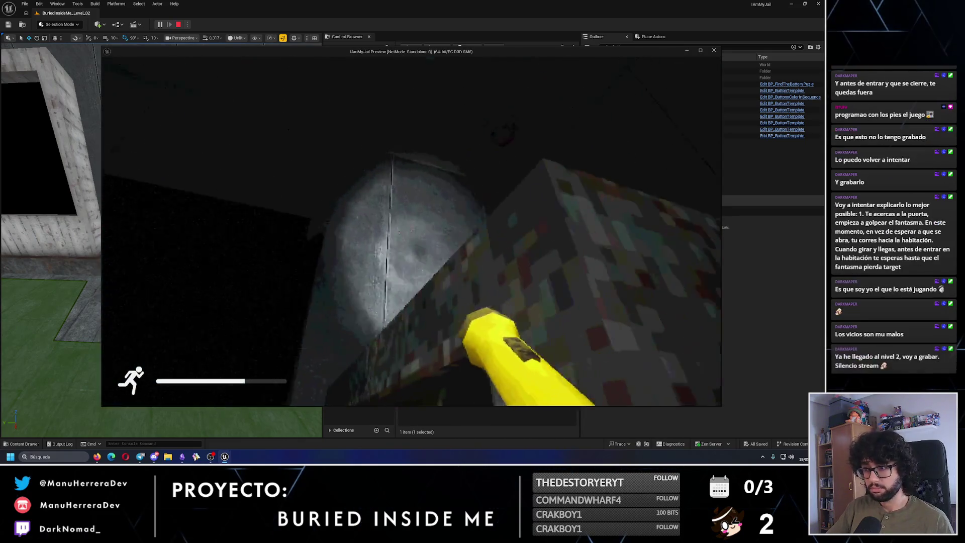
key("w")
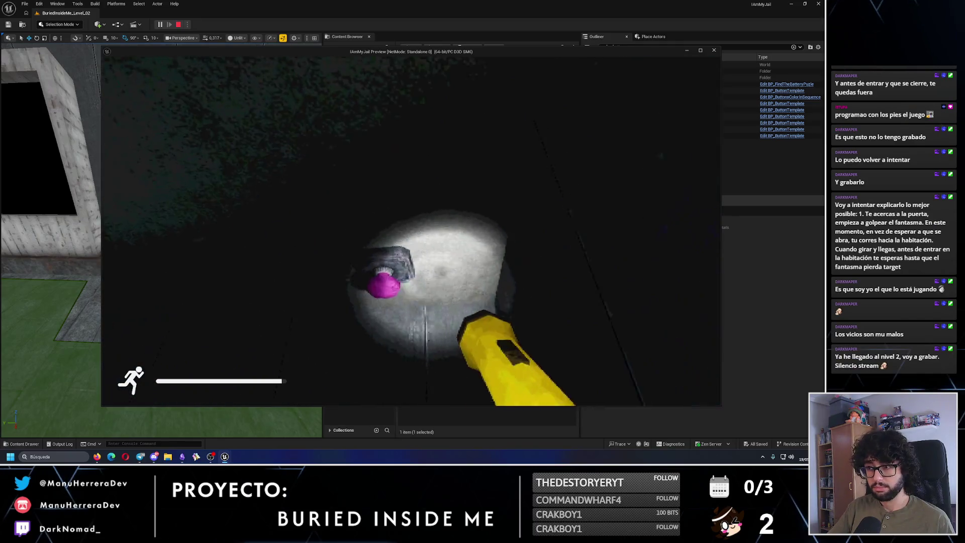
key("shift+w")
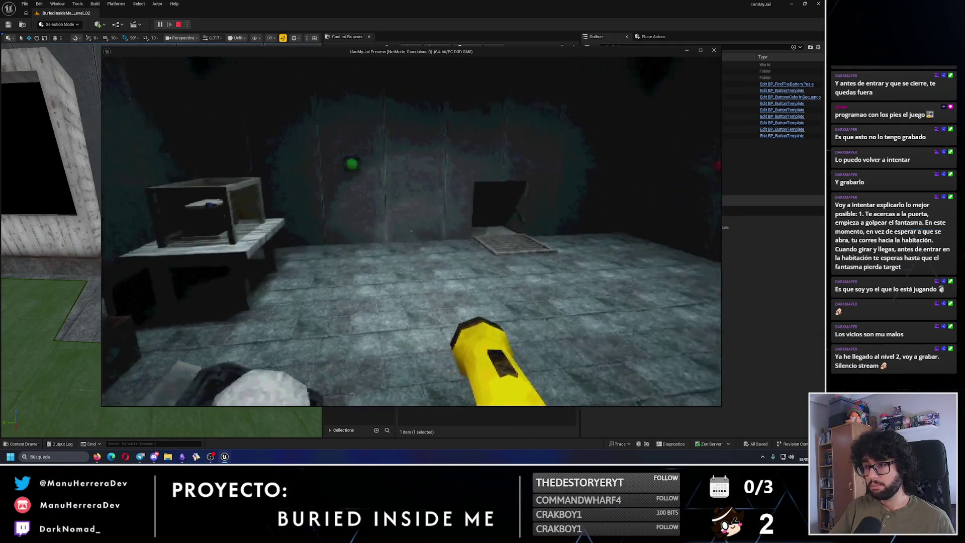
key("w")
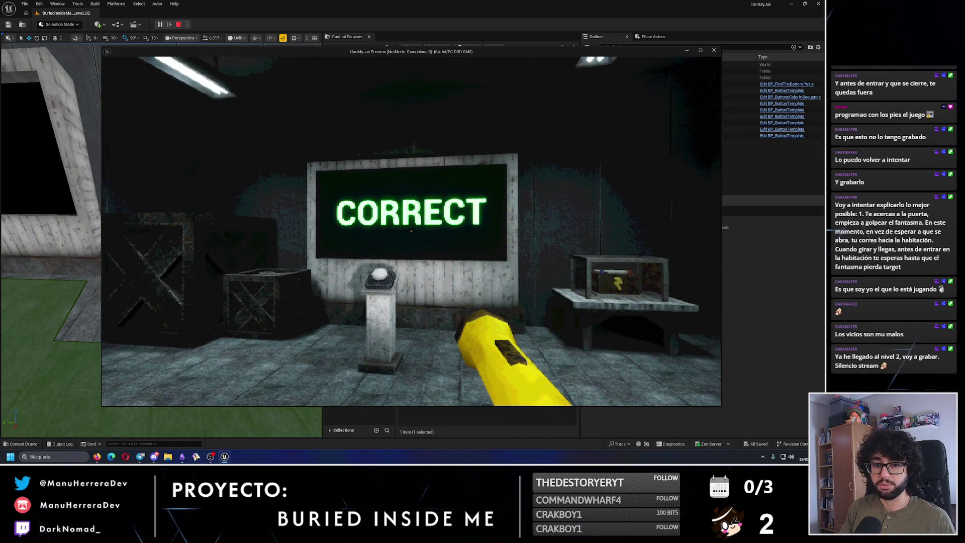
key("w")
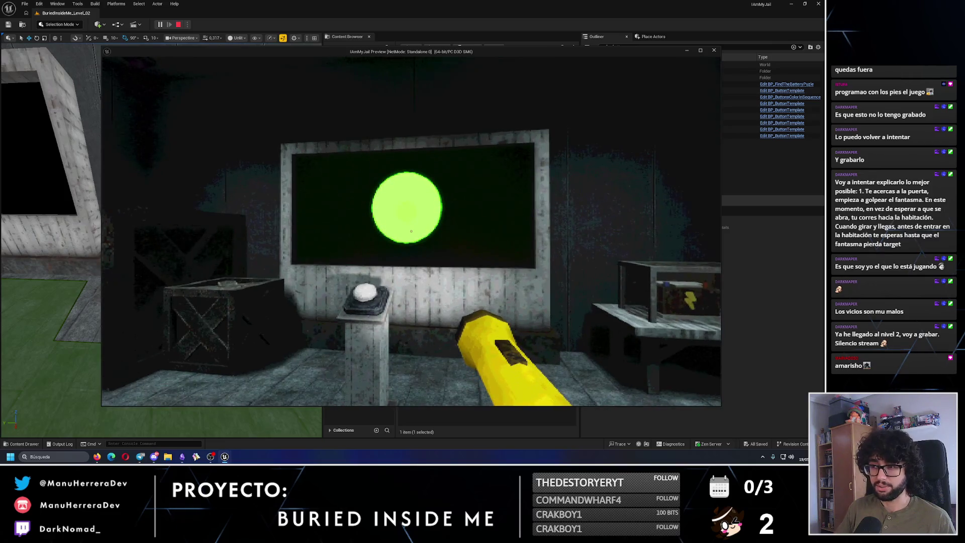
key("w")
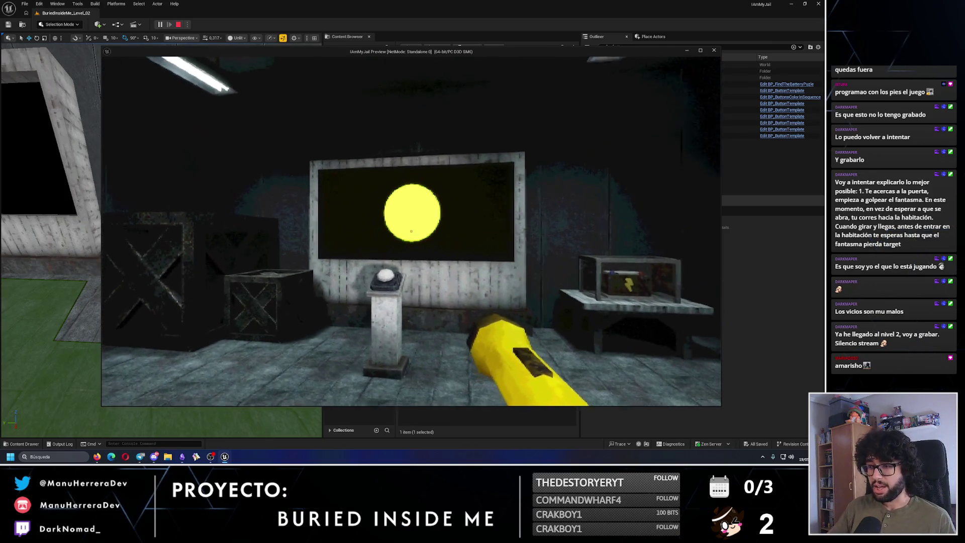
key("s")
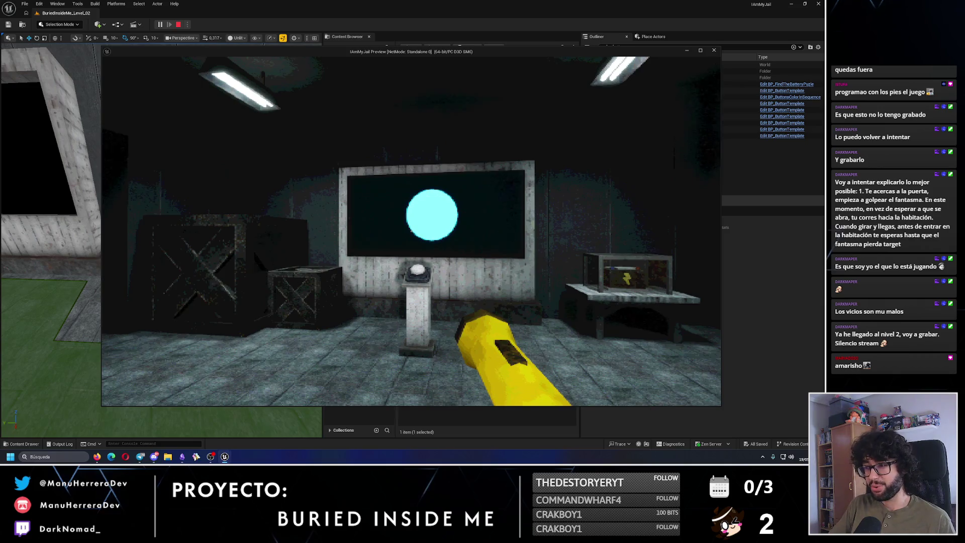
key("w")
key("s")
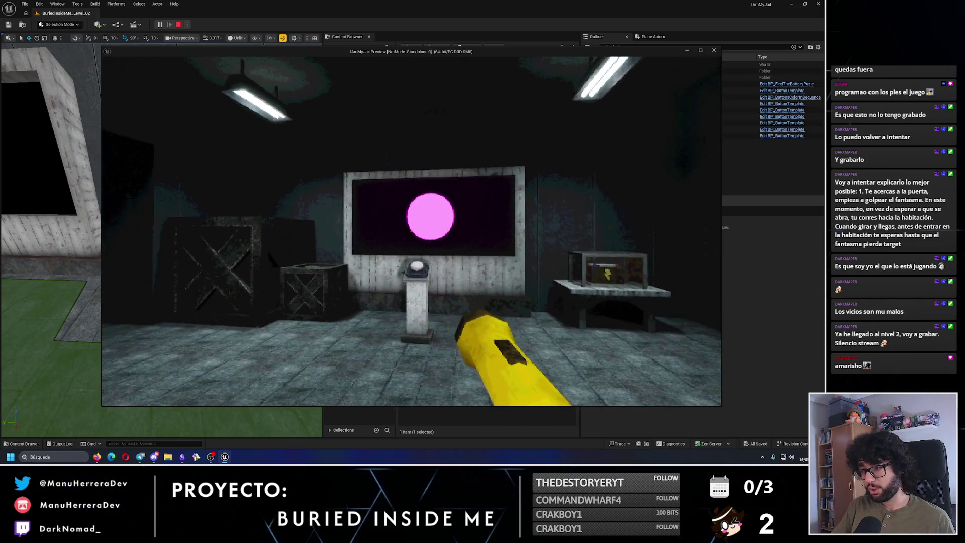
key("s")
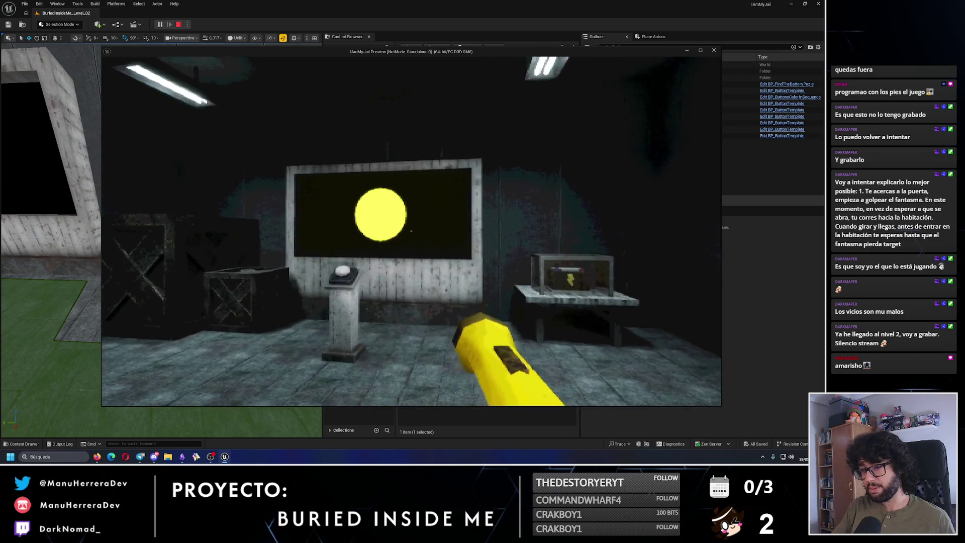
key("a")
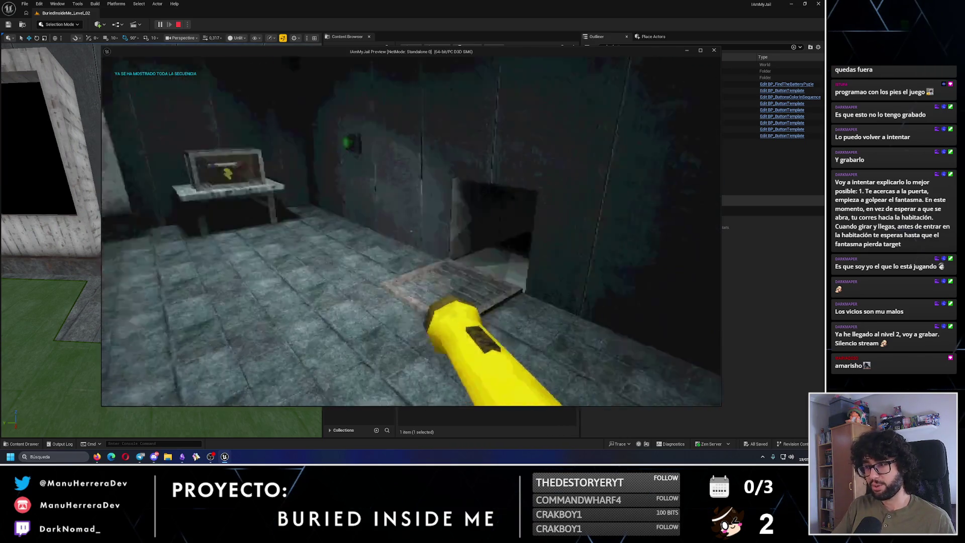
Head into the vent tunnel, sprint to the cyan wall button and come back to the ERROR screen and pedestal
key("w")
key("w")
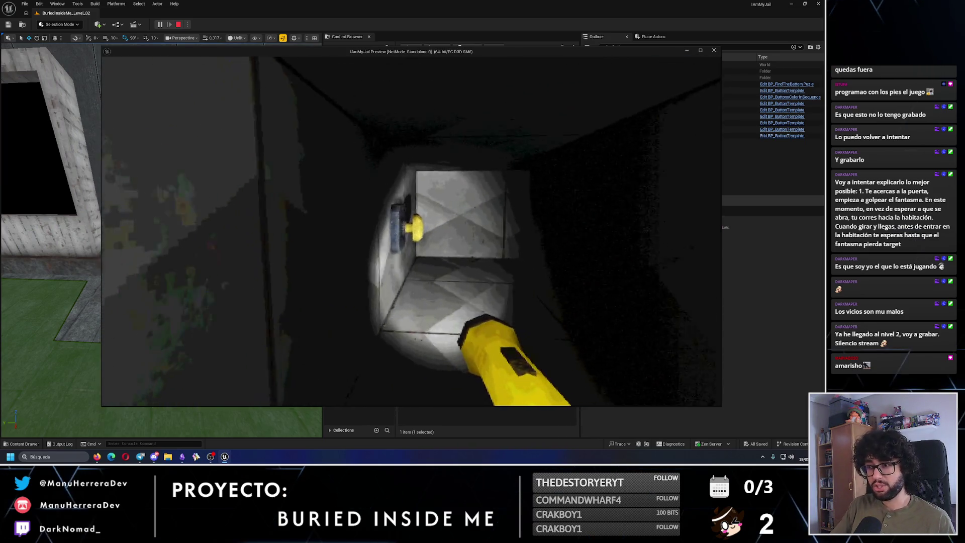
key("a")
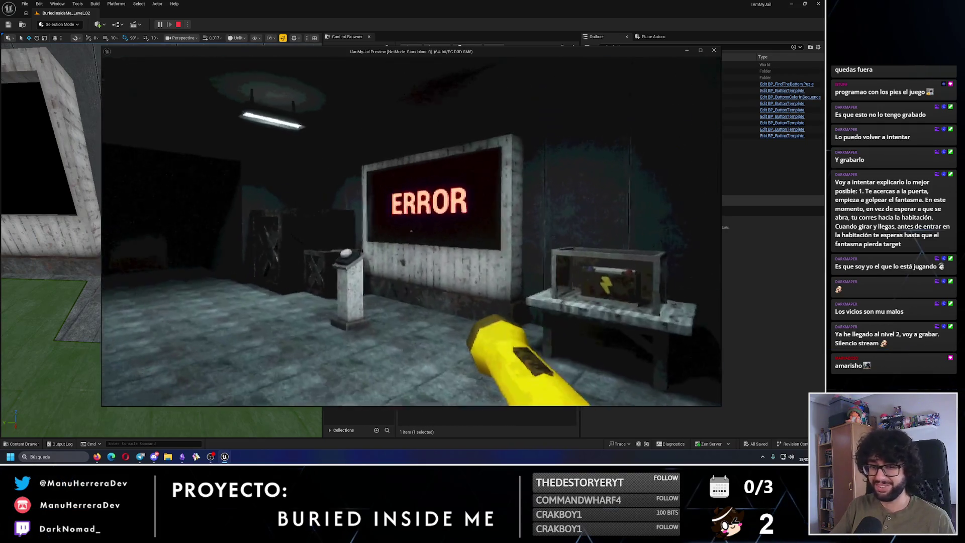
key("a")
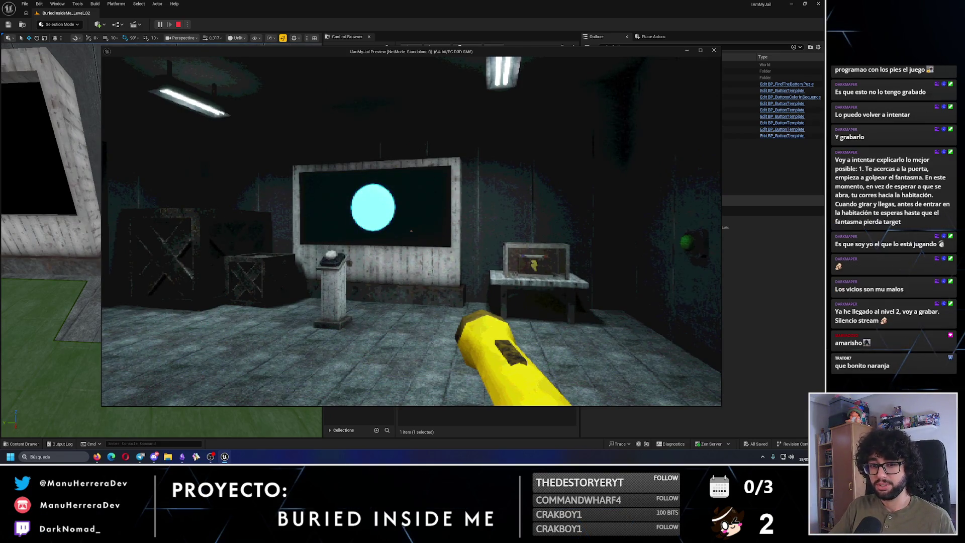
key("w")
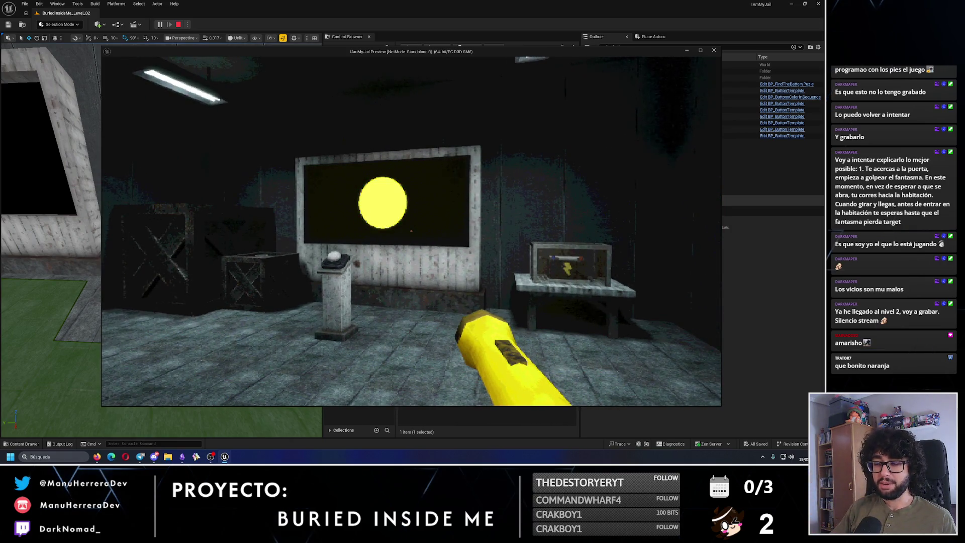
key("w")
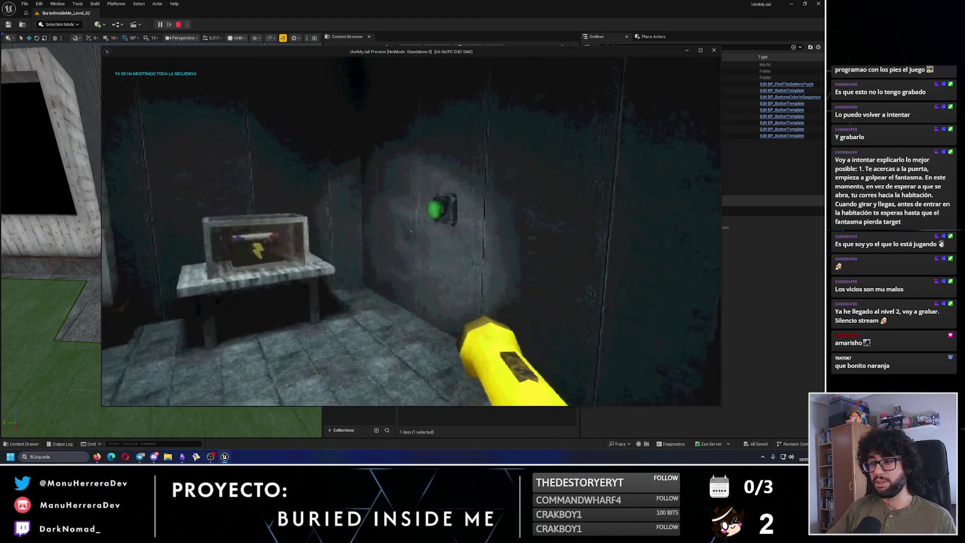
key("shift+w")
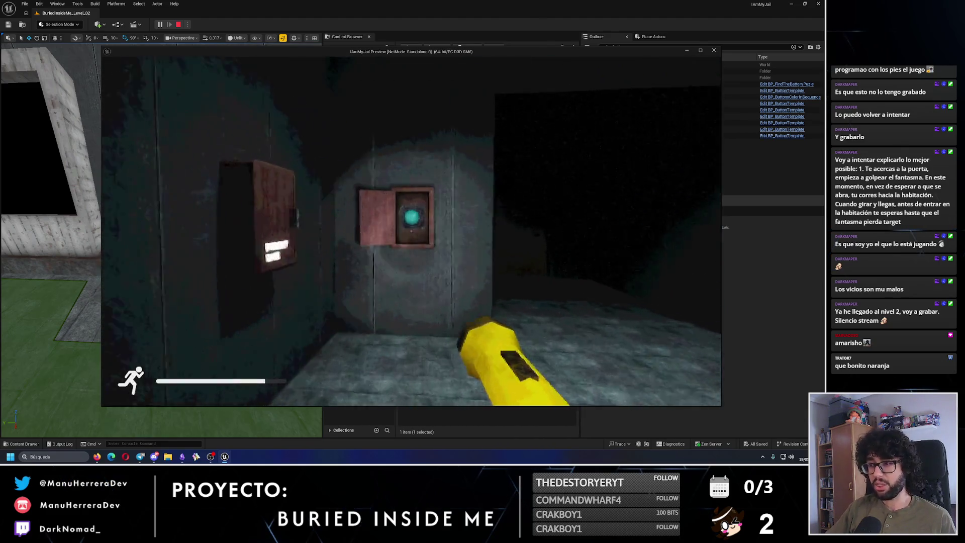
key("w")
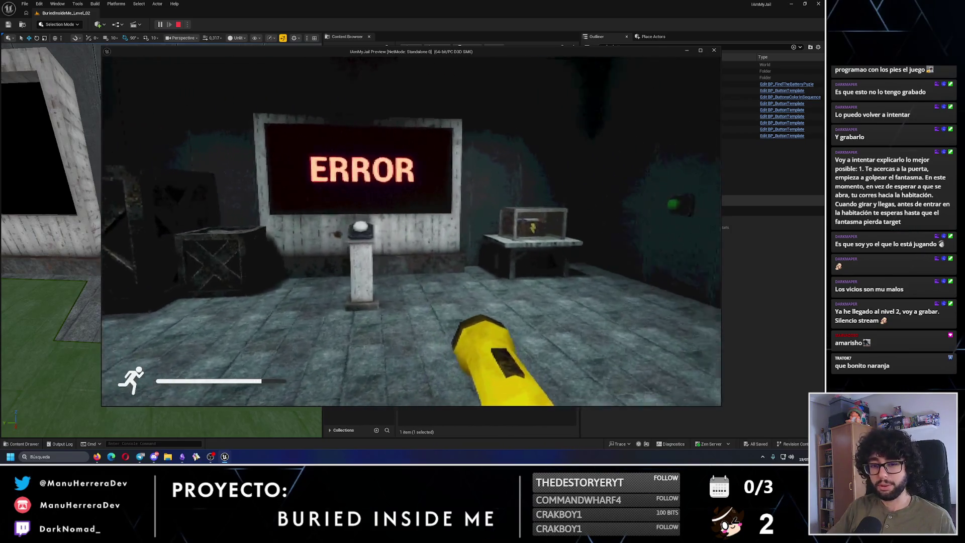
key("w")
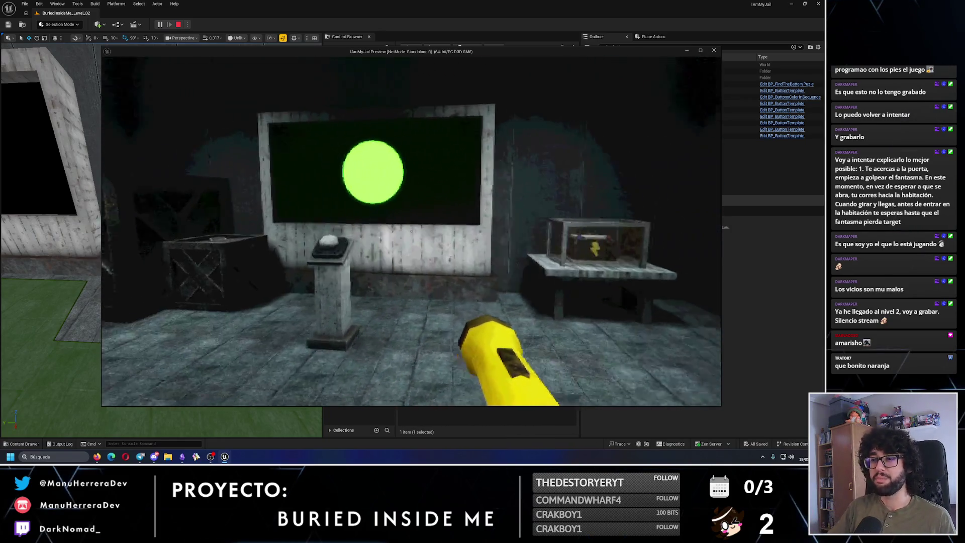
key("s")
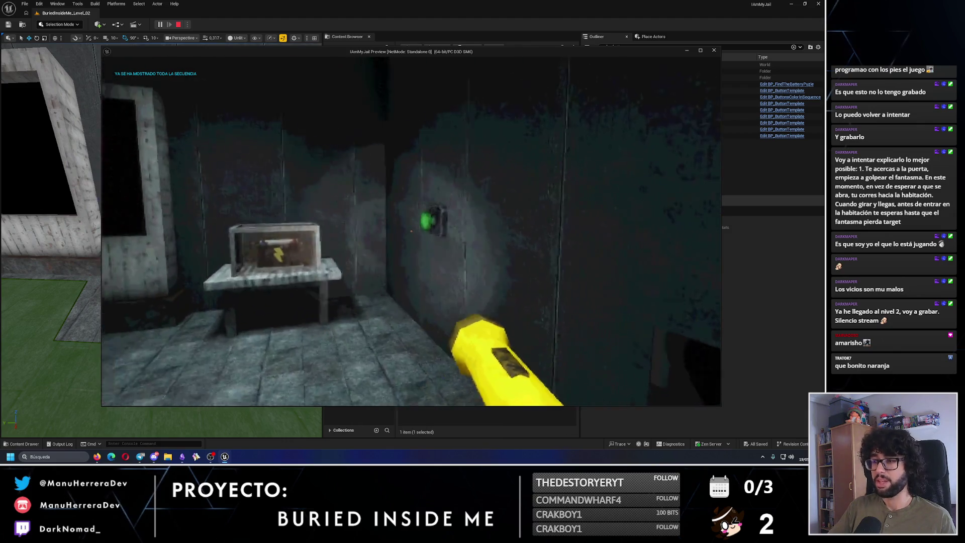
Press the cyan, pink and red buttons in order via the vent so the screen reads CORRECT
key("w")
key("w")
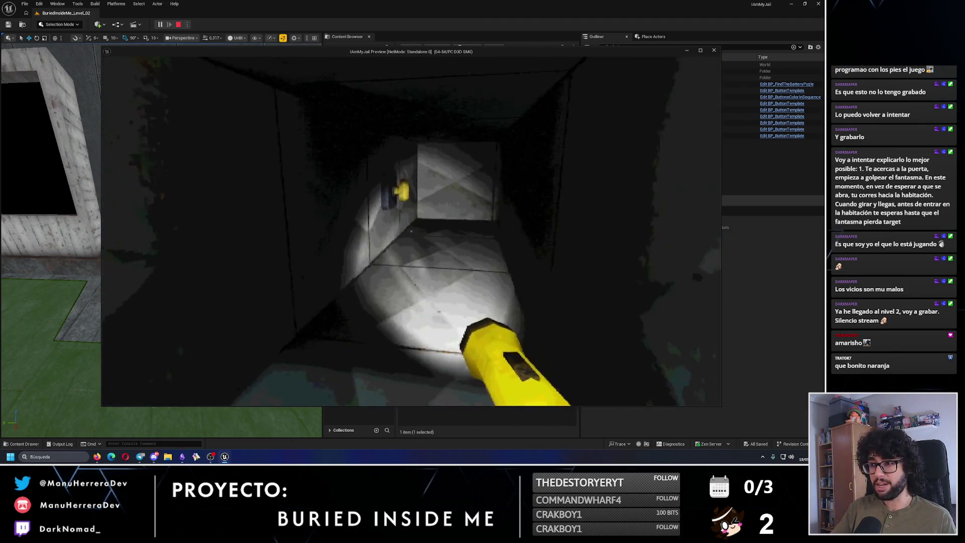
key("shift+w")
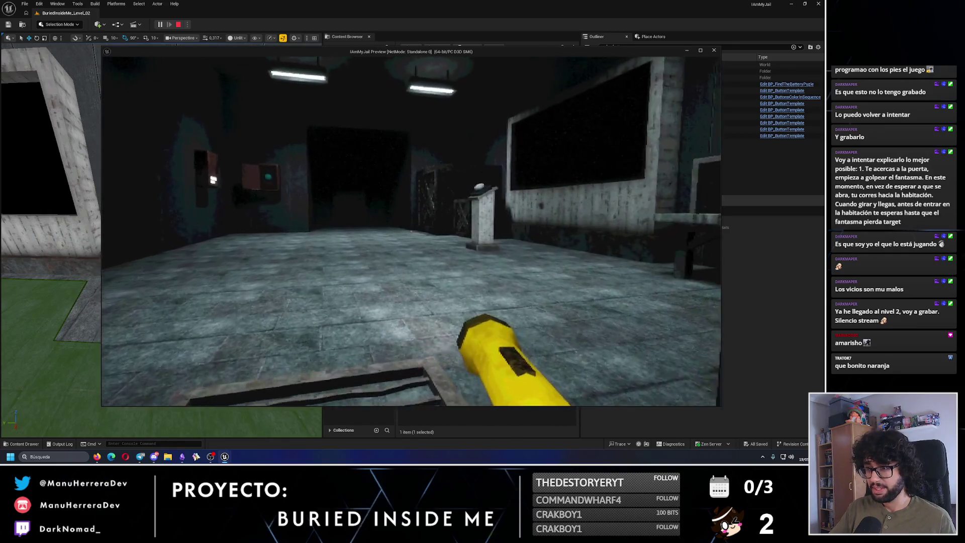
key("shift+w")
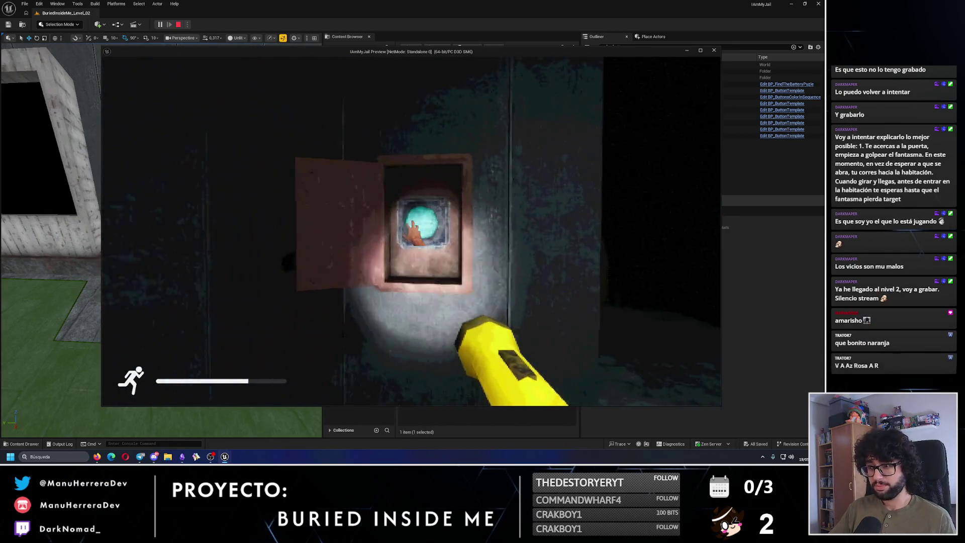
key("shift+w")
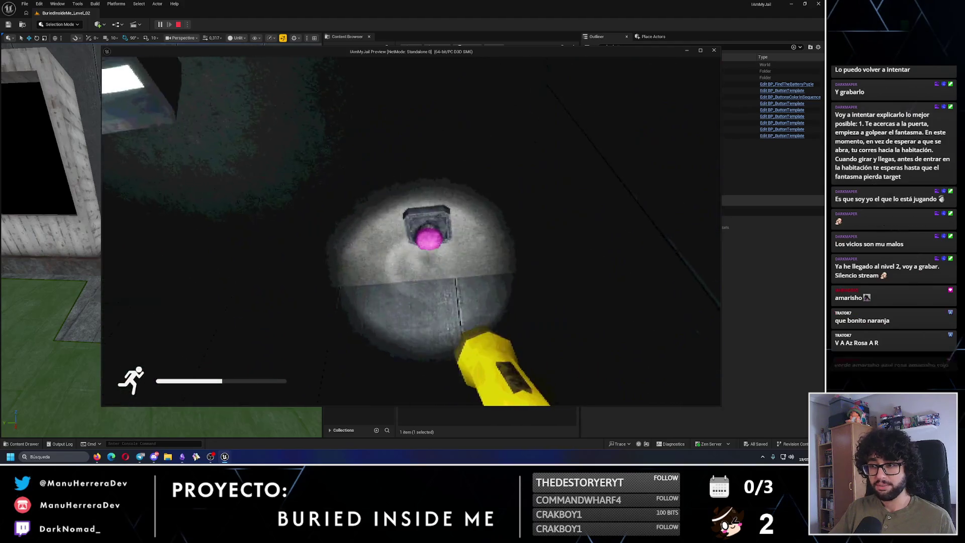
key("w")
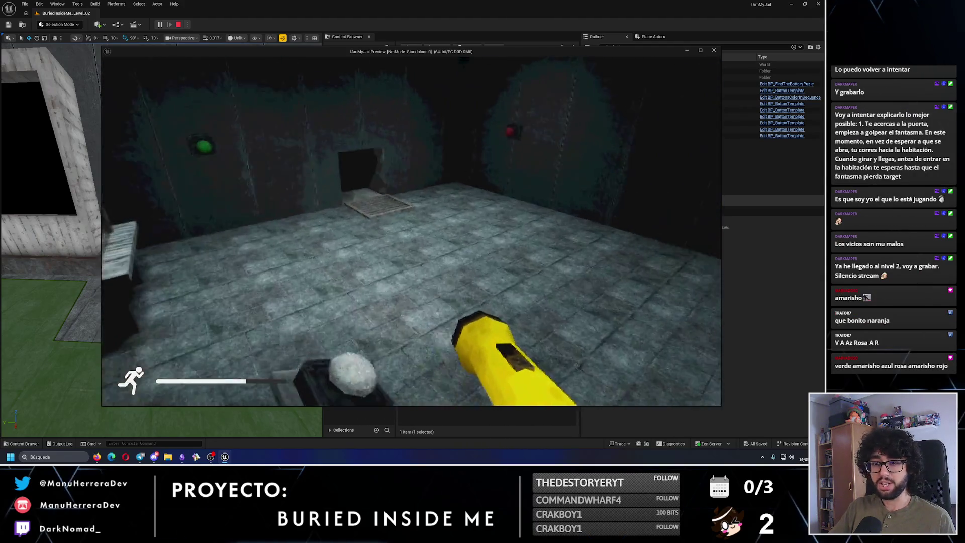
key("shift+w")
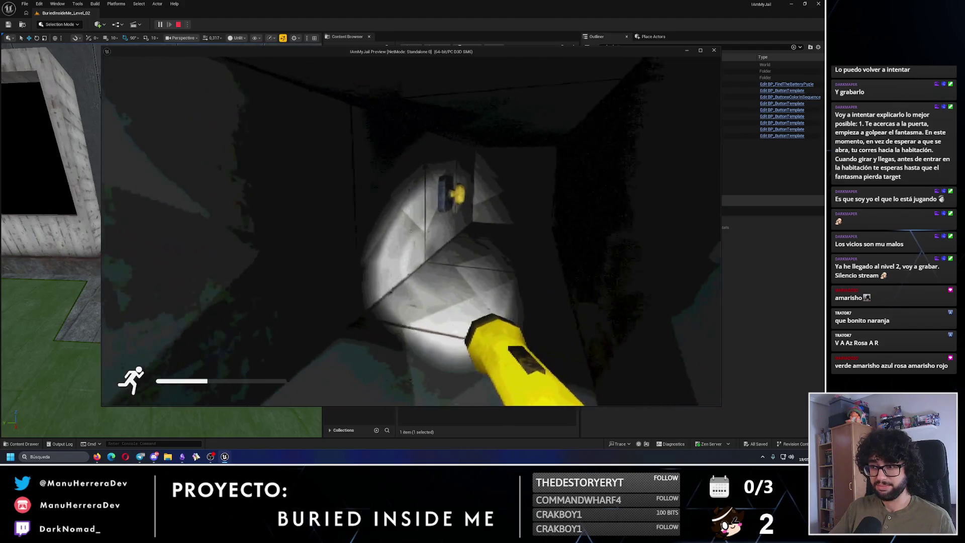
key("w")
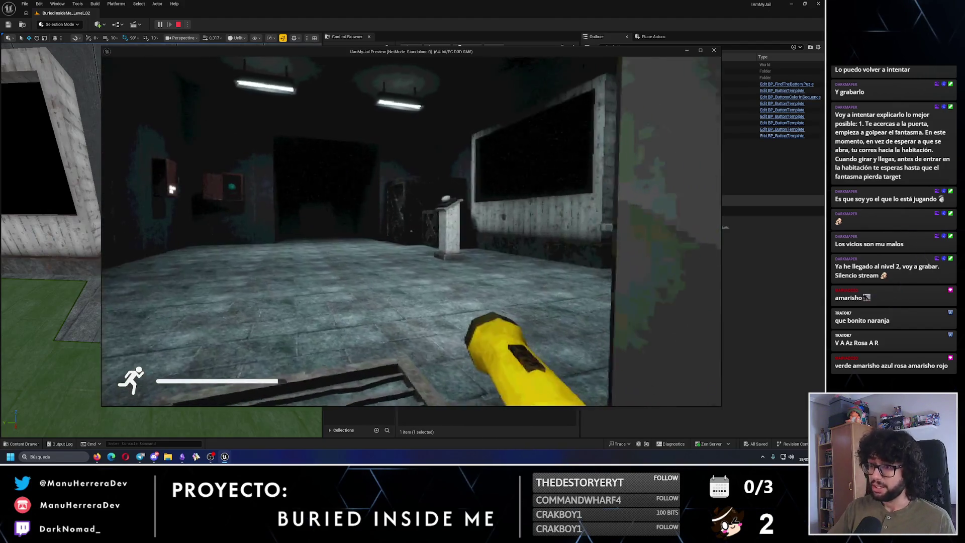
key("w")
key("e")
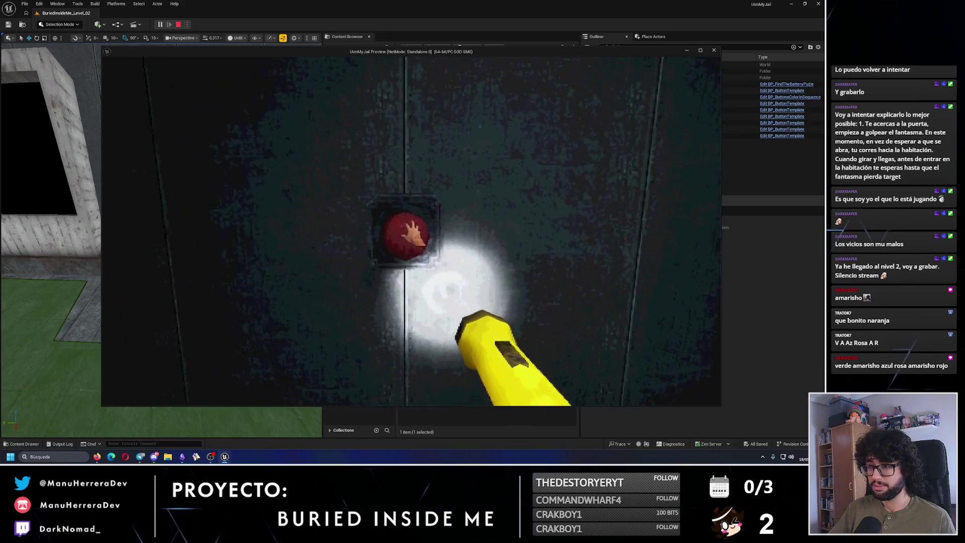
key("w")
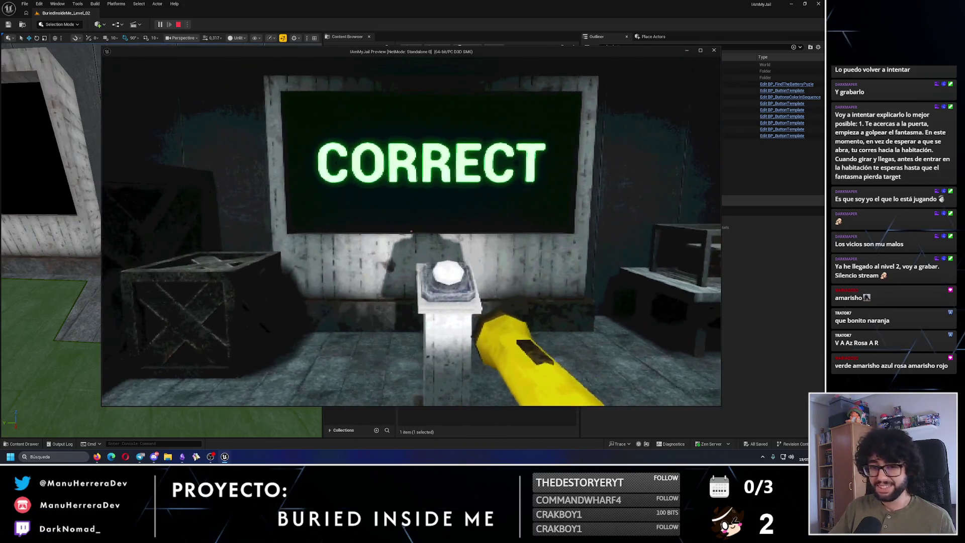
Press the pedestal button to replay the colours and check the red wall button and screen
key("s")
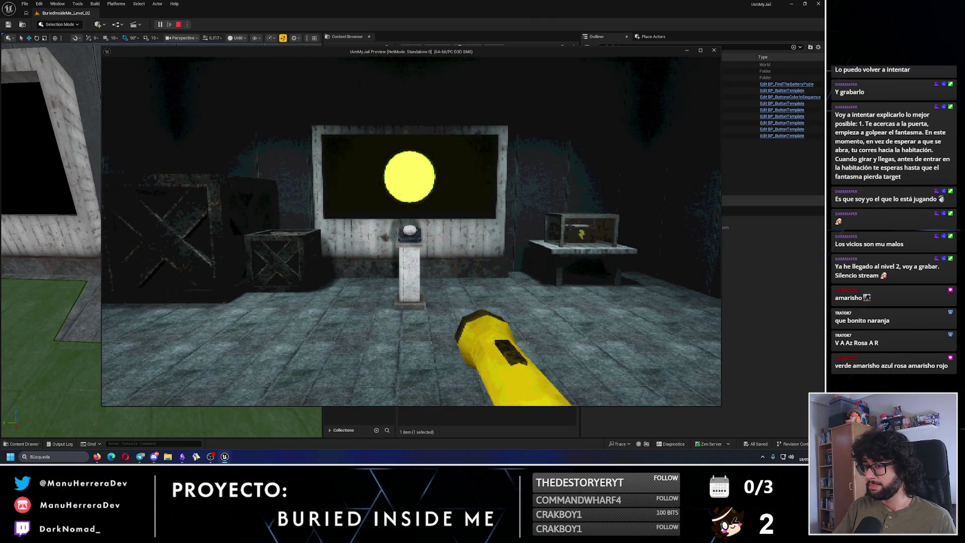
key("w")
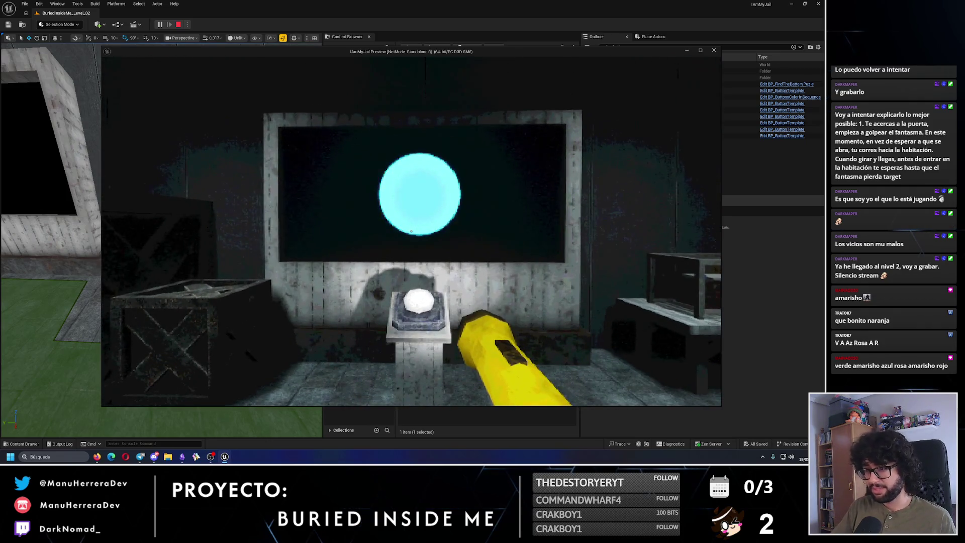
key("s")
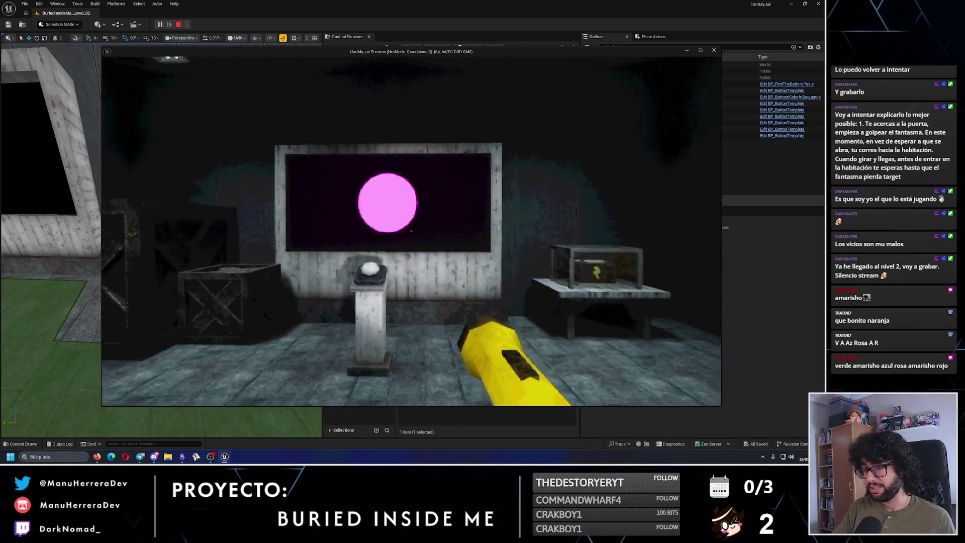
key("w")
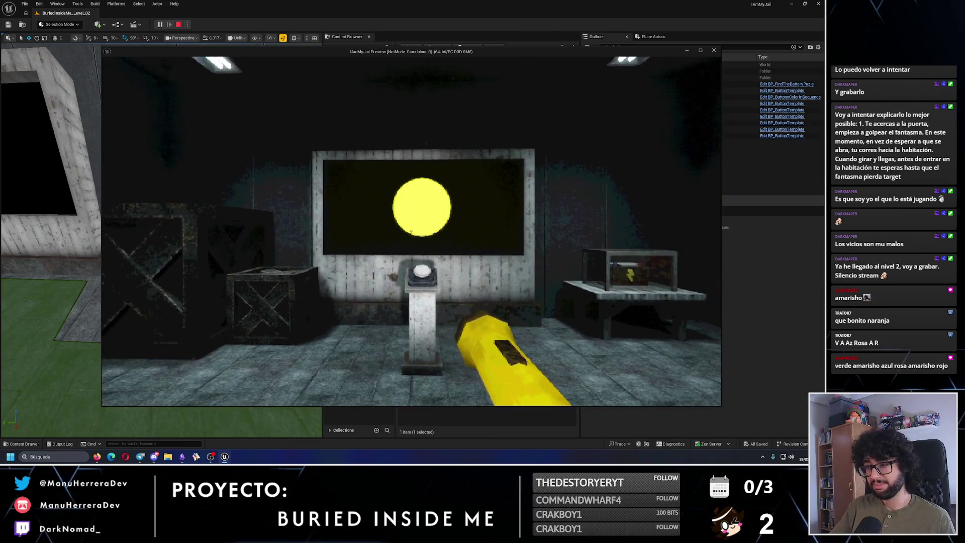
key("w")
left_click(410, 226)
left_click(411, 226)
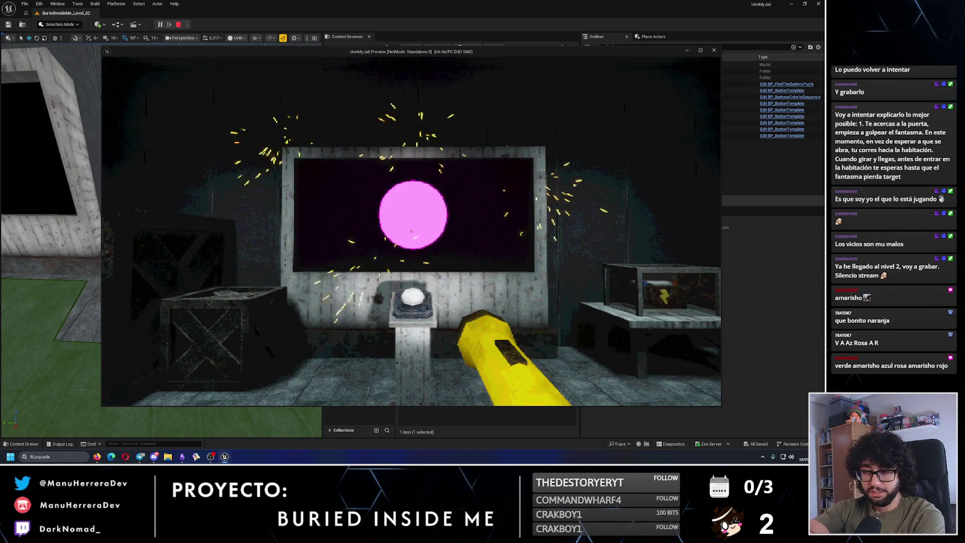
key("w")
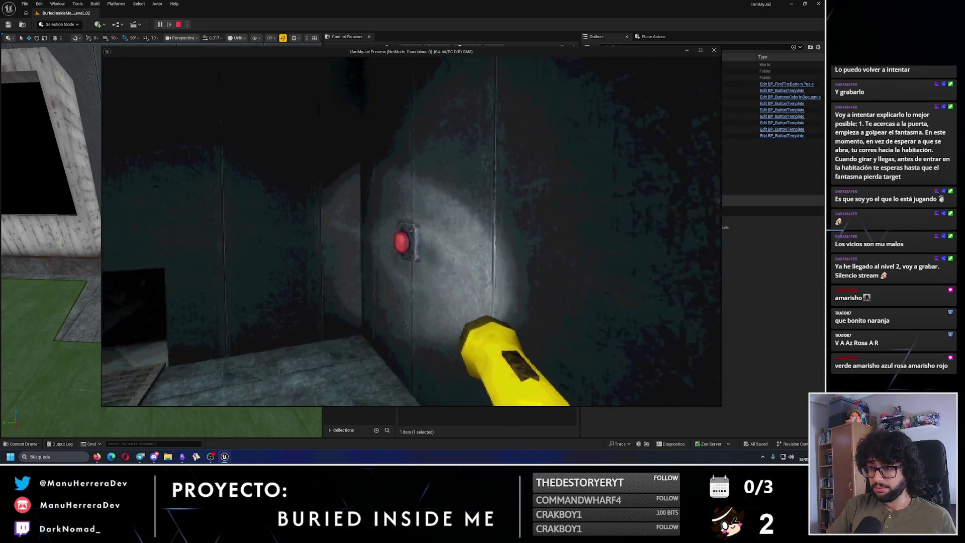
key("s")
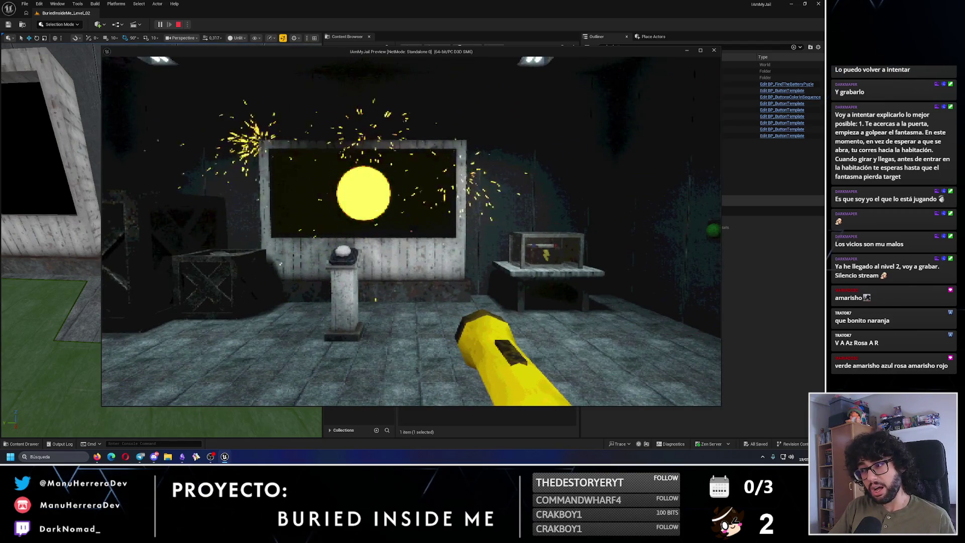
Pick up the battery box, carry it to the table socket where it sparks, then stop the play-test
key("w")
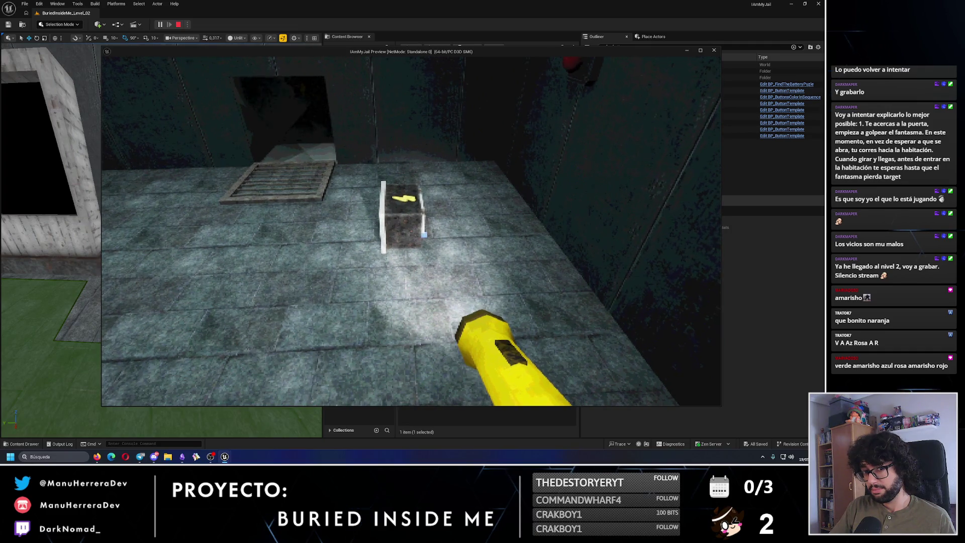
key("w")
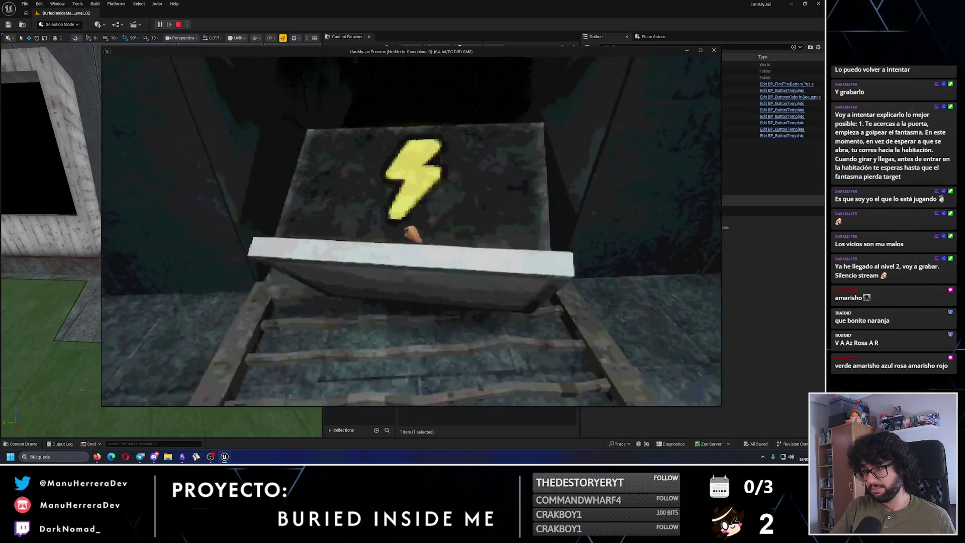
key("s")
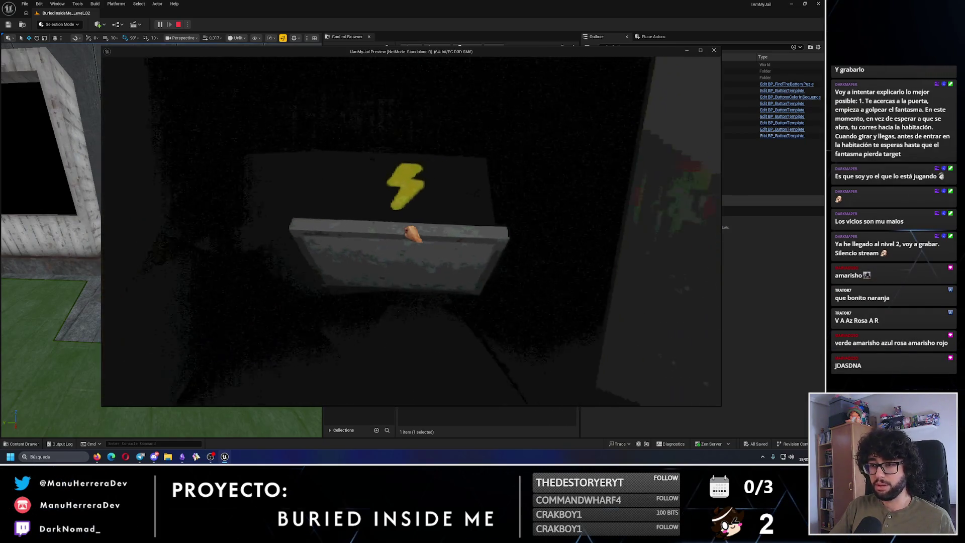
key("w")
key("w")
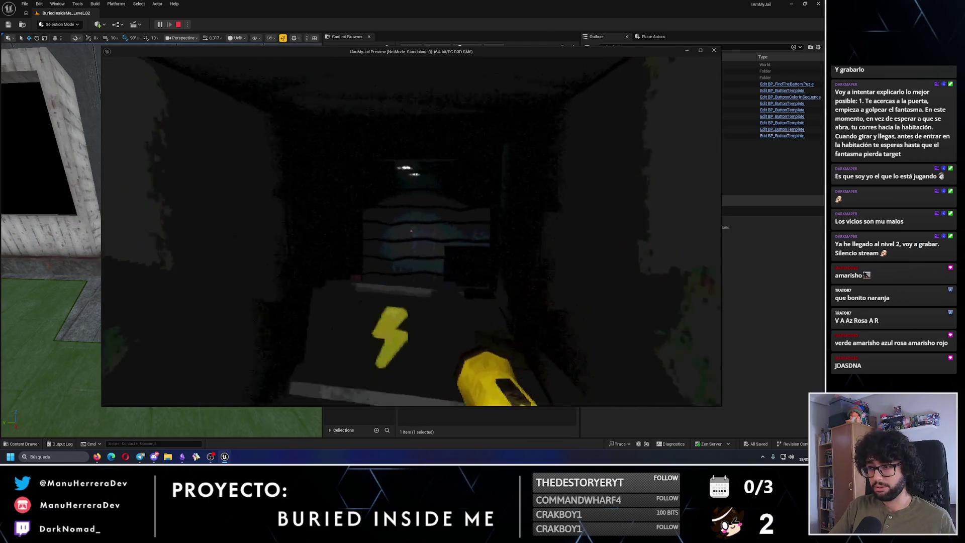
key("s")
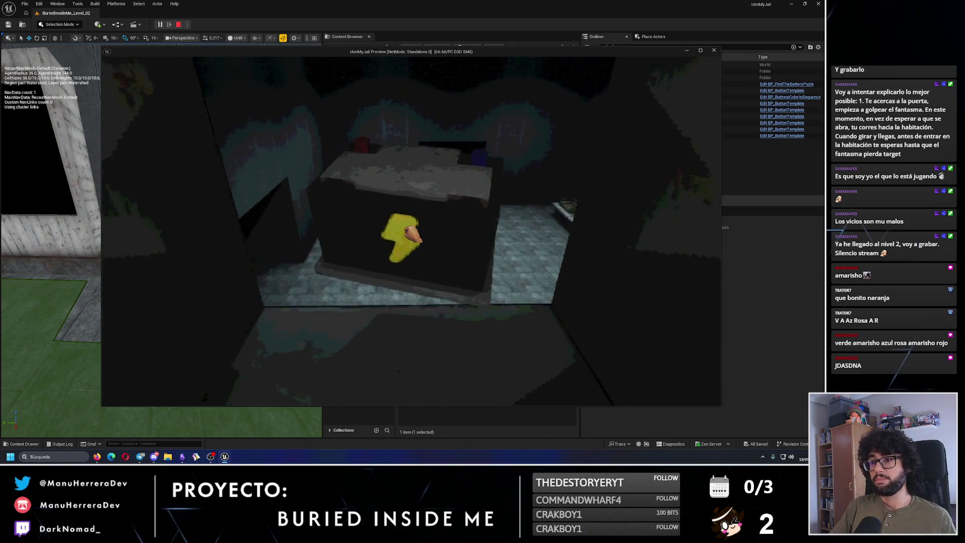
key("shift+w")
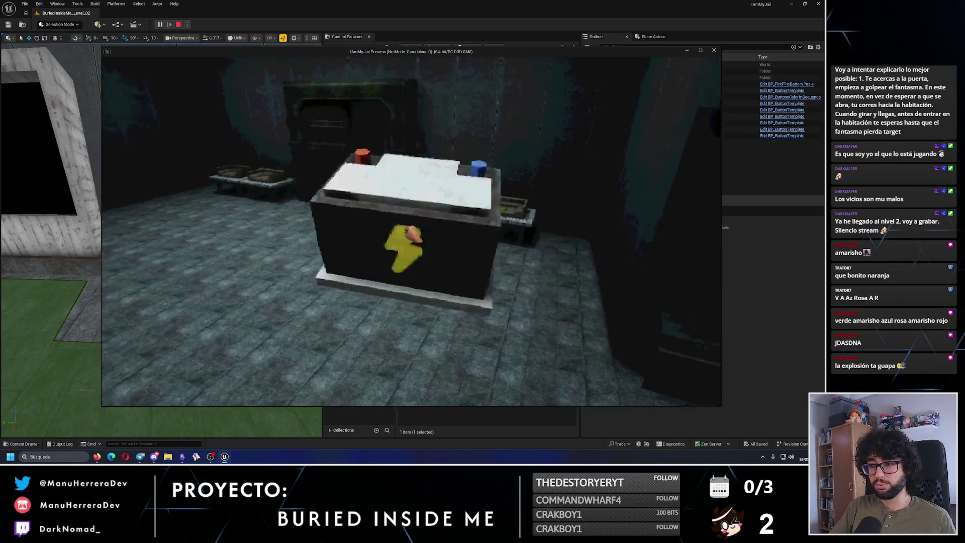
left_click(411, 234)
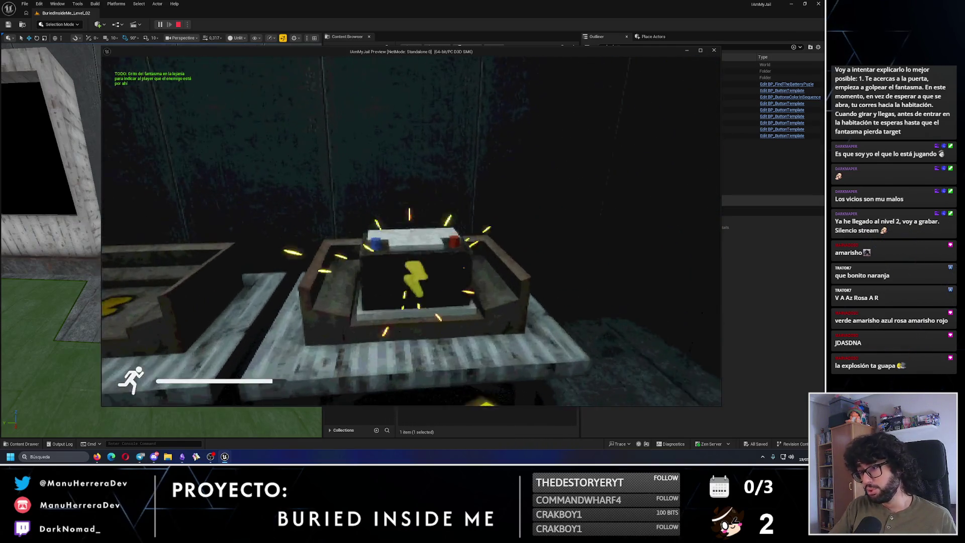
key("w")
key("Escape")
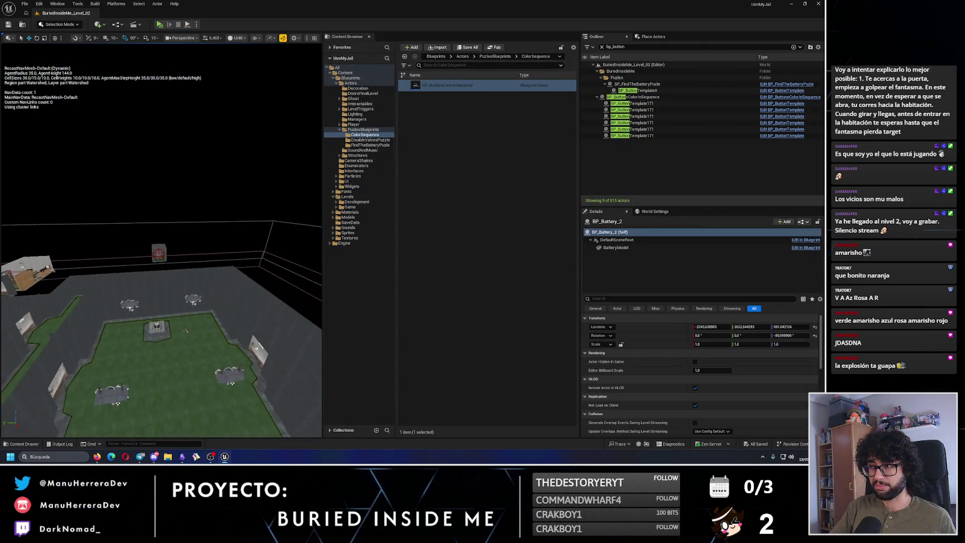
scroll(162, 325, "up", 8)
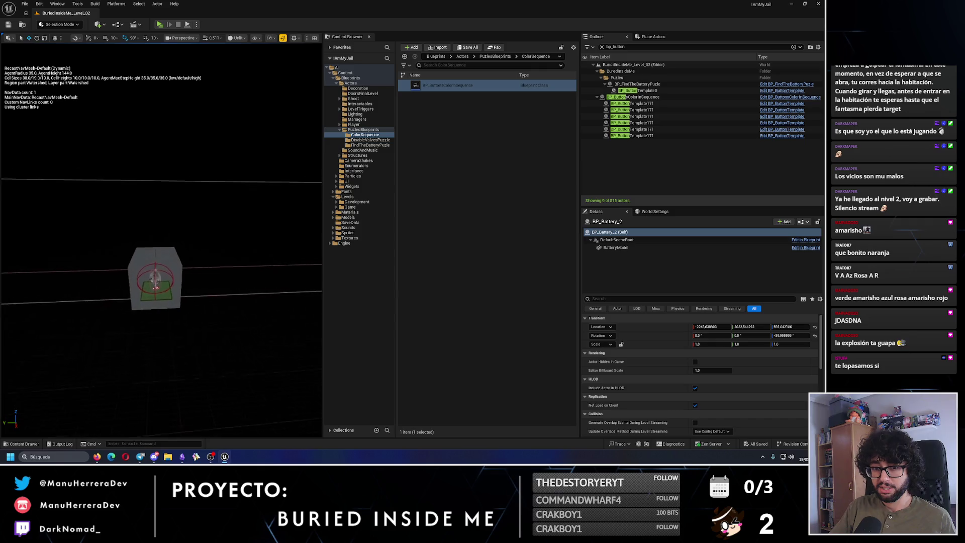
scroll(162, 272, "up", 8)
Toggle Force Ghost Start Activated on BP_Ghost1 and save Level_02
left_click(182, 257)
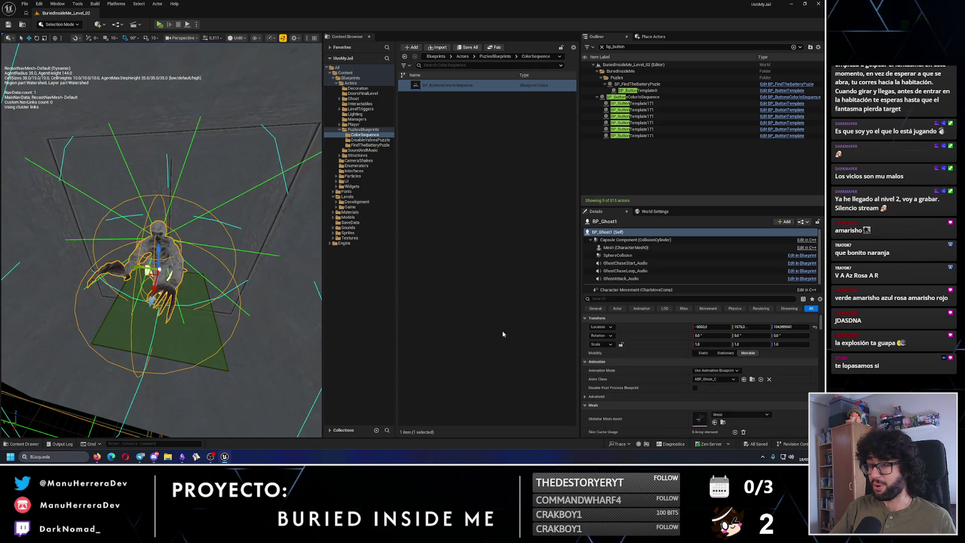
scroll(695, 404, "down", 2)
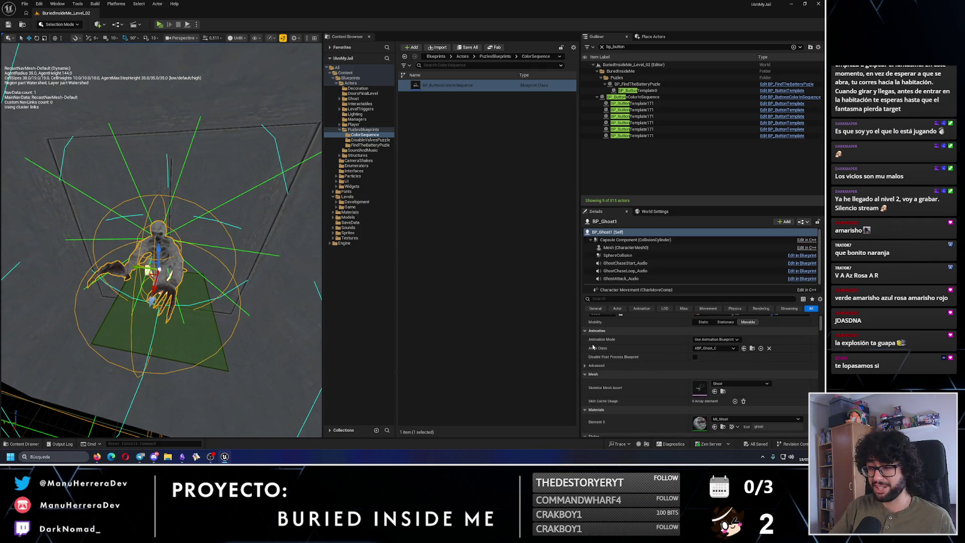
scroll(679, 362, "down", 2)
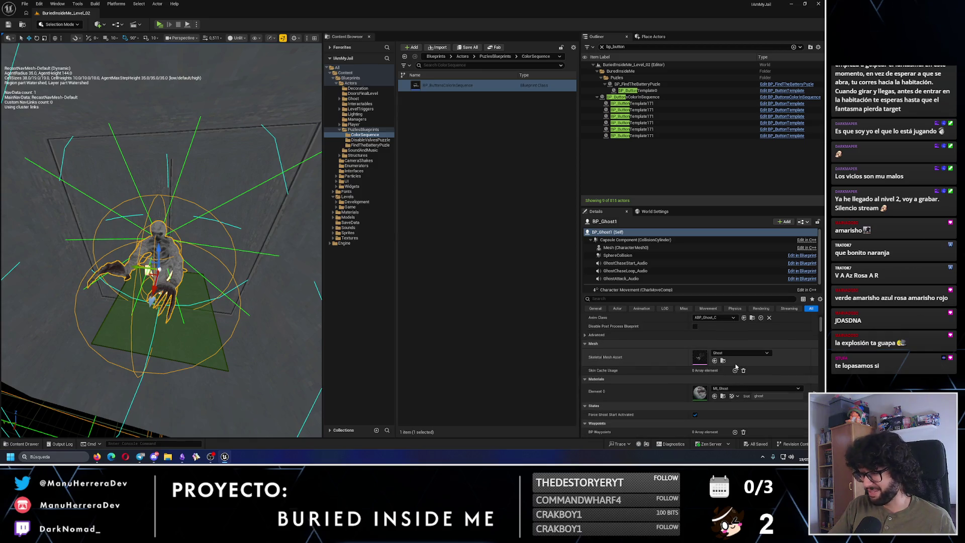
left_click(694, 415)
key("ctrl+s")
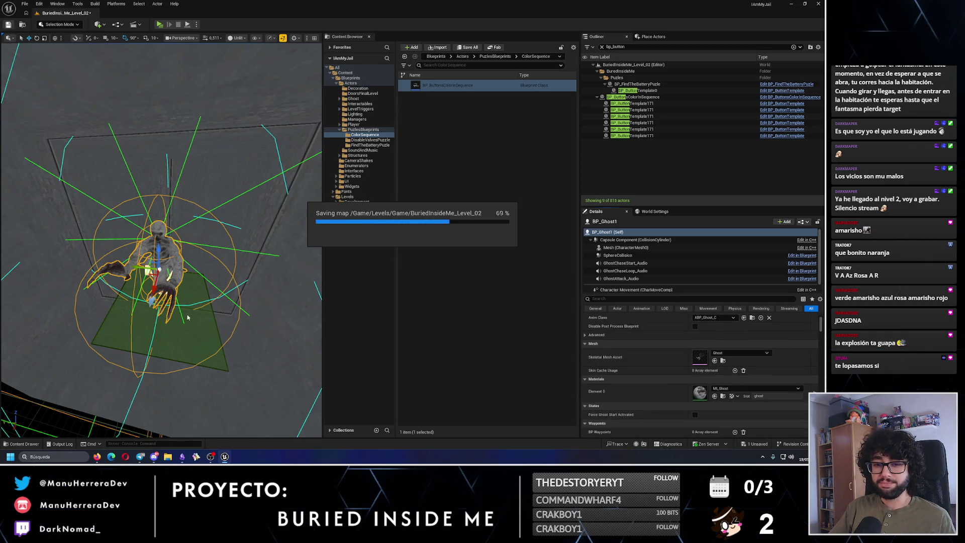
scroll(162, 241, "down", 8)
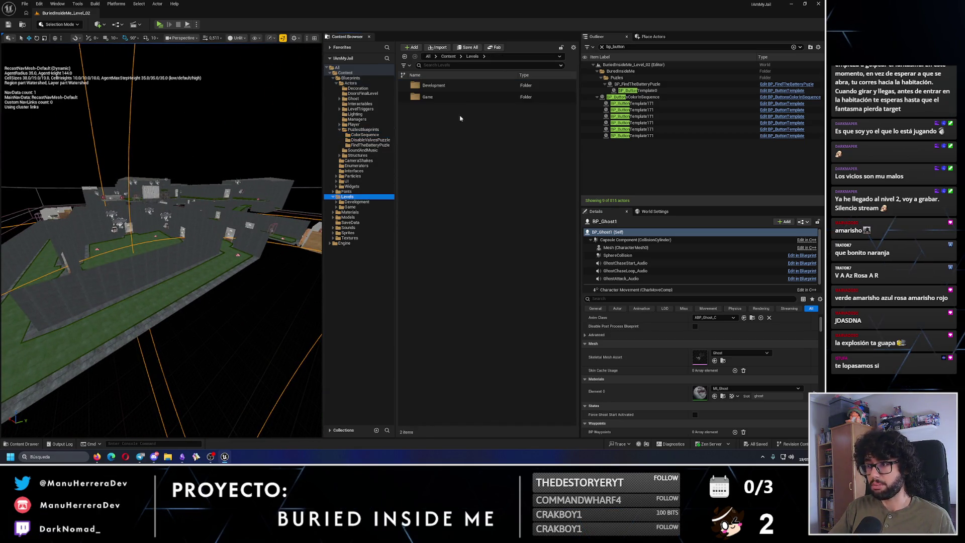
Load BuriedInsideMe_Level_01, select BP_GameManager and bring up the Obsidian task board
double_click(448, 97)
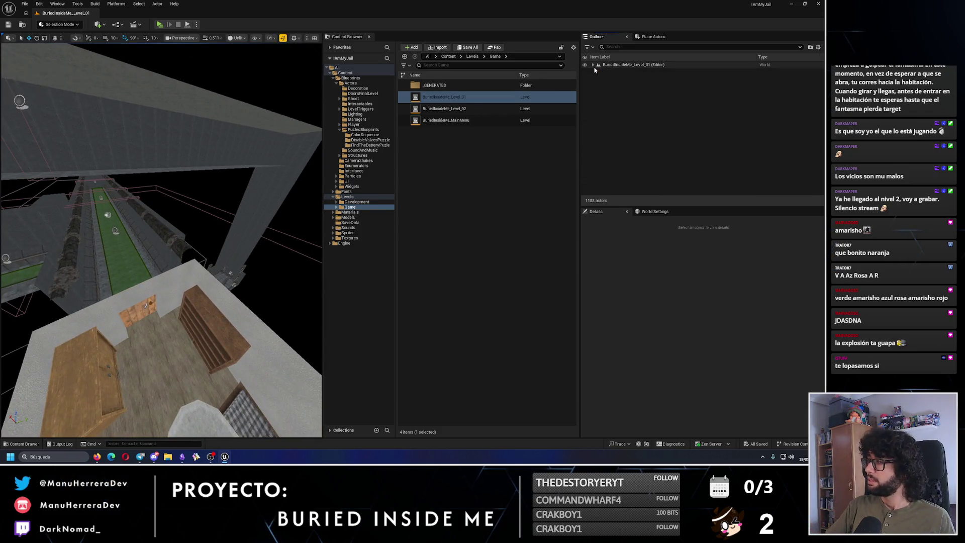
left_click(624, 84)
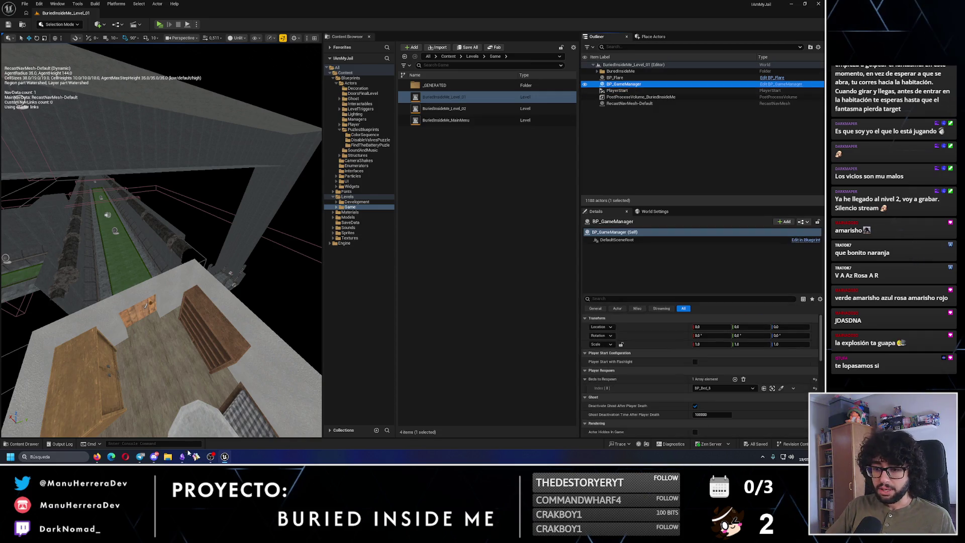
left_click(182, 456)
left_click_drag(243, 271, 468, 158)
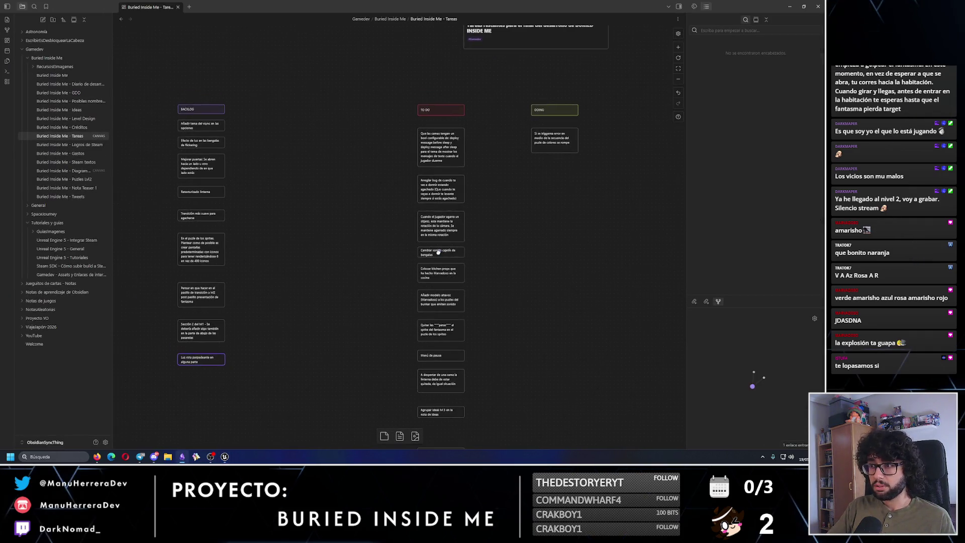
scroll(326, 99, "up", 5)
scroll(325, 99, "down", 5)
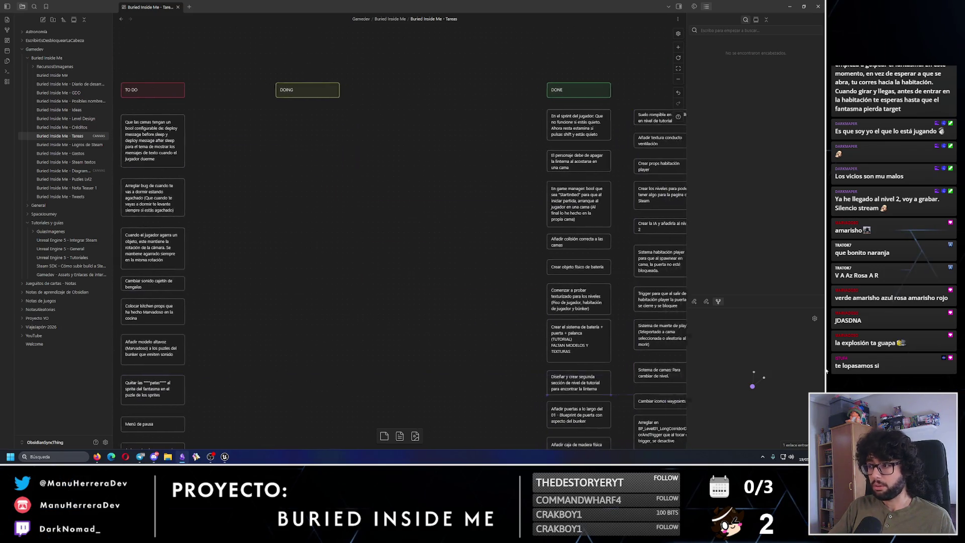
Review the To Do and Done cards on the Tareas board, then return to the Unreal editor
left_click_drag(453, 264, 377, 151)
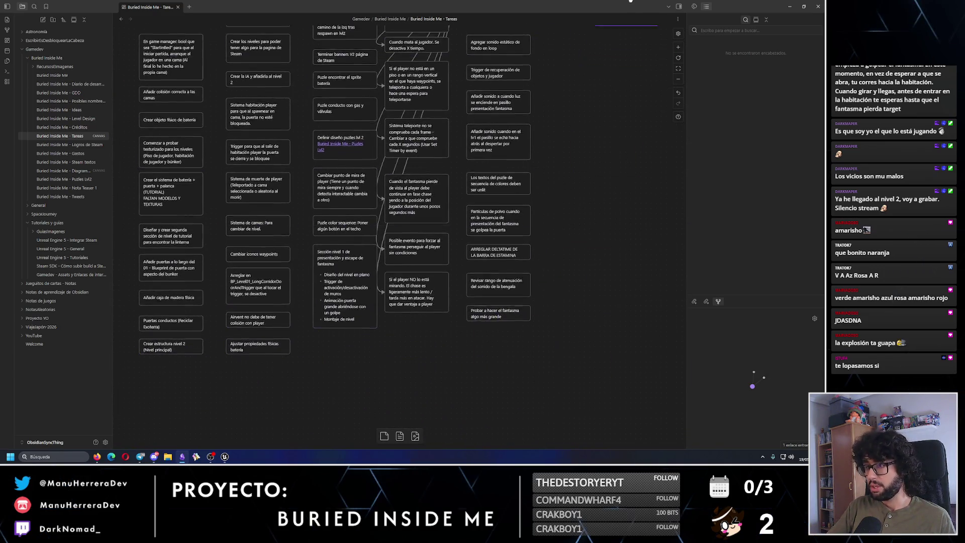
left_click_drag(453, 226, 453, 339)
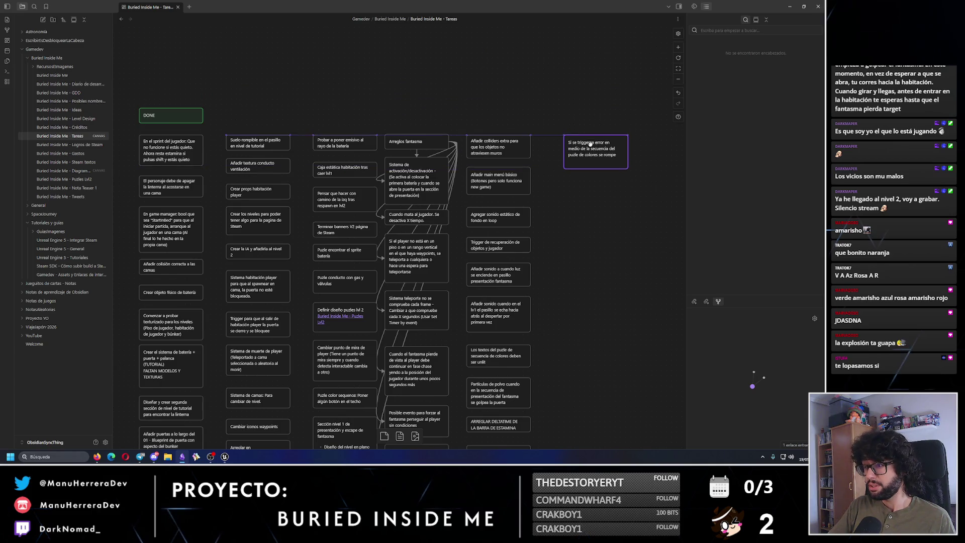
left_click_drag(590, 143, 603, 151)
key("alt+Tab")
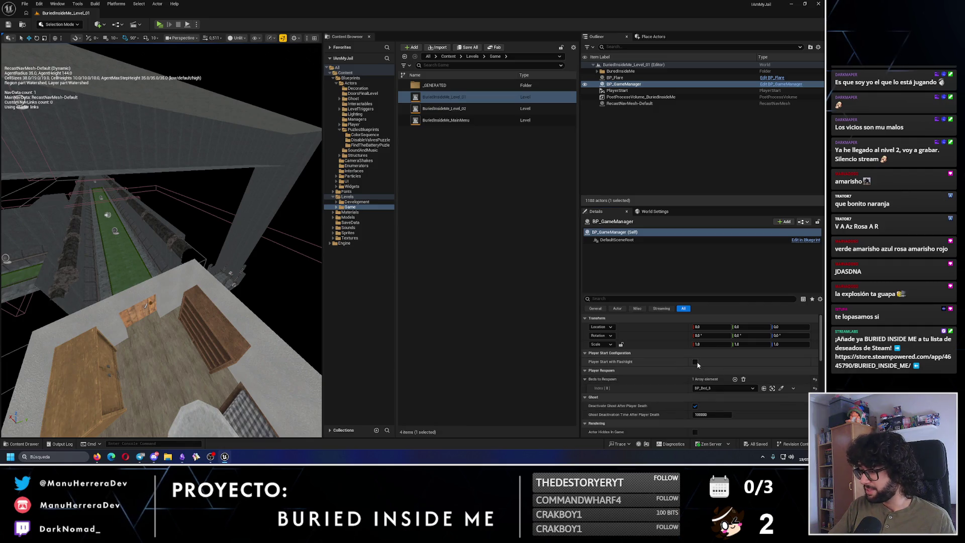
Save Level_01, play-test sprinting down the dark corridor up to the ghost, then stop and pull the camera back
left_click(9, 25)
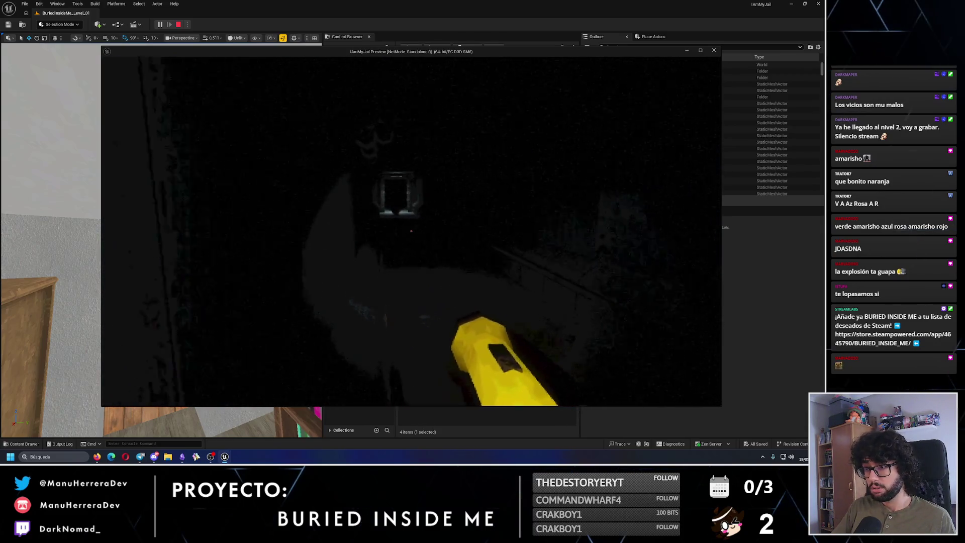
key("shift+w")
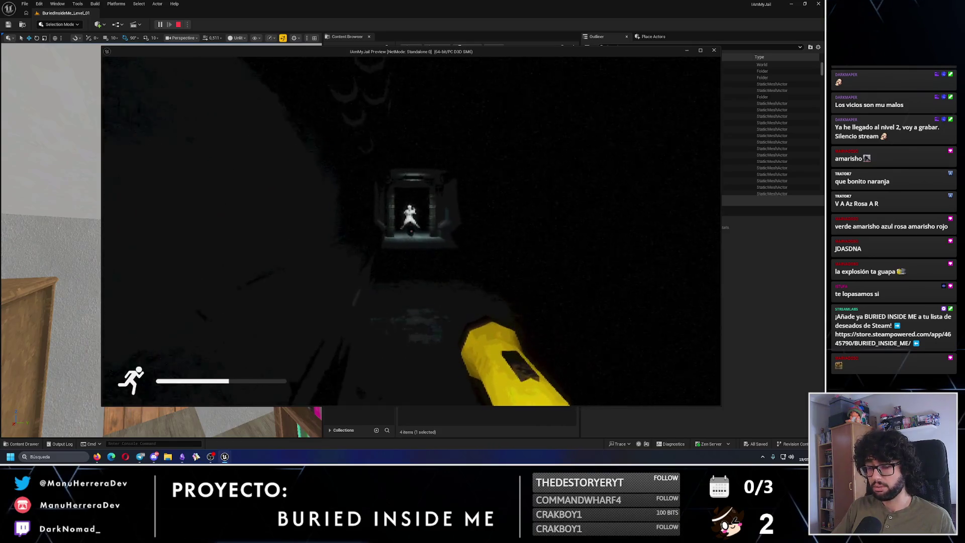
key("shift+w")
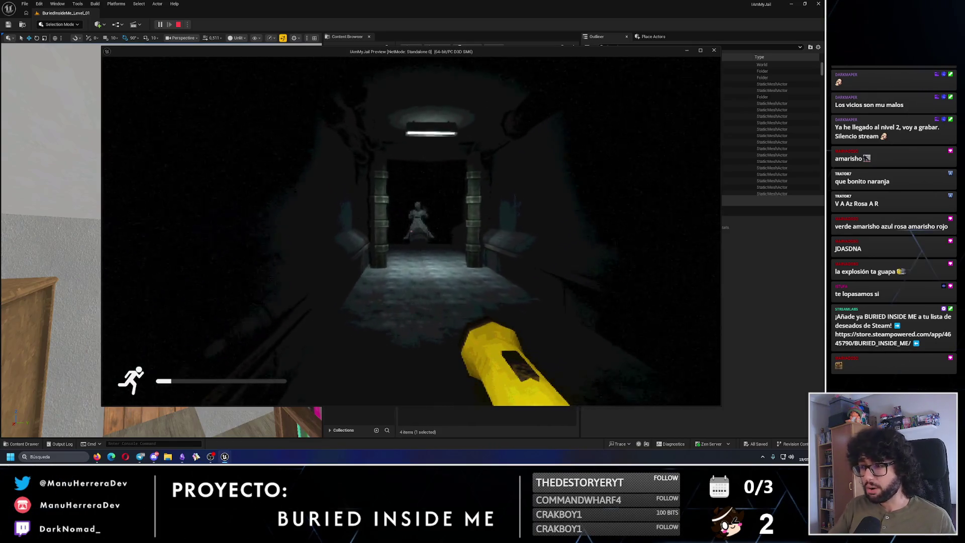
key("w")
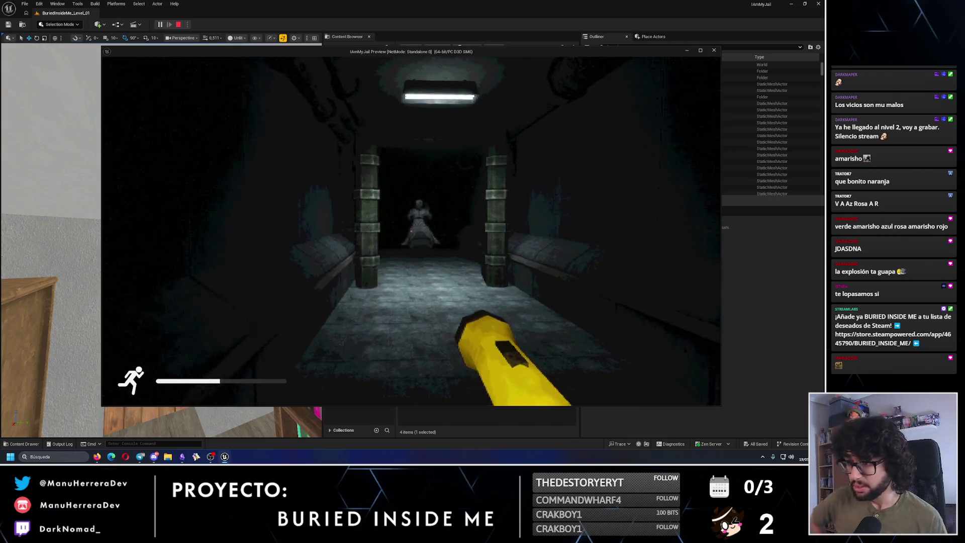
key("w")
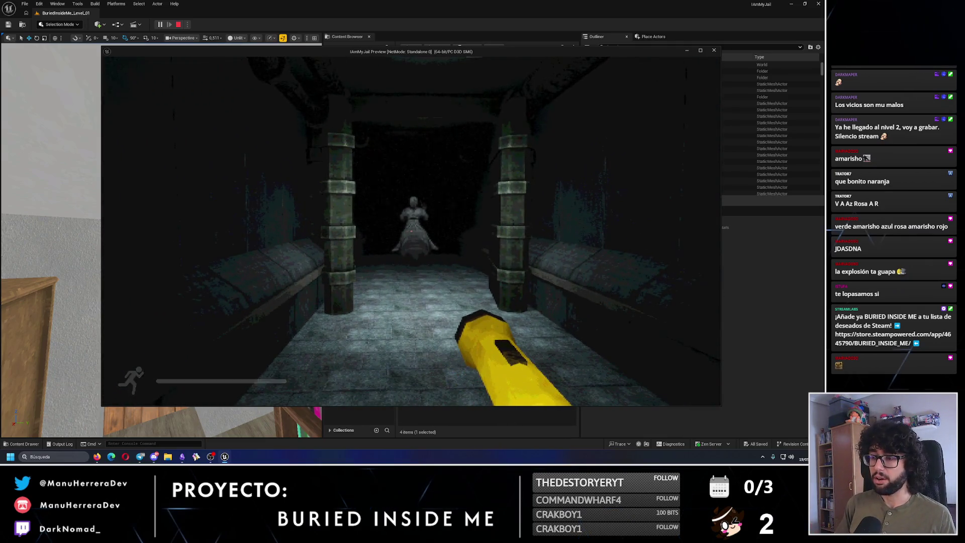
key("w")
key("w")
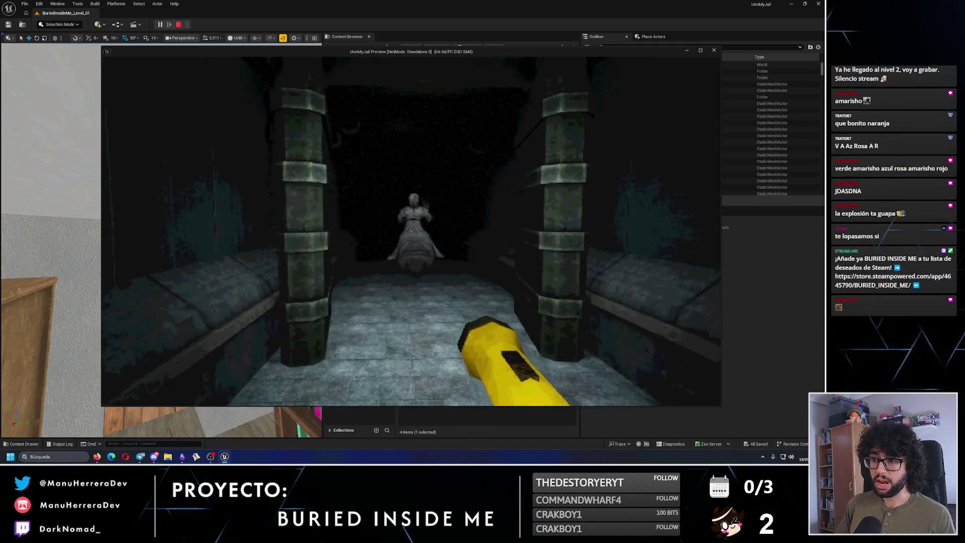
key("w")
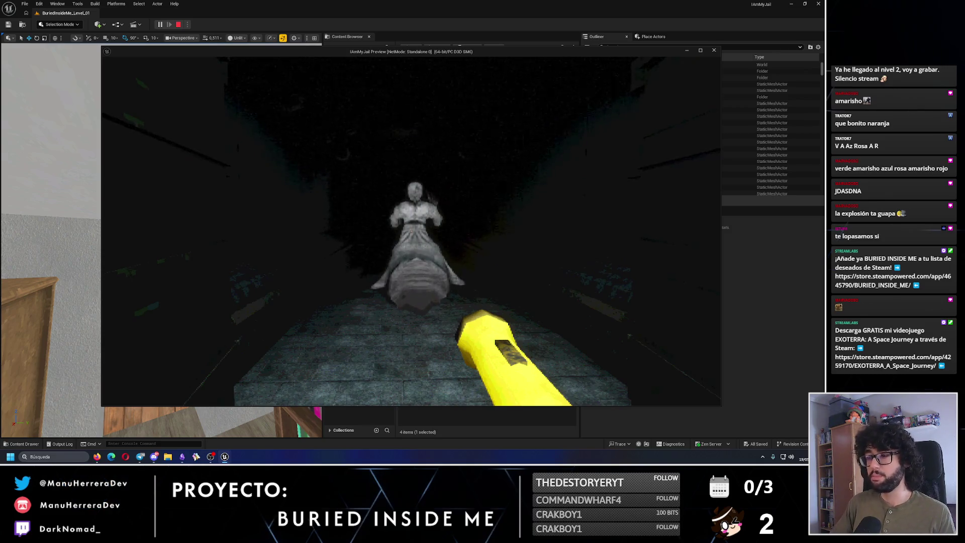
key("Escape")
key("s")
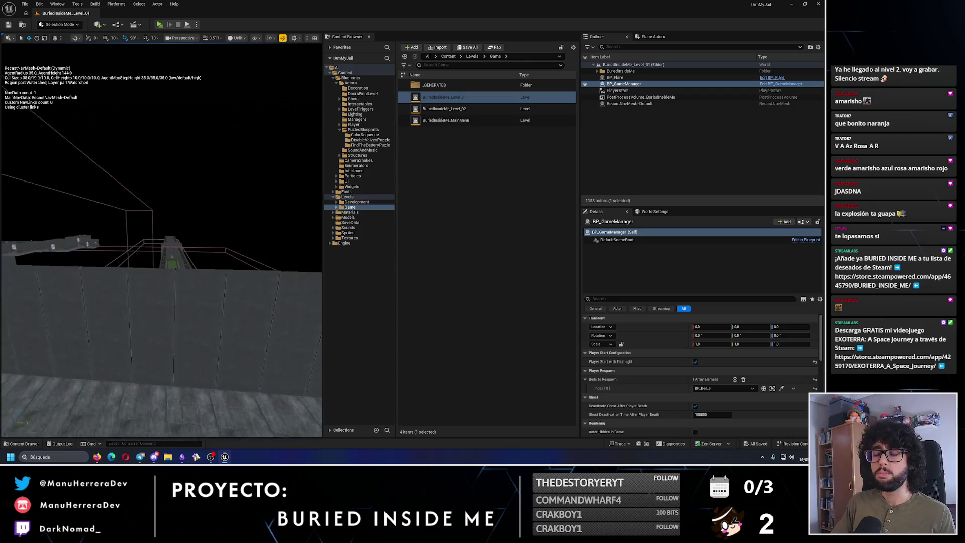
Fly into the ghost's room and select BP_GhostWaypoint_Spawn
key("w")
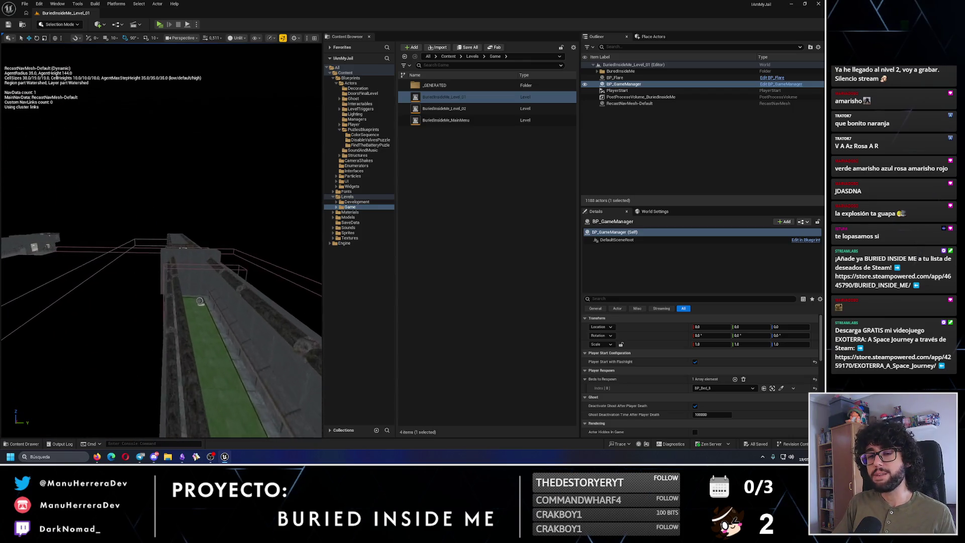
key("w")
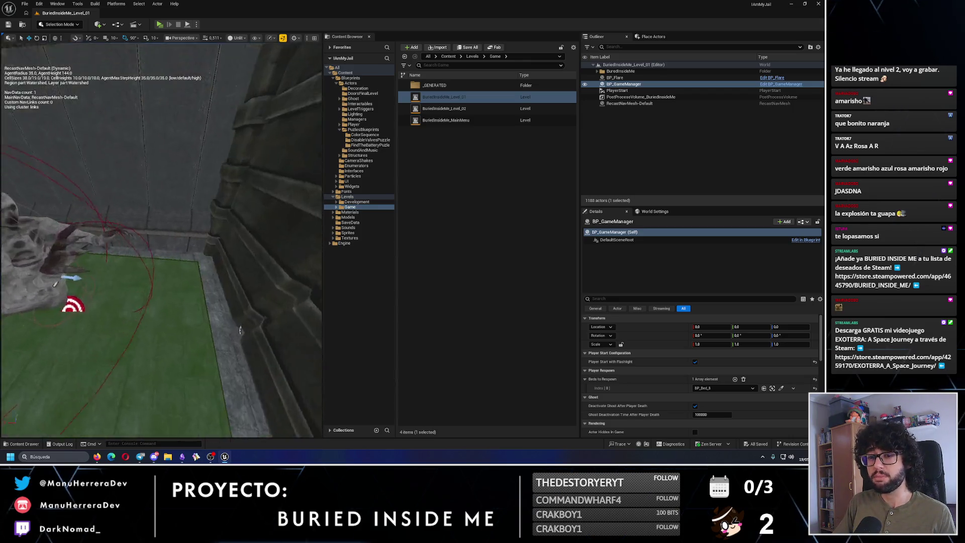
left_click(72, 309)
key("d")
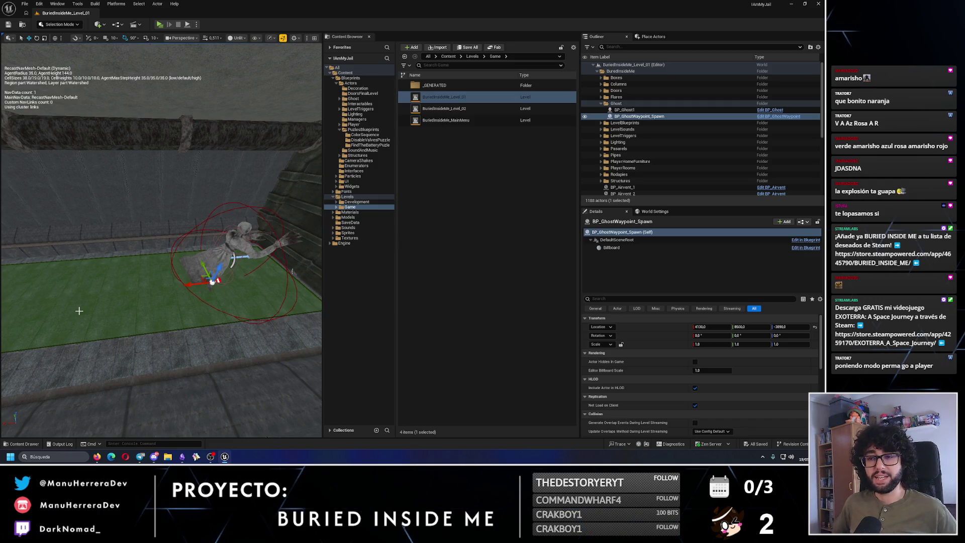
Survey the corridor from above, then switch over to the task notes
left_click_drag(79, 311, 150, 226)
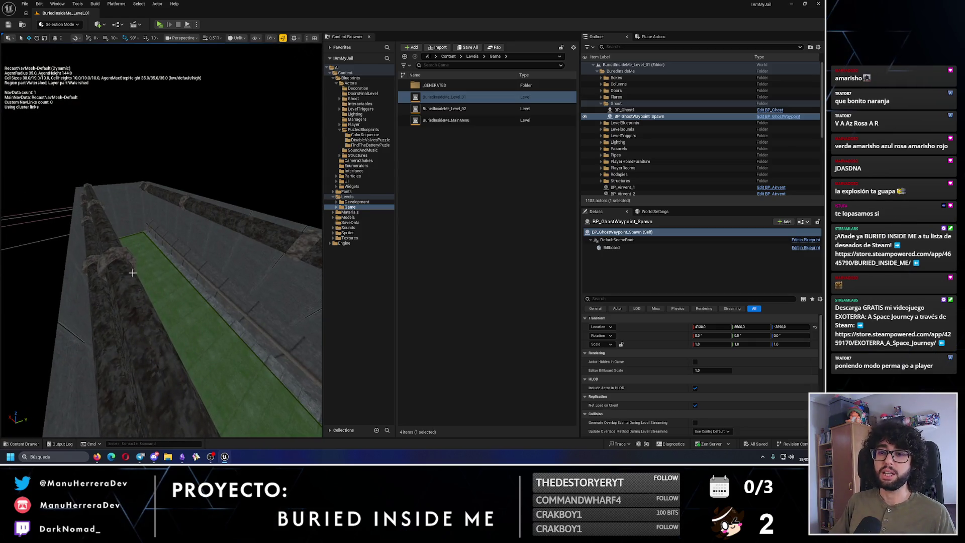
mouse_move(151, 264)
left_mouse_down()
mouse_move(189, 316)
mouse_move(165, 286)
mouse_move(174, 264)
mouse_move(165, 271)
mouse_move(203, 177)
left_mouse_up()
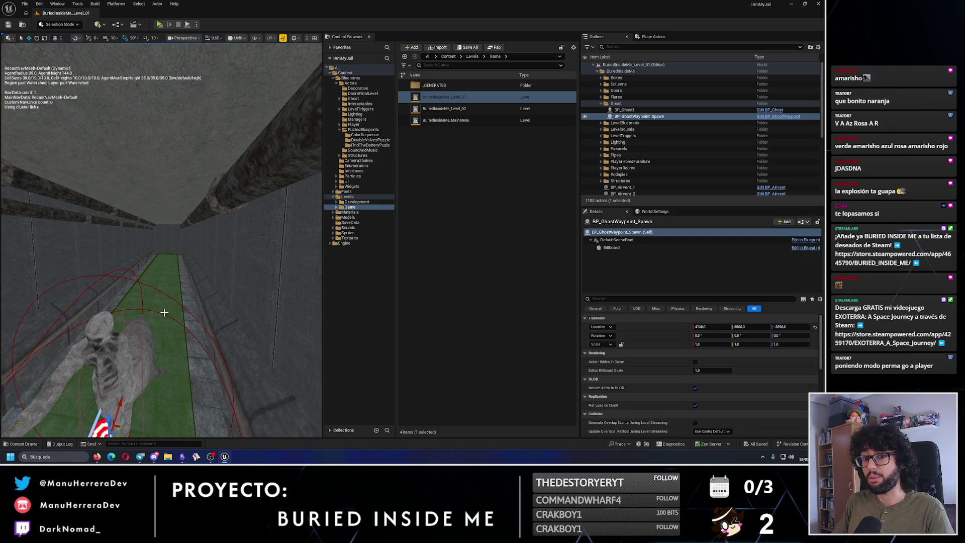
key("alt+Tab")
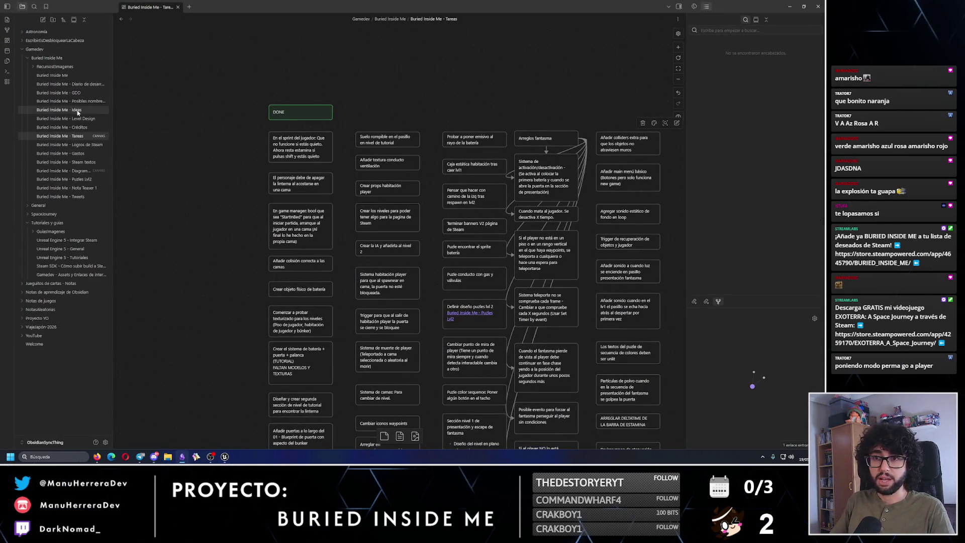
Add a bullet about the ghost's presentation scene ending "(Un habitación o algo)", then minimize Obsidian
left_click(59, 110)
scroll(400, 249, "down", 10)
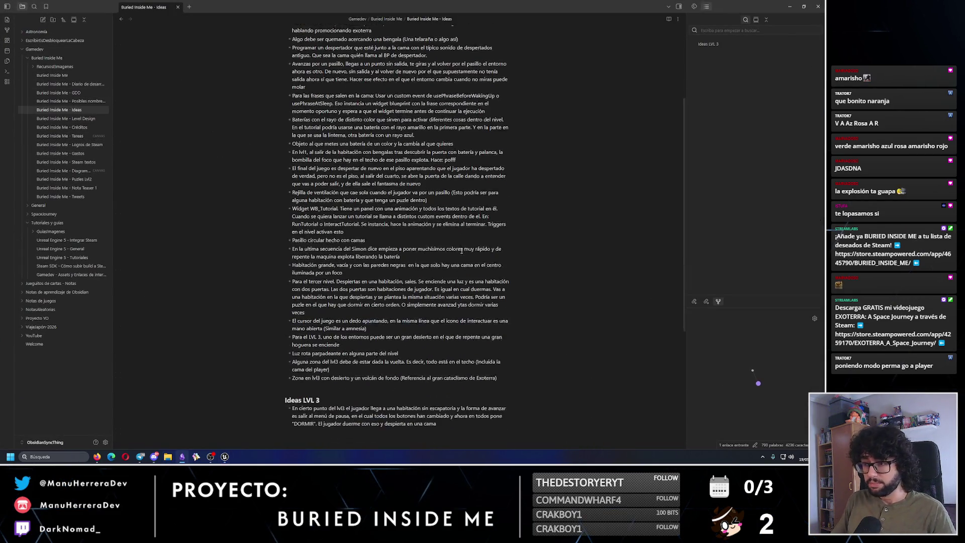
left_click(505, 377)
key("Return")
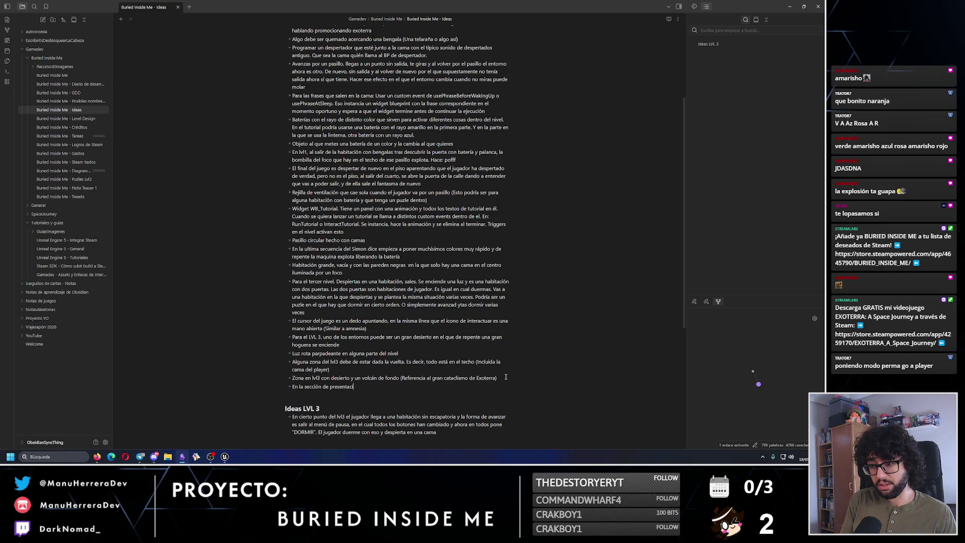
type("tasma. Si el jugador lo pierde y el fantasma vuelve a")
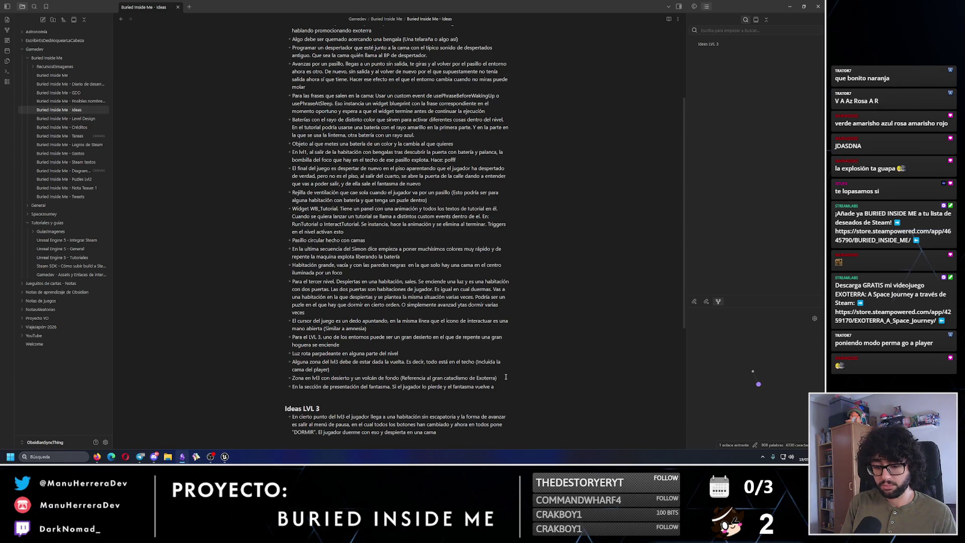
type(" su posi")
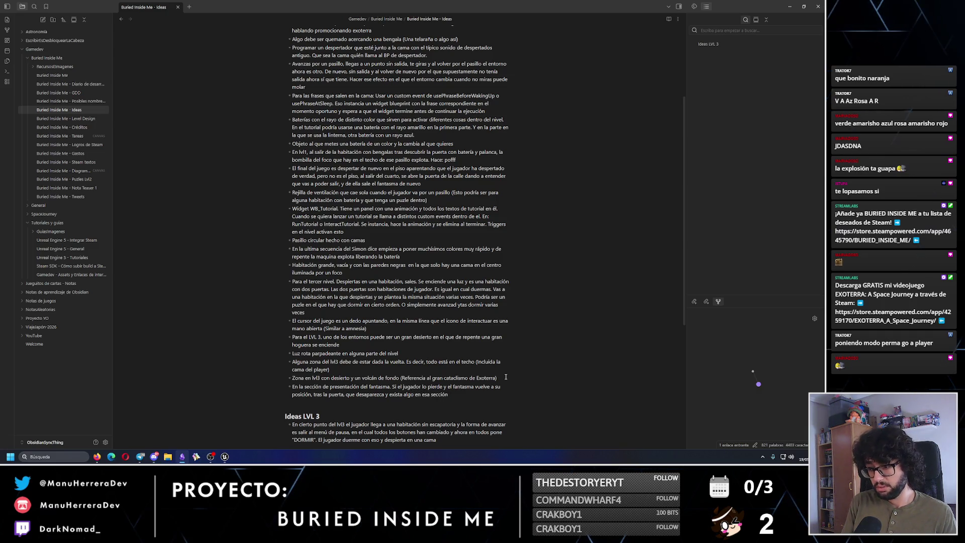
key("BackSpace")
key("BackSpace")
key("BackSpace")
type("l")
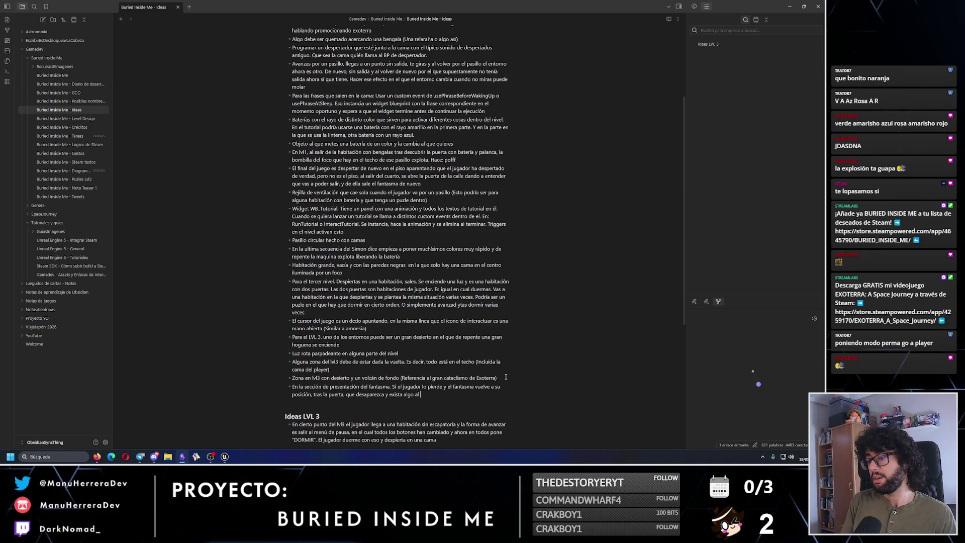
type("al final de")
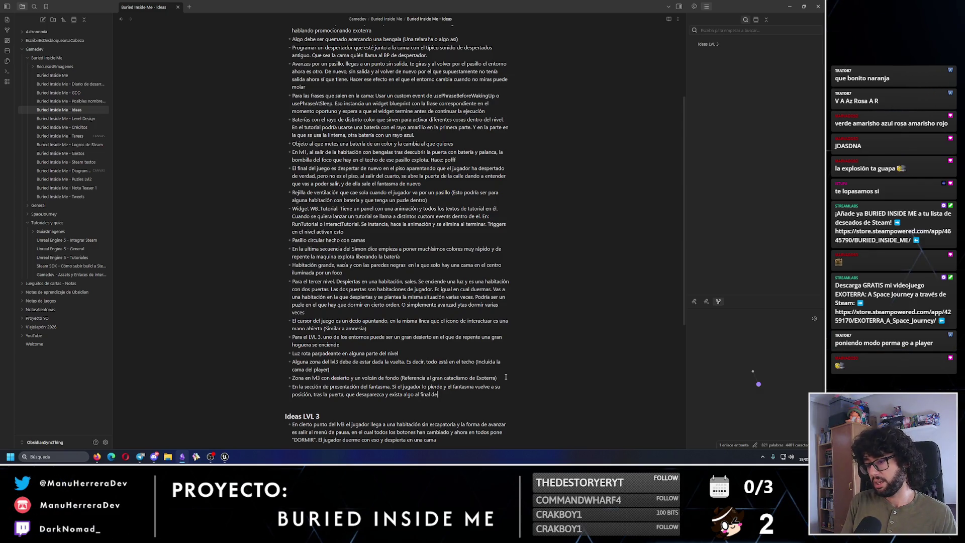
type(" ese pasillo (Un habitación")
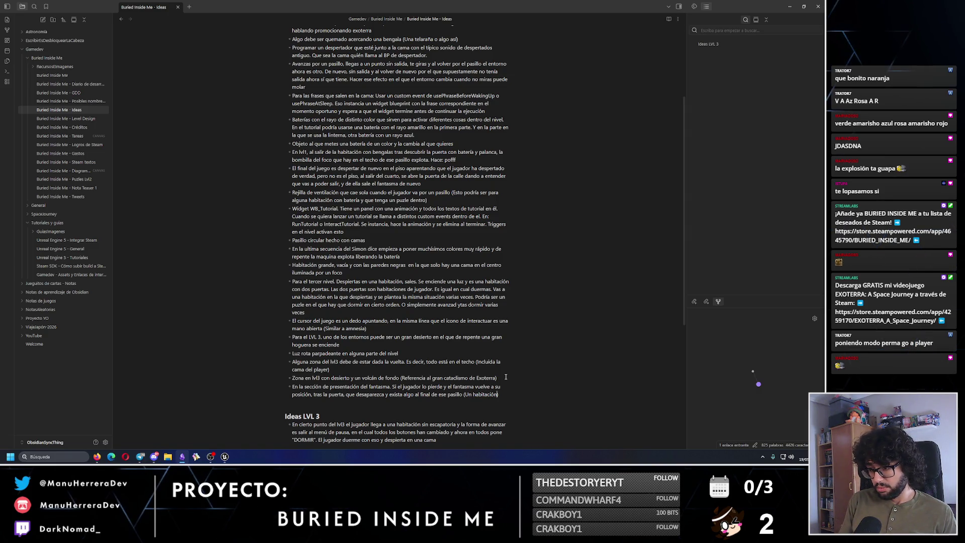
type("oneslgo)")
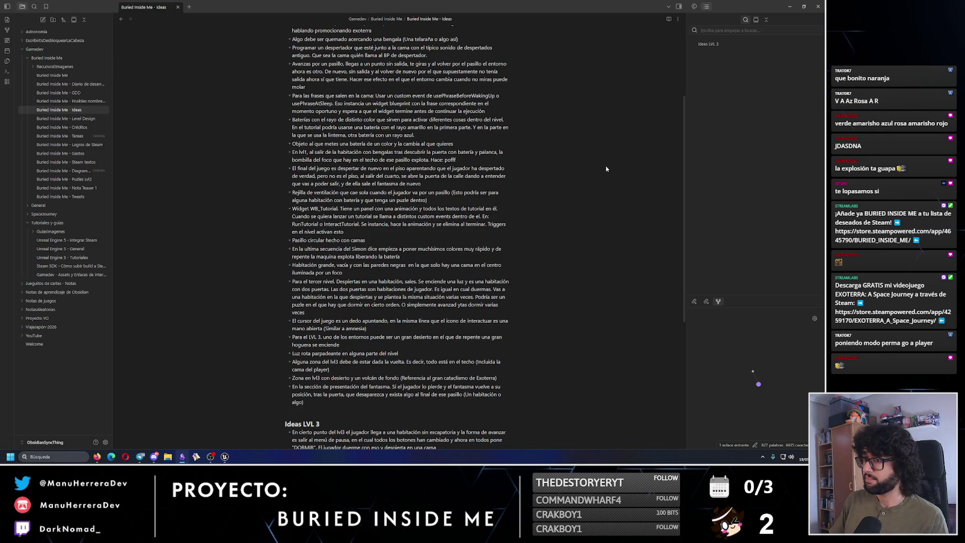
left_click(818, 6)
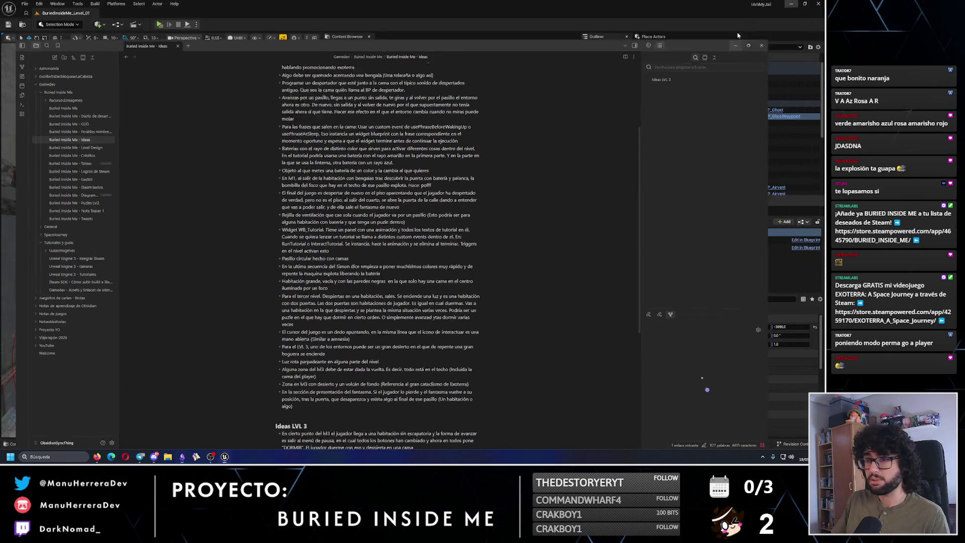
Fly back to the ghost waypoint and Alt-drag a duplicate of it to the left
left_click_drag(162, 241, 161, 226)
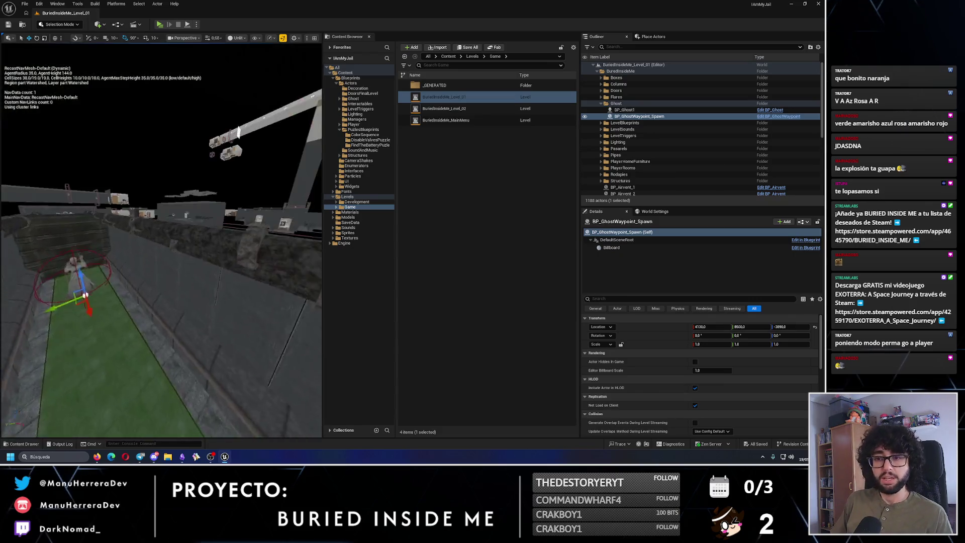
left_click_drag(169, 181, 170, 166)
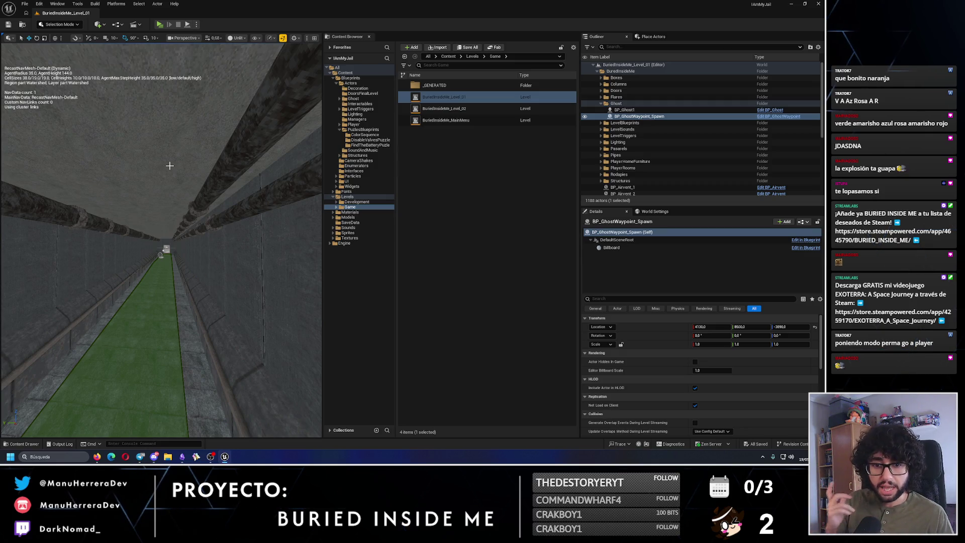
left_click_drag(169, 166, 170, 165)
mouse_move(135, 279)
left_mouse_down()
mouse_move(162, 264)
mouse_move(161, 229)
left_mouse_up()
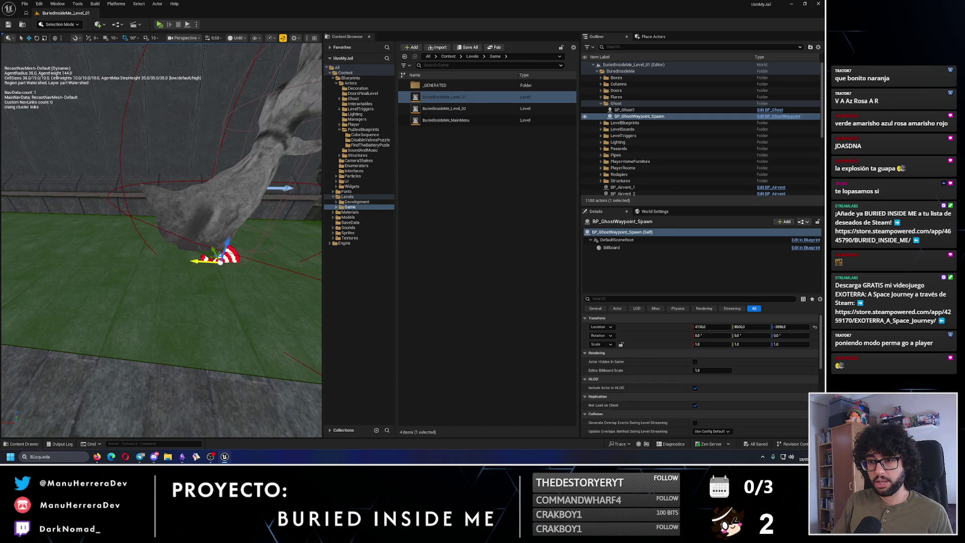
left_click_drag(219, 256, 89, 256, "alt")
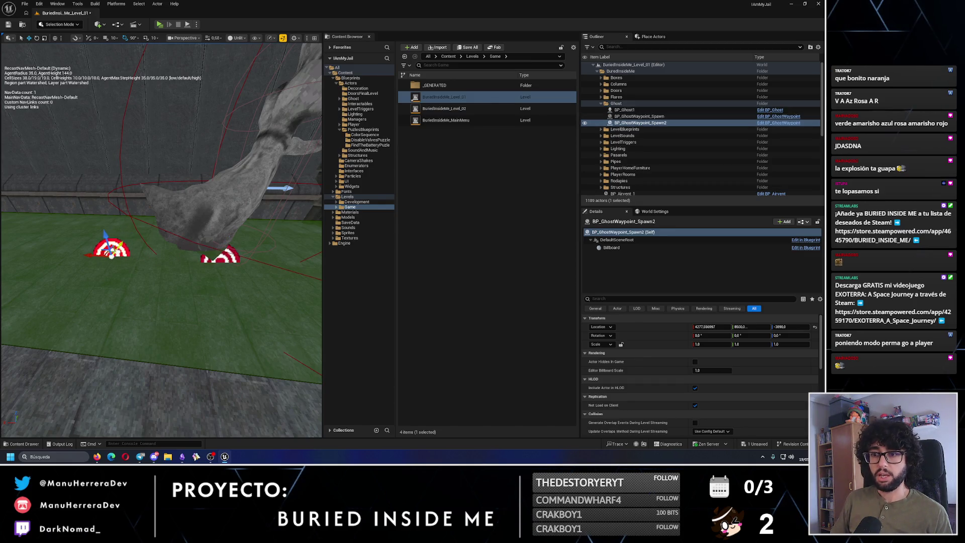
scroll(151, 226, "down", 5)
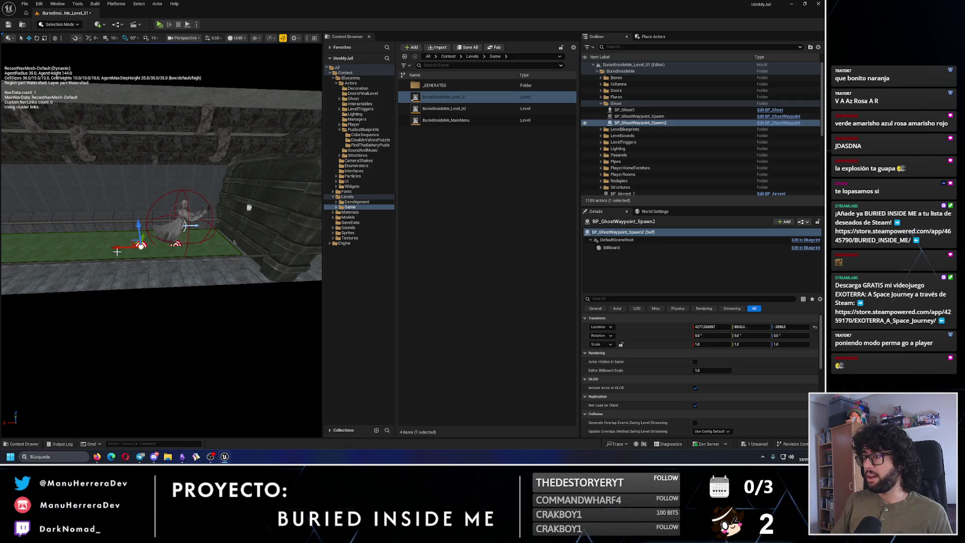
Rename the copy BP_GhostWaypoint_2 and adjust its Location X in Details
double_click(641, 123)
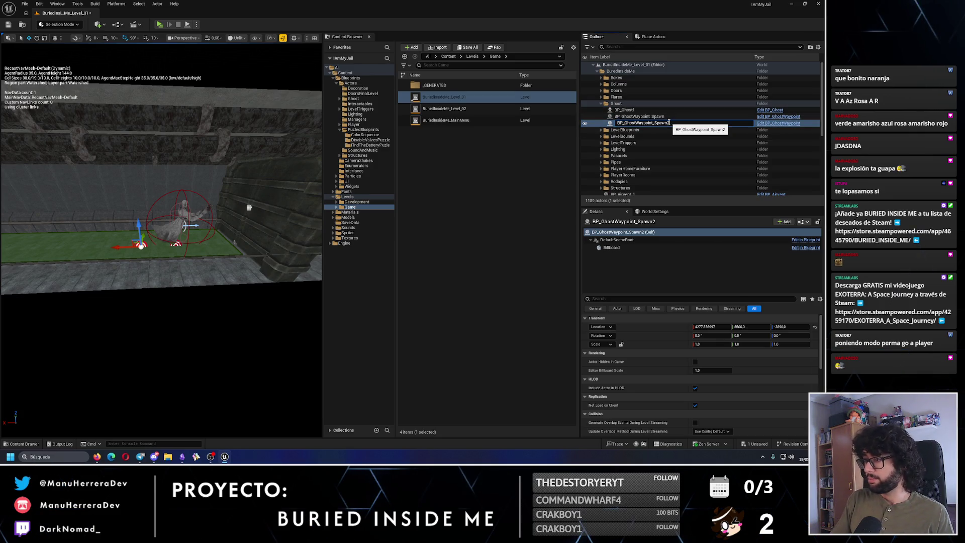
type("2")
key("Return")
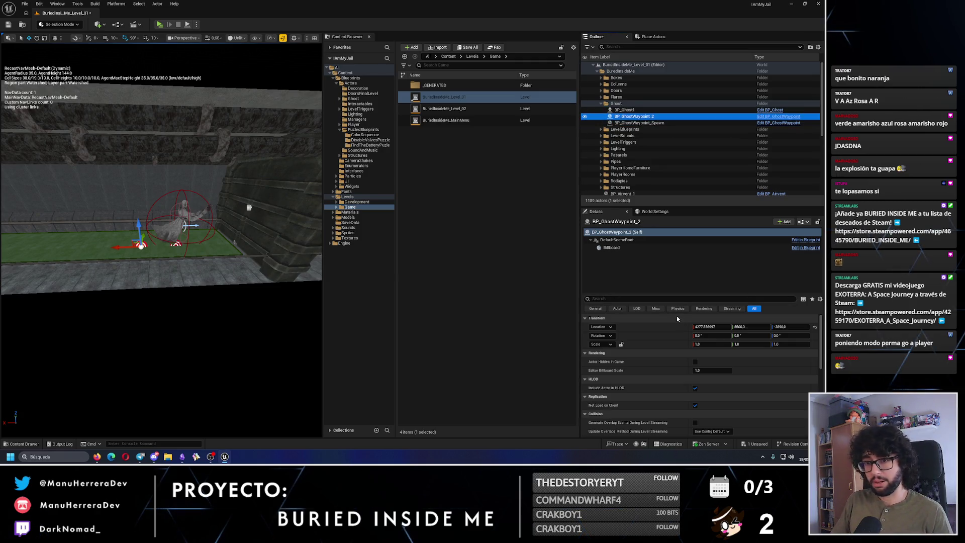
left_click(709, 327)
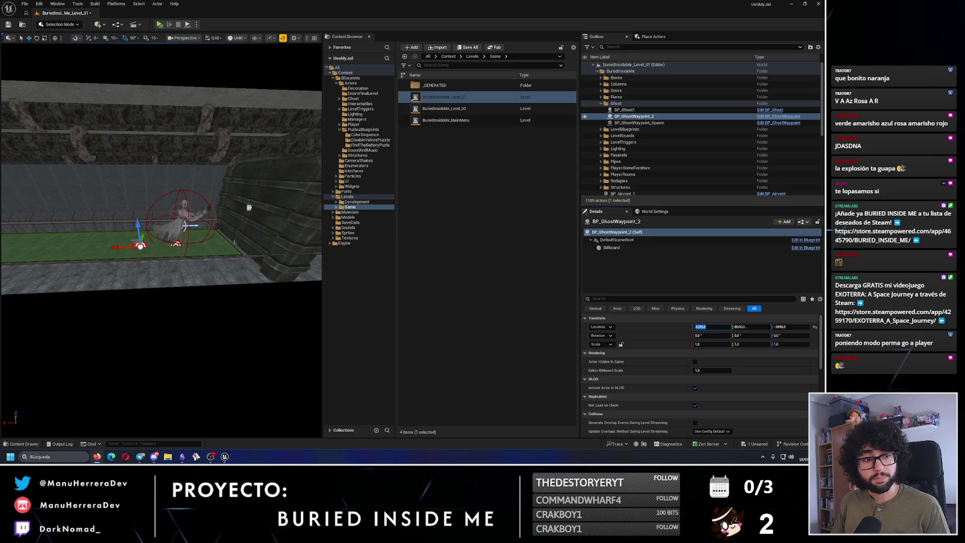
Lower the system volume slightly, reposition the view and start a play-test of Level_01
left_click(790, 457)
left_click_drag(763, 418, 762, 419)
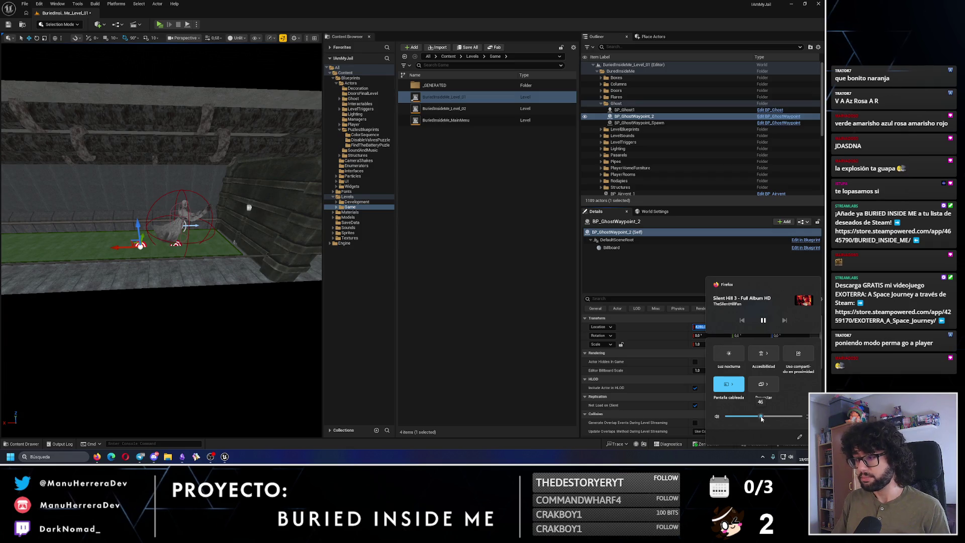
key("Escape")
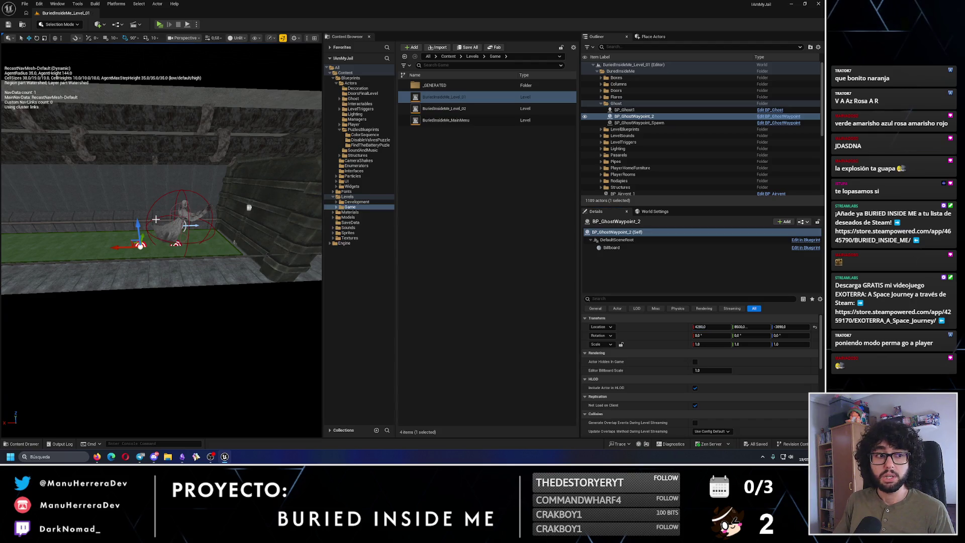
mouse_move(159, 221)
left_mouse_down()
mouse_move(59, 392)
mouse_move(136, 260)
mouse_move(150, 151)
left_mouse_up()
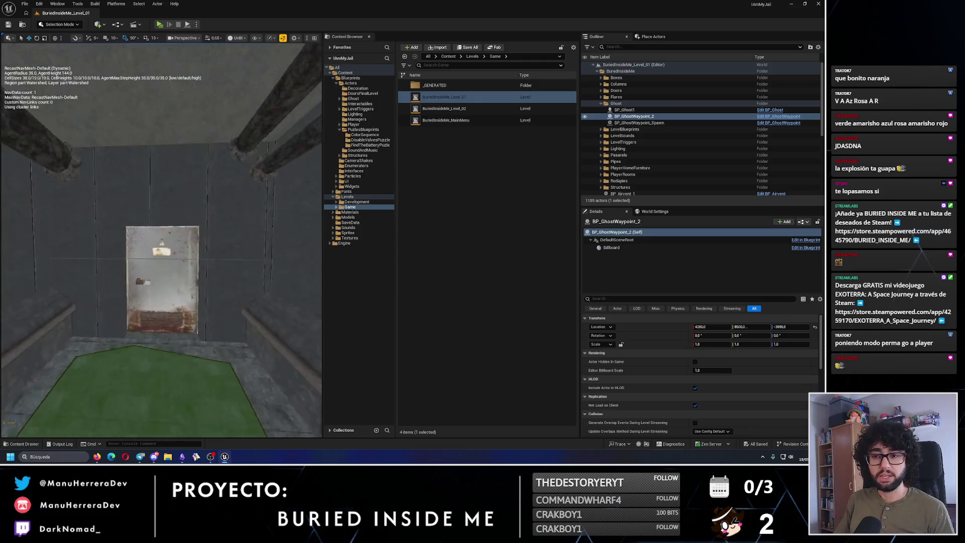
left_click(159, 24)
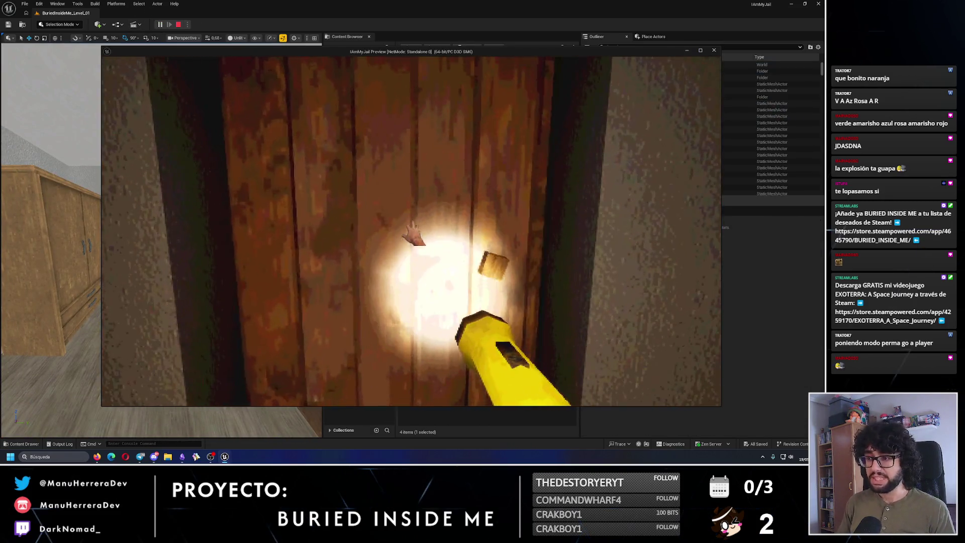
Sprint into the dark corridor with the flashlight on and open the round door
left_click_drag(411, 229, 528, 249)
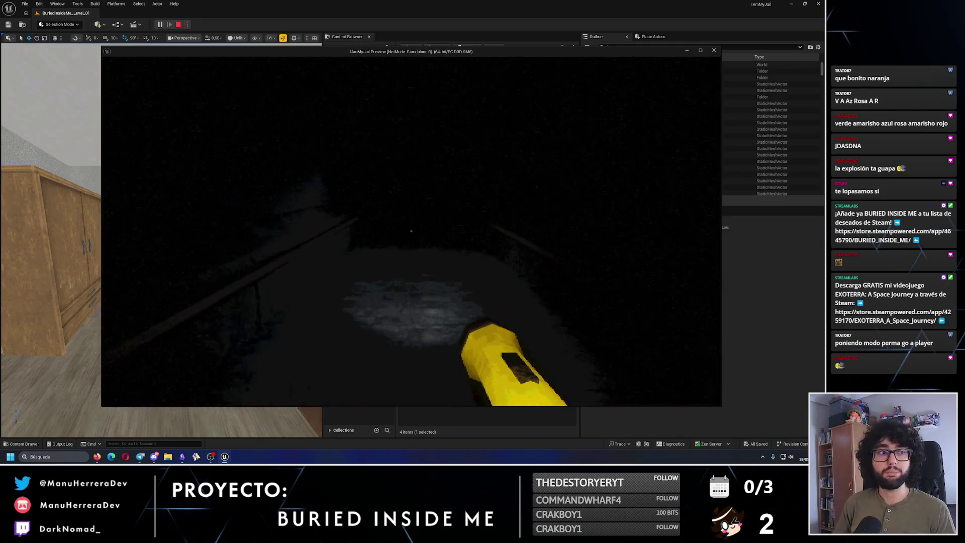
key("shift+w")
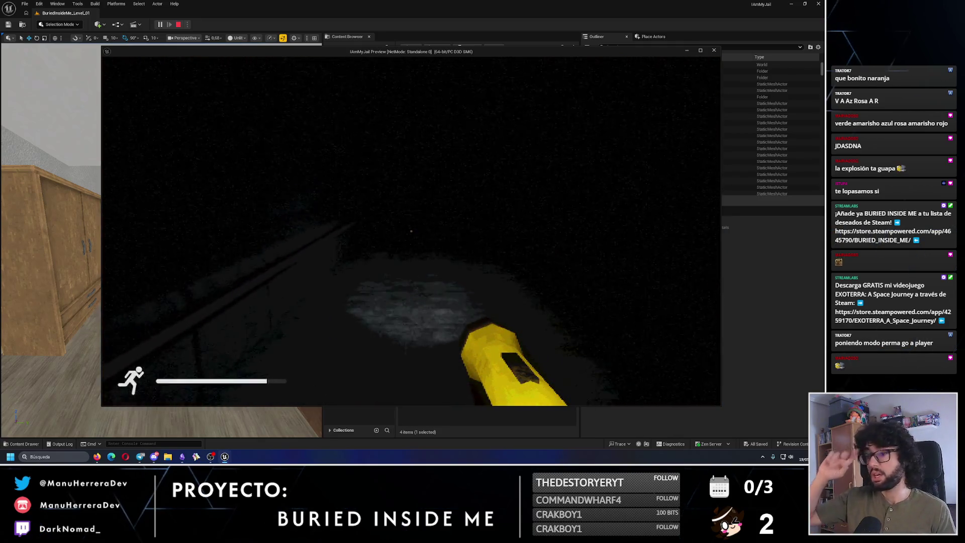
key("shift+w")
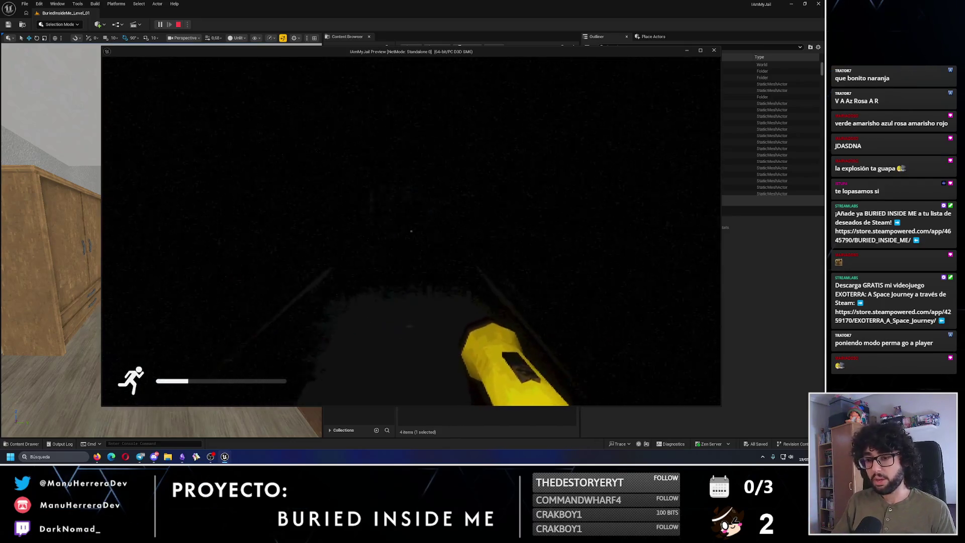
key("f")
left_click_drag(411, 230, 302, 317)
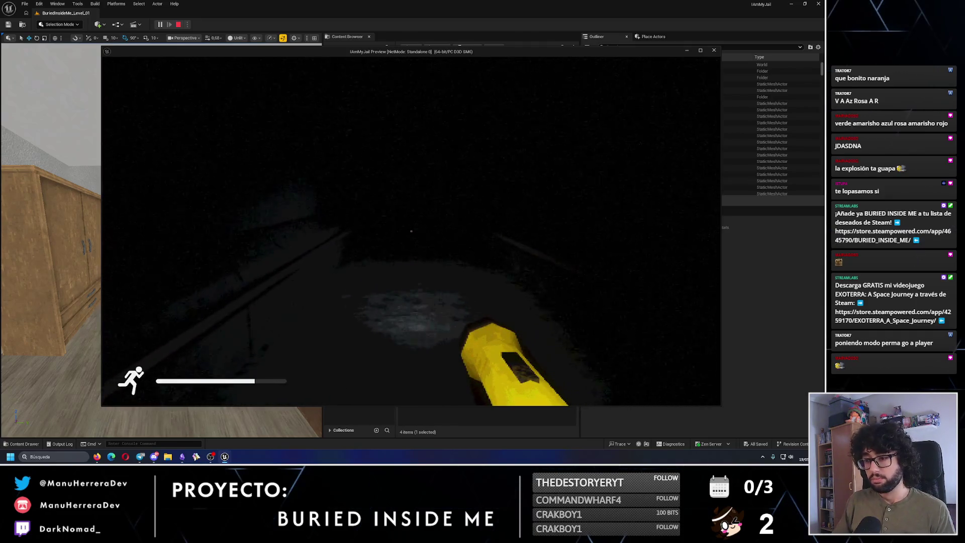
key("shift+w")
key("e")
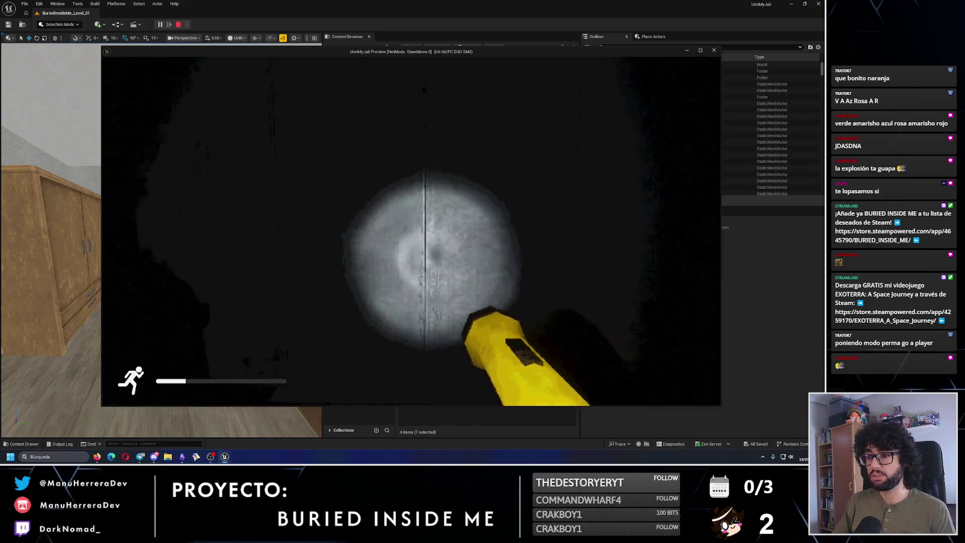
Sprint down the corridor beyond the door up to the barred metal gate
key("w")
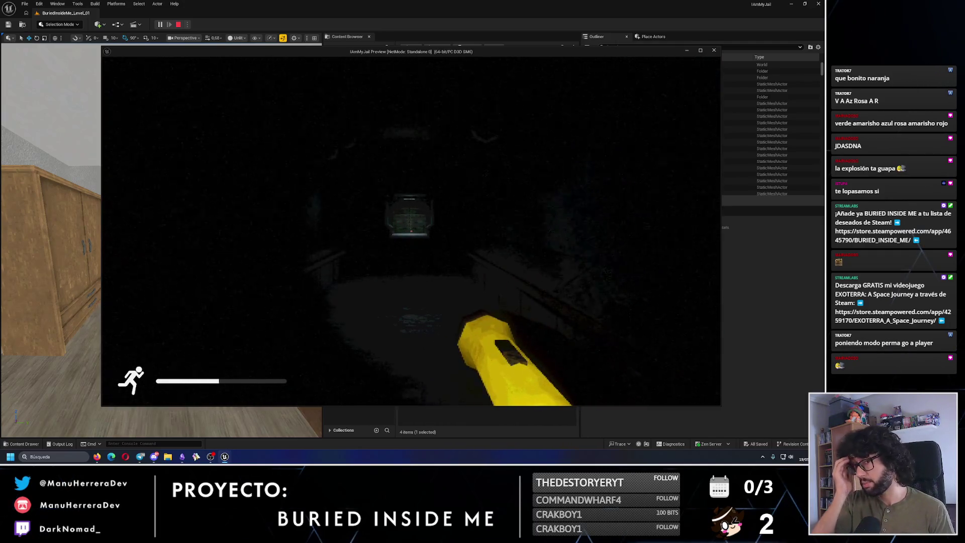
key("shift+w")
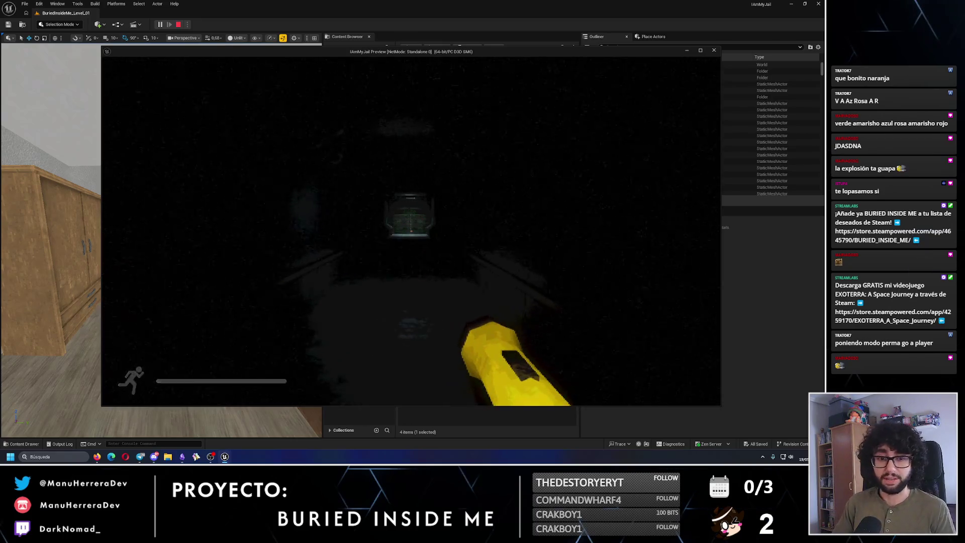
key("shift+w")
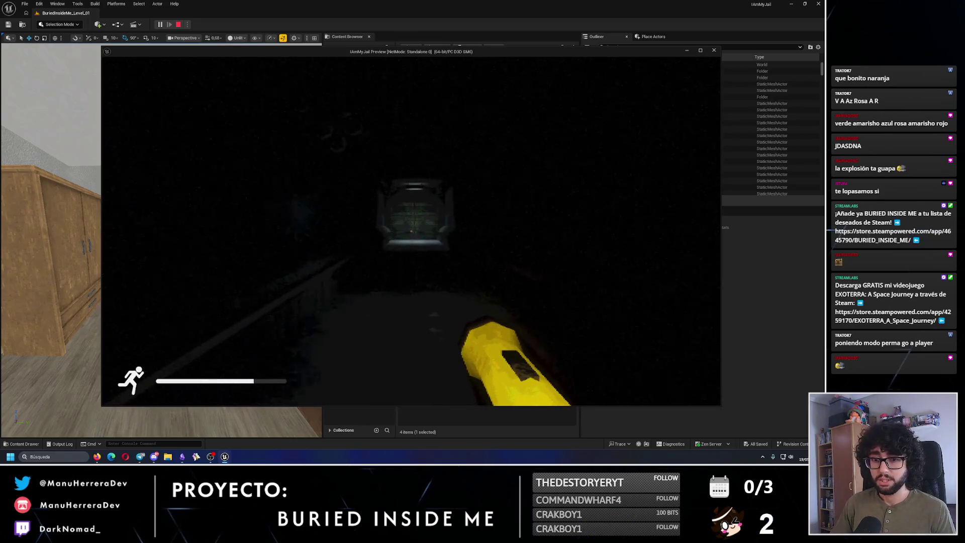
key("shift+w")
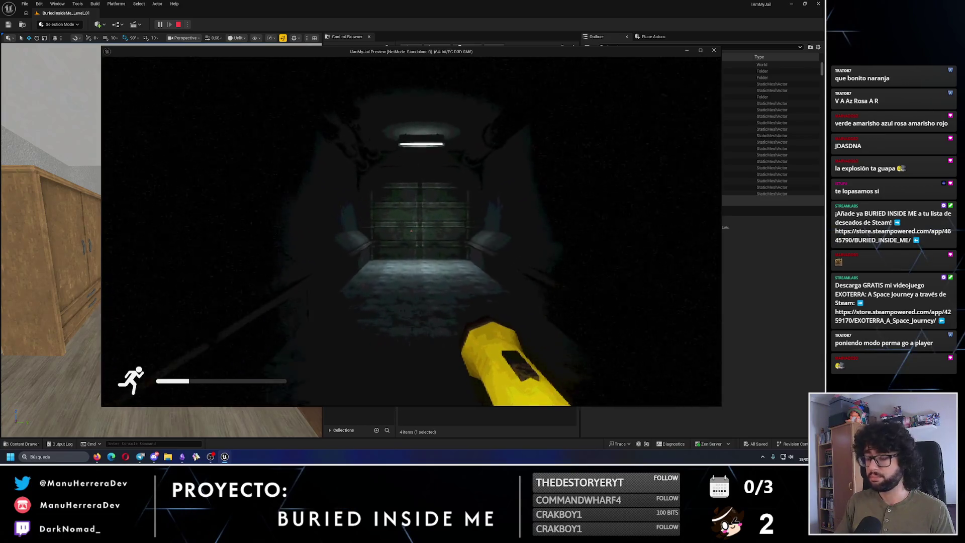
key("w")
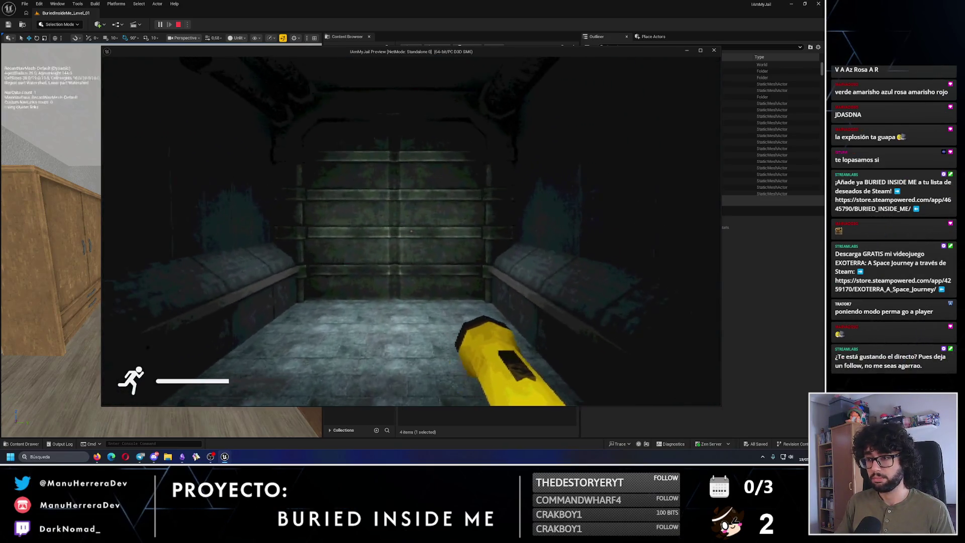
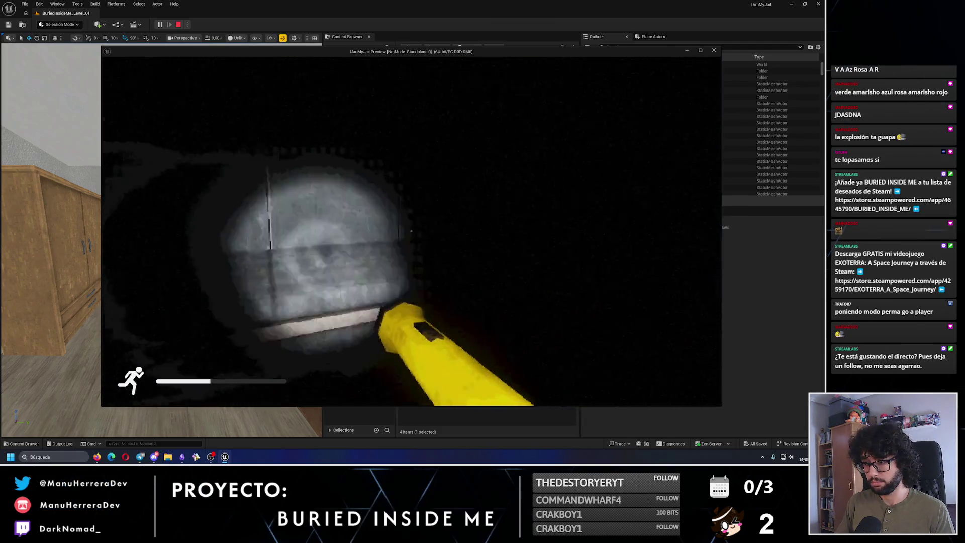
Walk the dark room with the flashlight and head down the dark tunnel
key("shift+w")
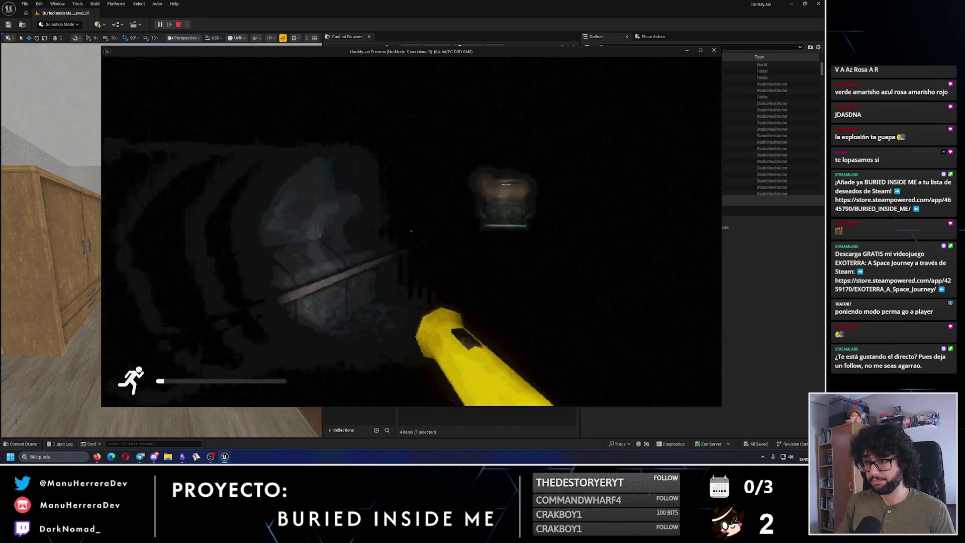
key("w")
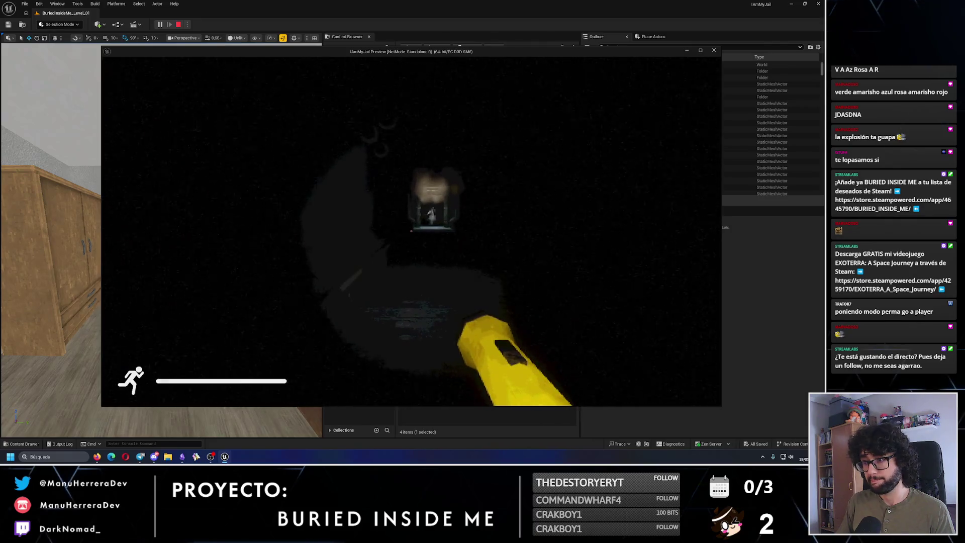
key("w")
key("w")
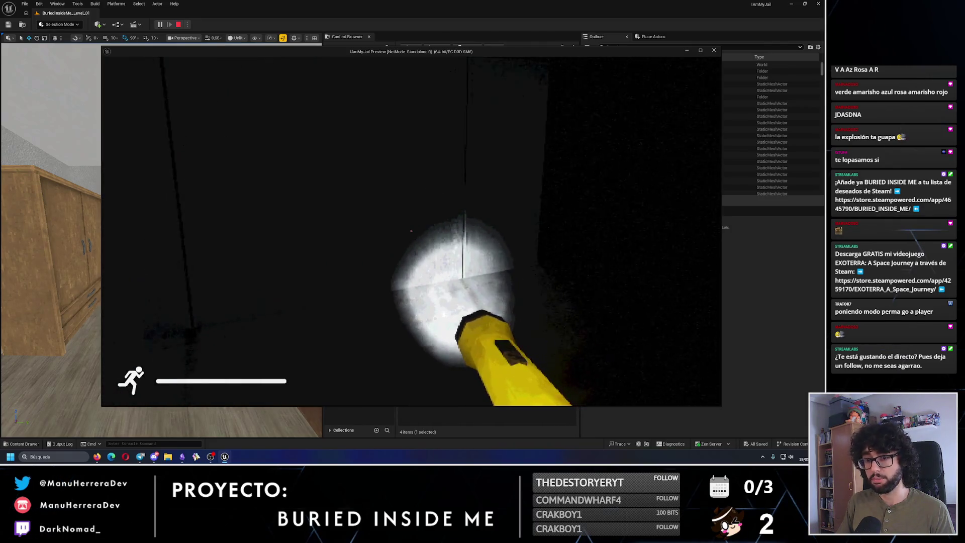
key("w")
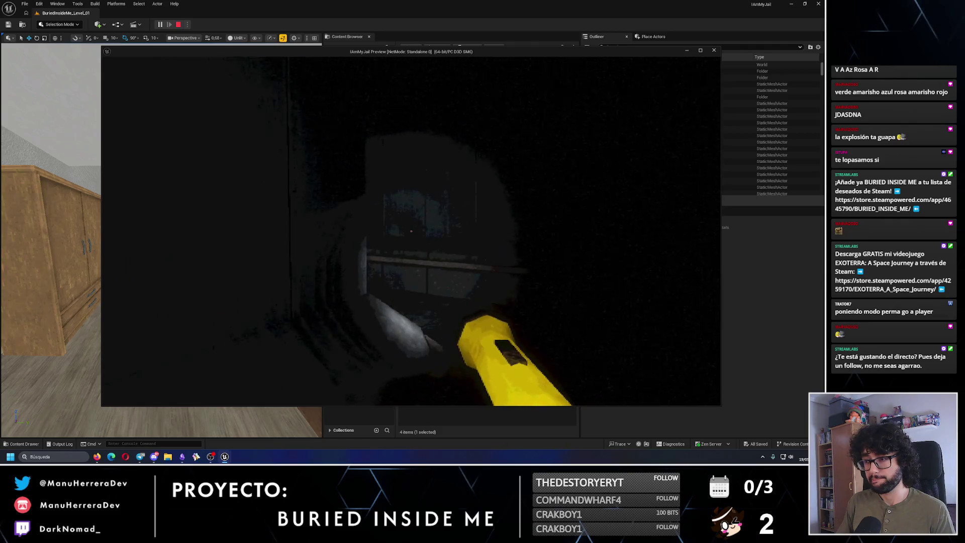
key("w")
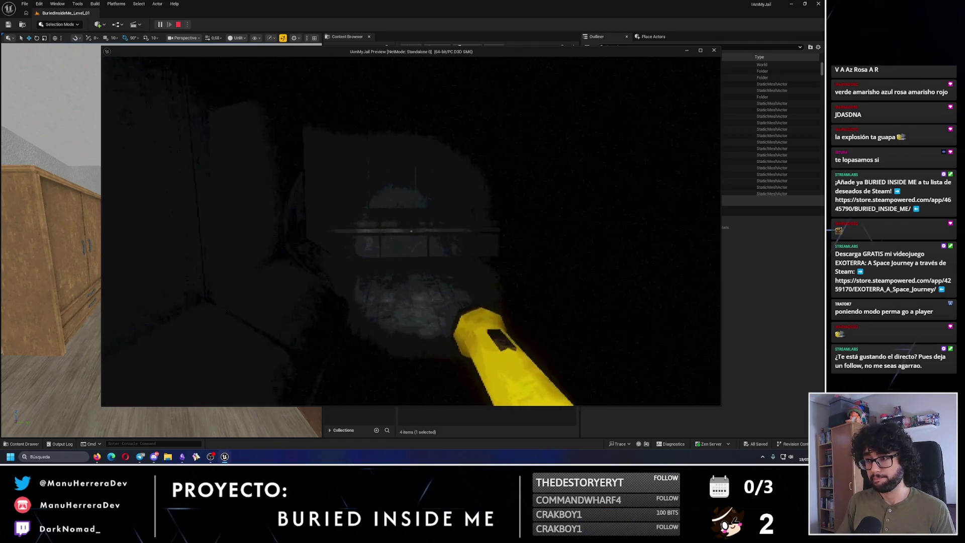
key("w")
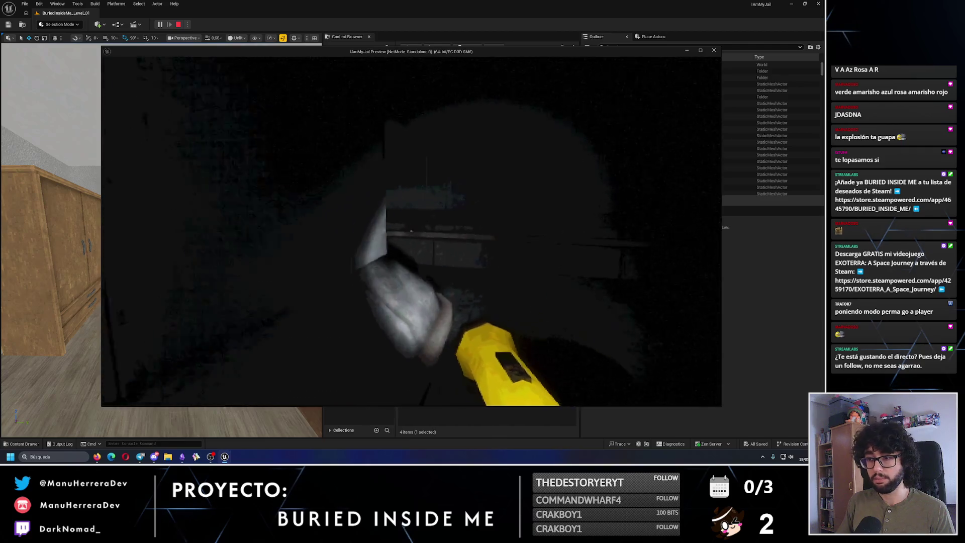
key("w")
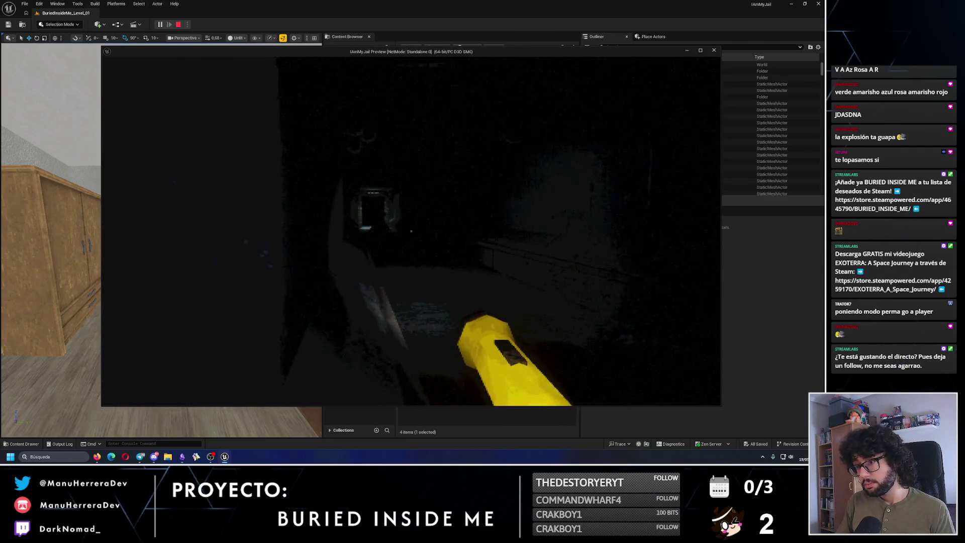
key("w")
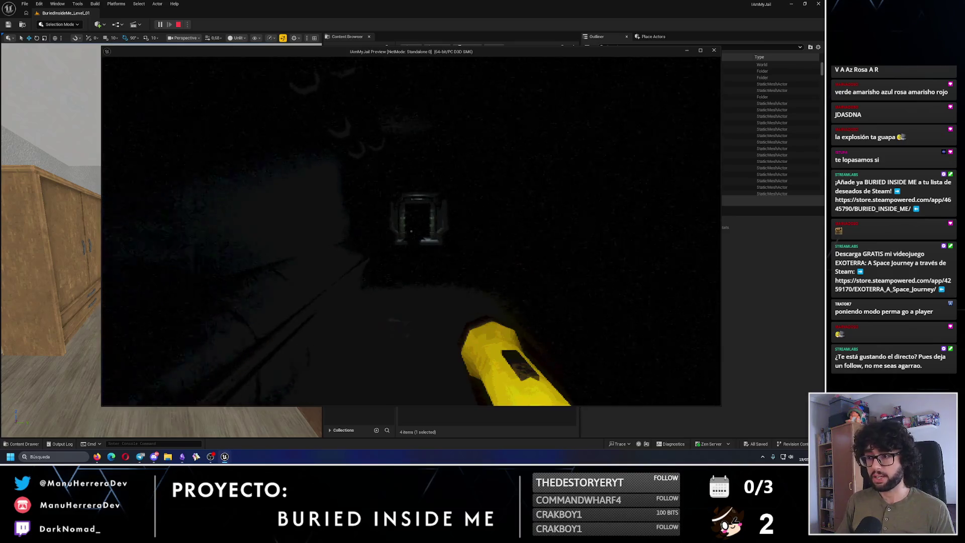
key("w")
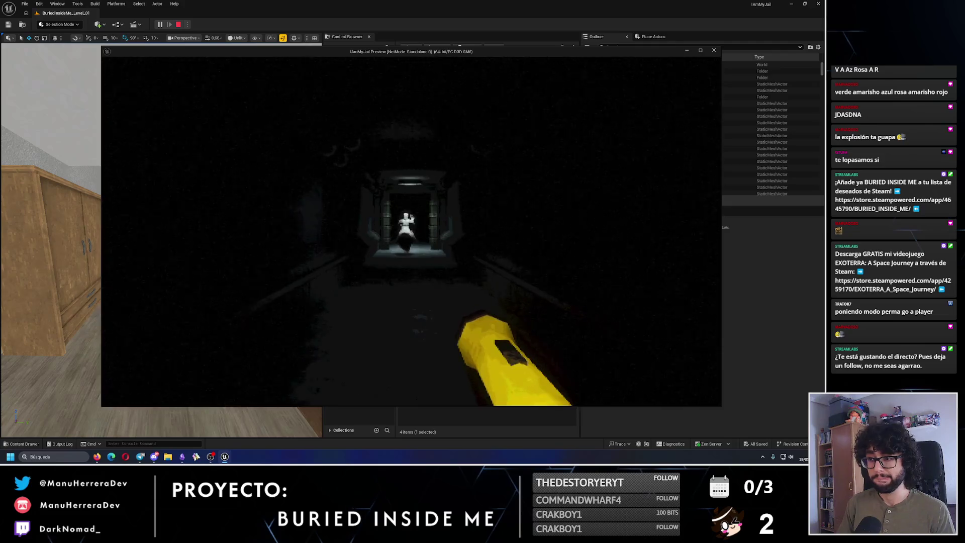
Reach the lit doorway, walk up to the wooden door and end the play preview
key("w")
key("w")
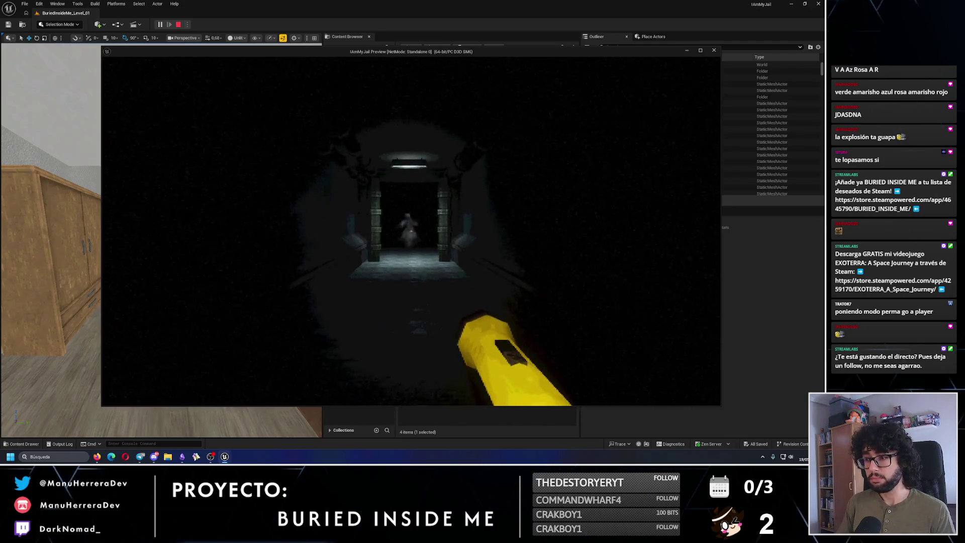
key("shift+s")
key("shift+w")
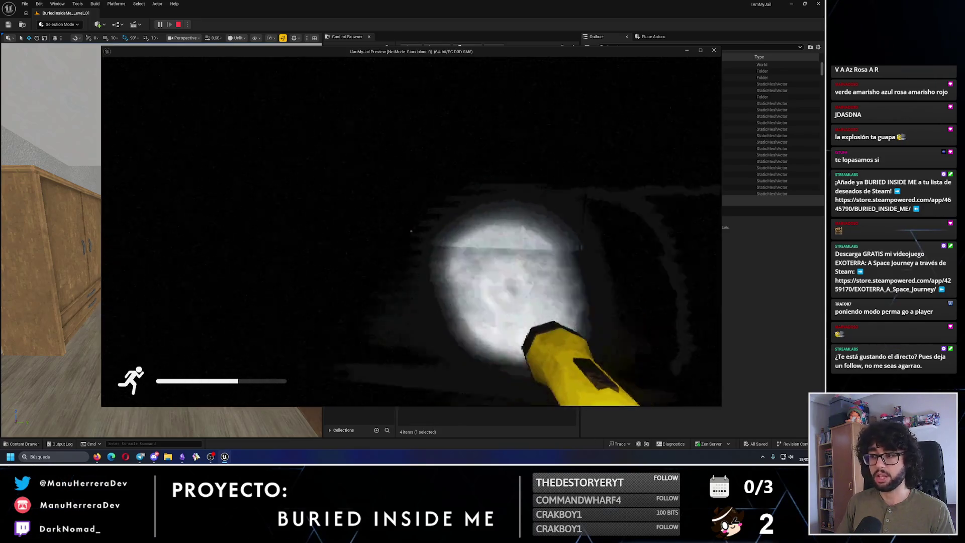
key("w")
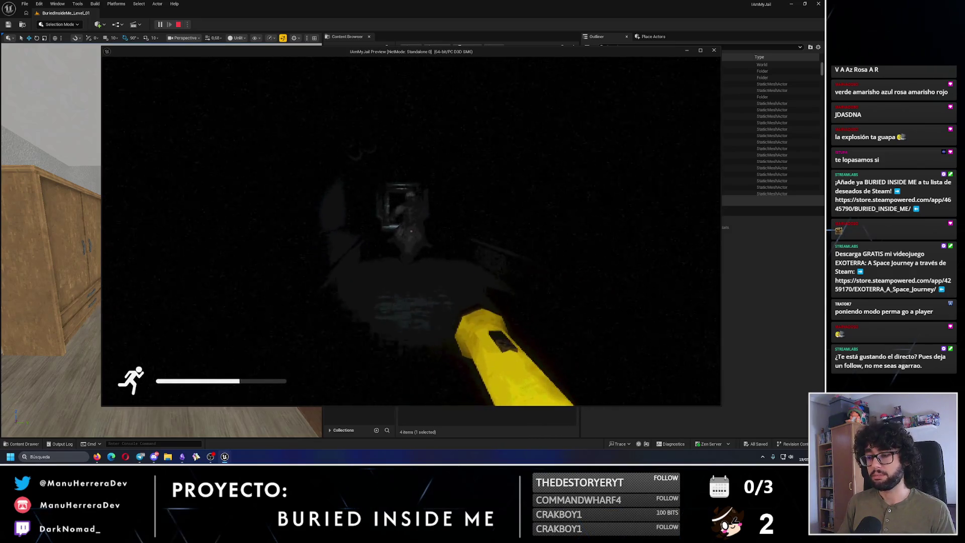
key("shift+w")
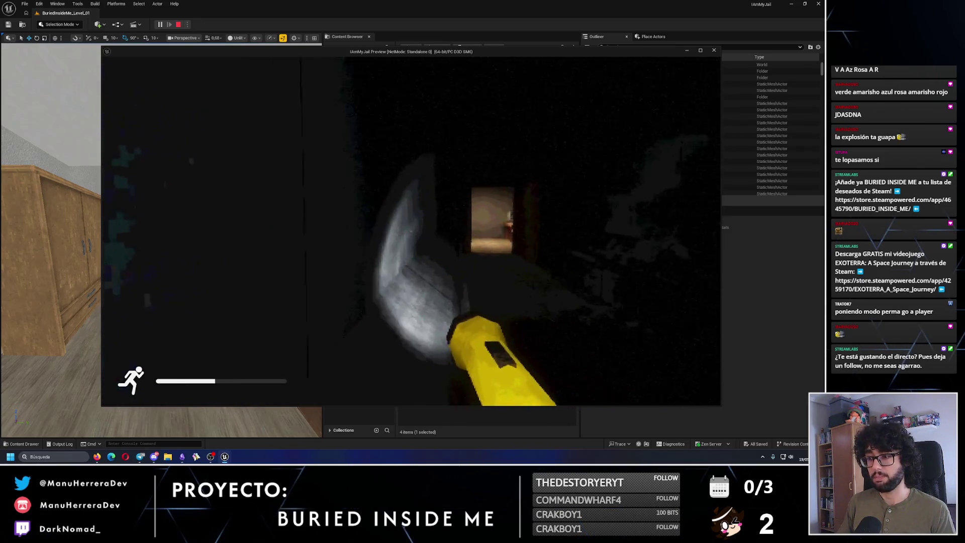
key("w")
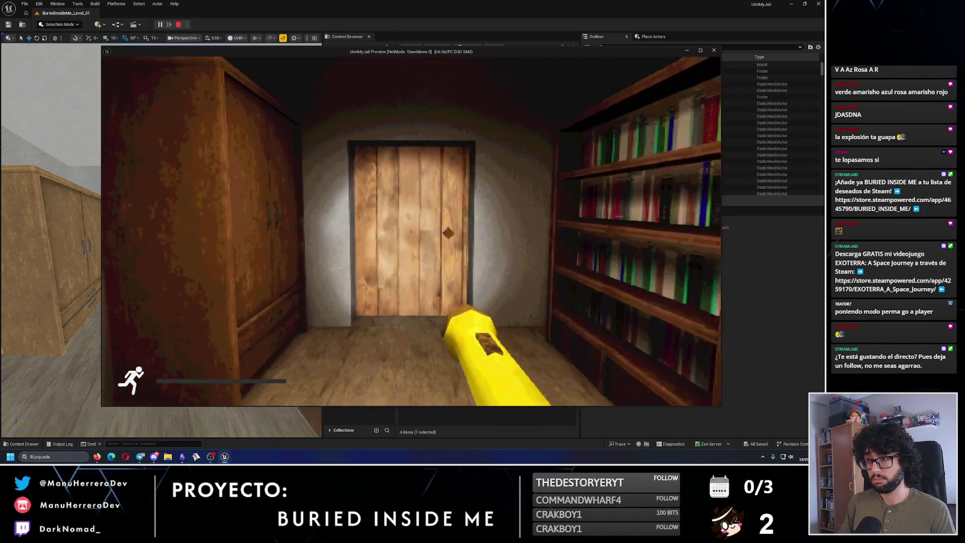
key("w")
key("Escape")
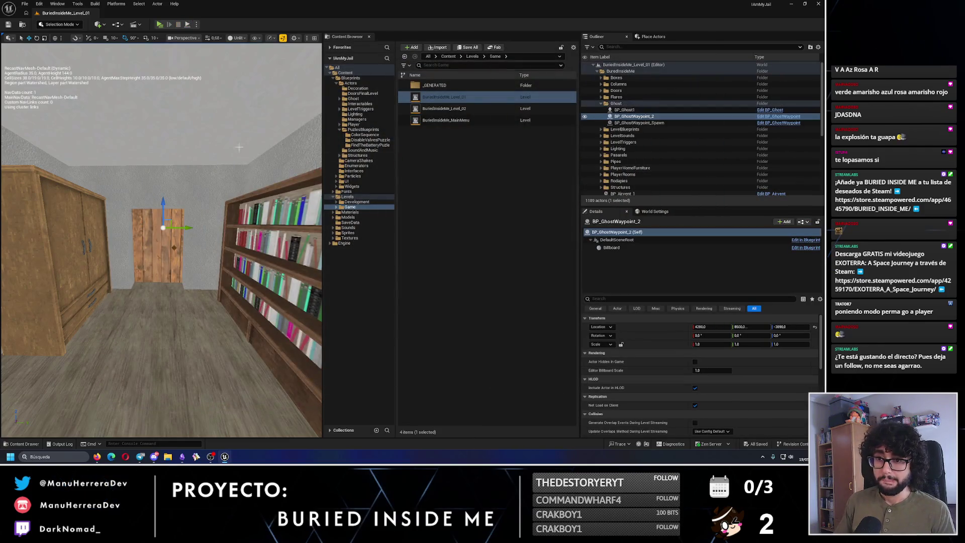
scroll(161, 241, "down", 8)
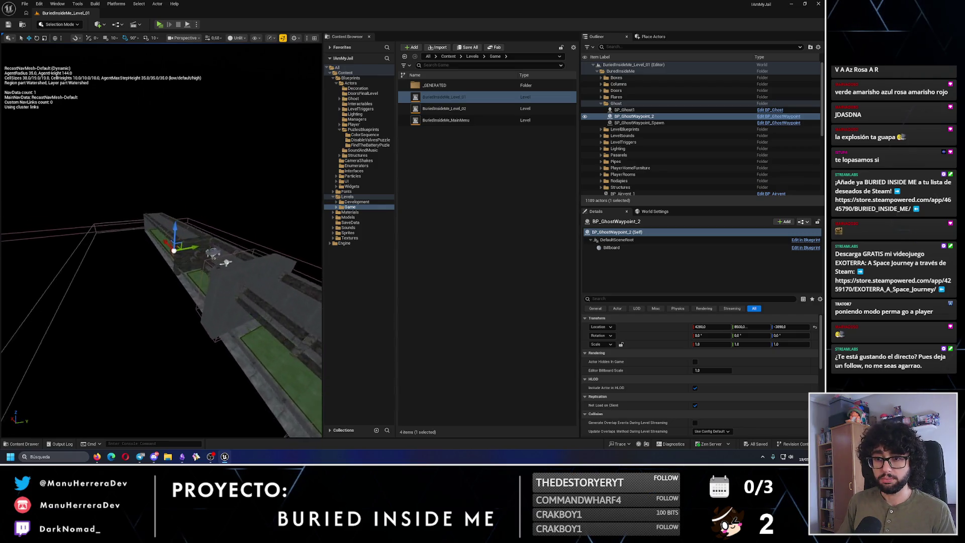
scroll(222, 260, "up", 8)
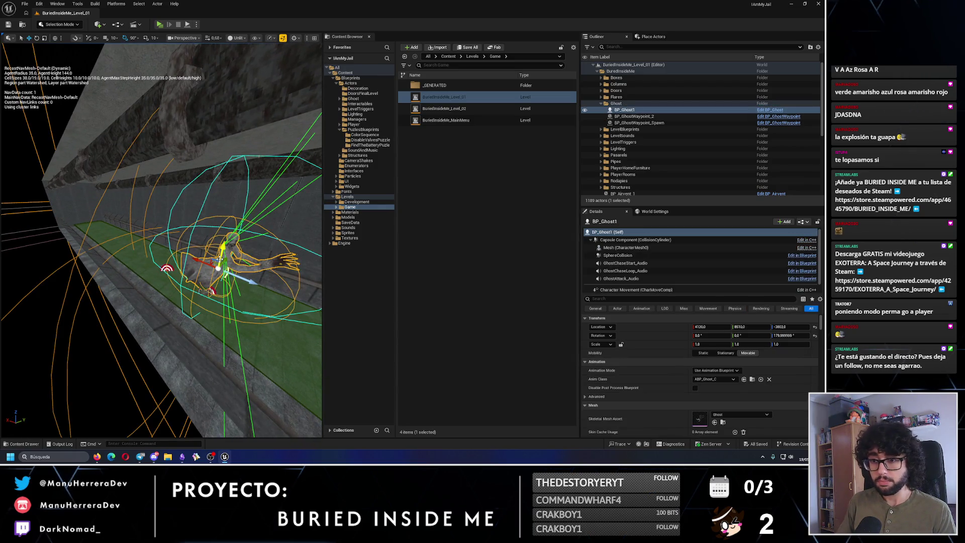
Select the ghost actor in the level and open BP_Ghost's event graph
left_click(222, 259)
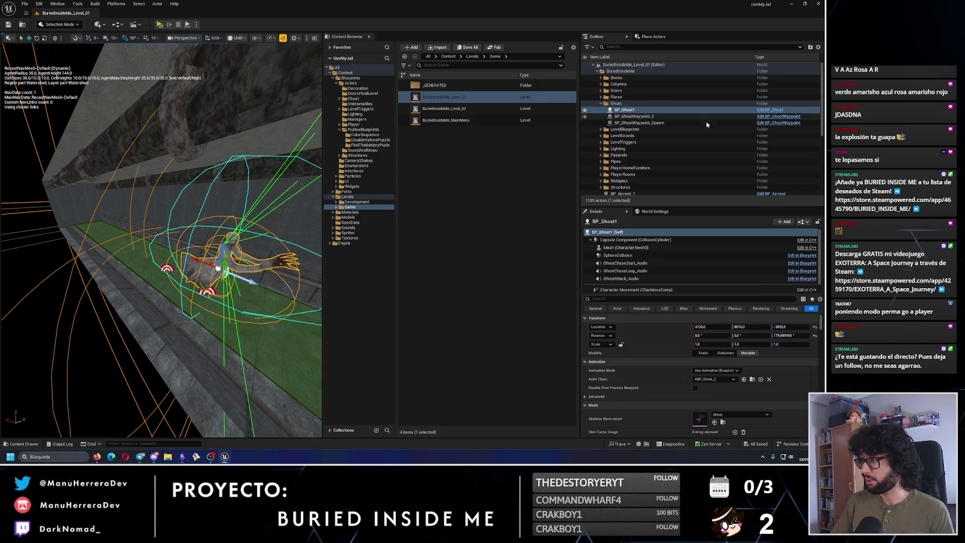
key("ctrl+e")
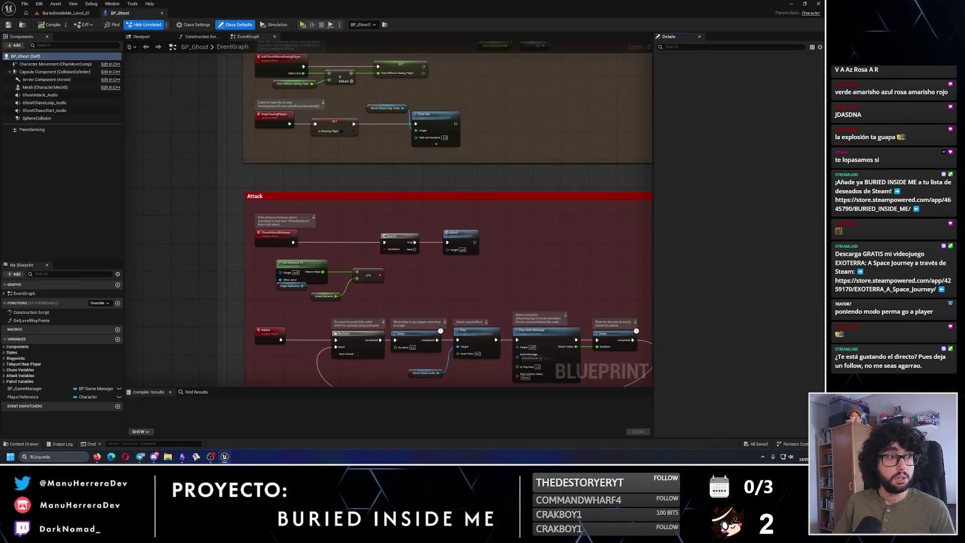
scroll(322, 200, "down", 3)
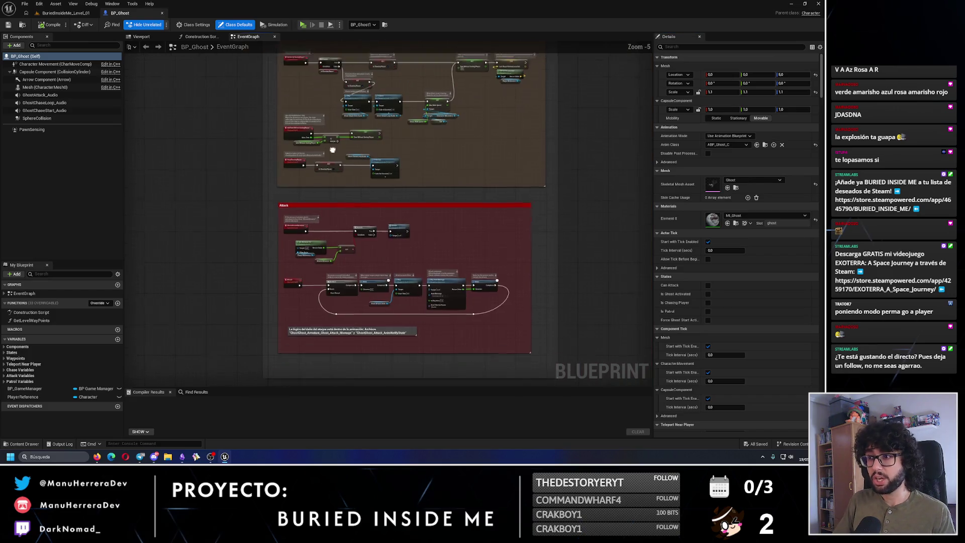
Add a Custom Event node in empty space beside the Chase logic
mouse_move(322, 200)
left_mouse_down()
mouse_move(281, 158)
mouse_move(326, 226)
left_mouse_up()
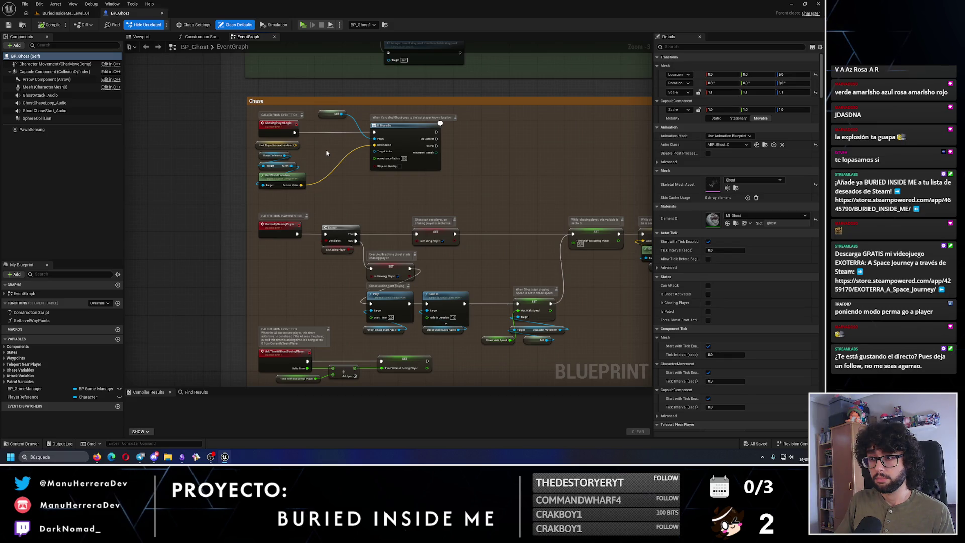
left_click_drag(326, 152, 436, 191)
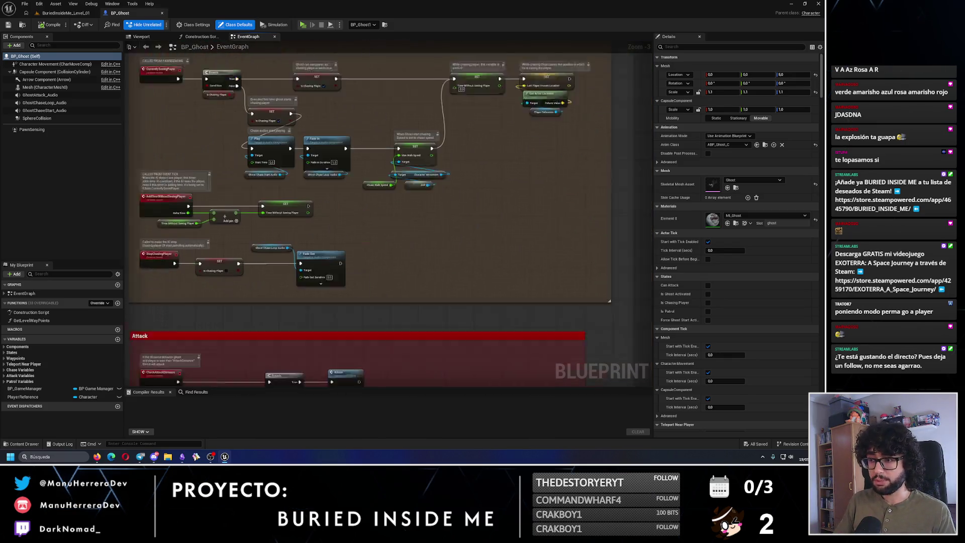
scroll(436, 191, "up", 2)
right_click(435, 191)
type("cus")
key("Escape")
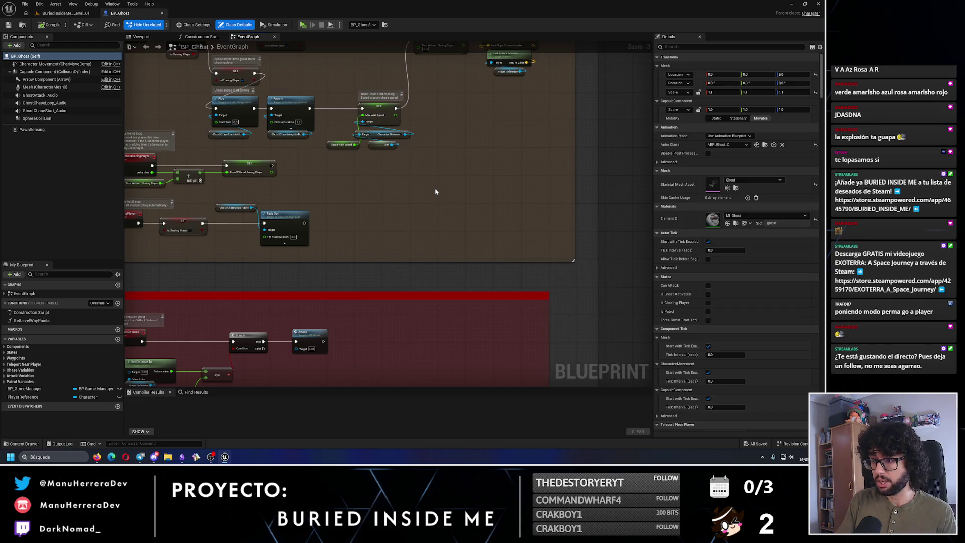
left_click(450, 186)
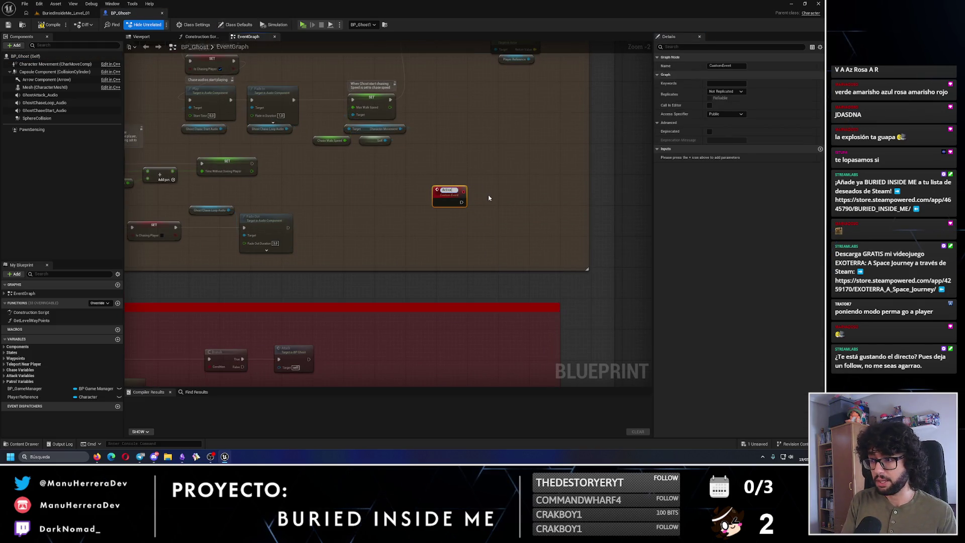
Name the event ActivatePermaChaseToPlayer and wire it to a Chasing Player Logic call
left_click(514, 192)
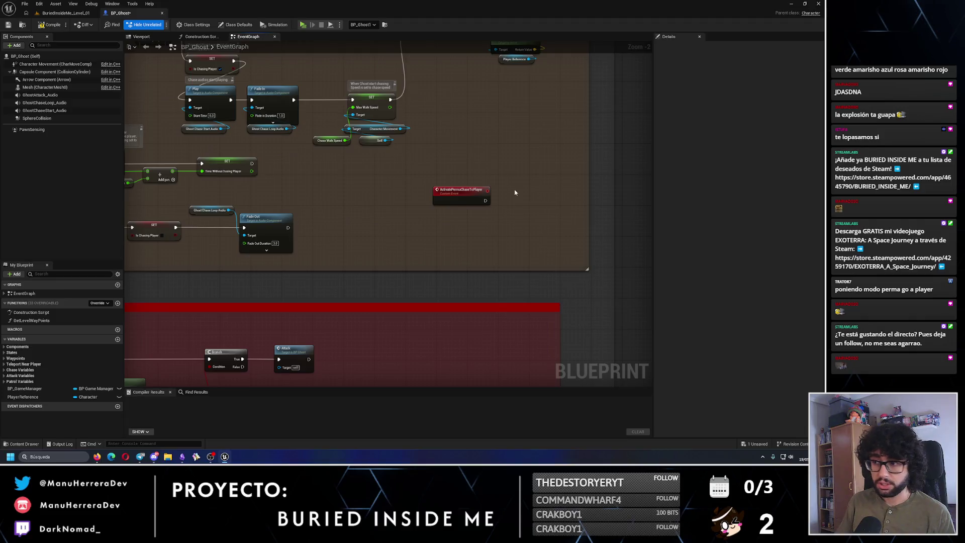
mouse_move(428, 148)
left_mouse_down()
mouse_move(546, 262)
mouse_move(566, 312)
left_mouse_up()
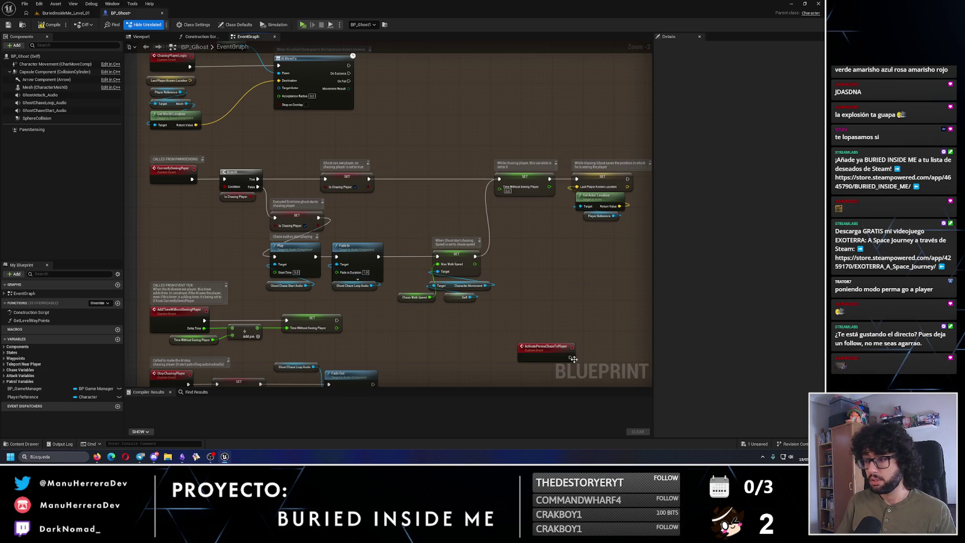
left_click_drag(570, 358, 589, 356)
type("chasingpla")
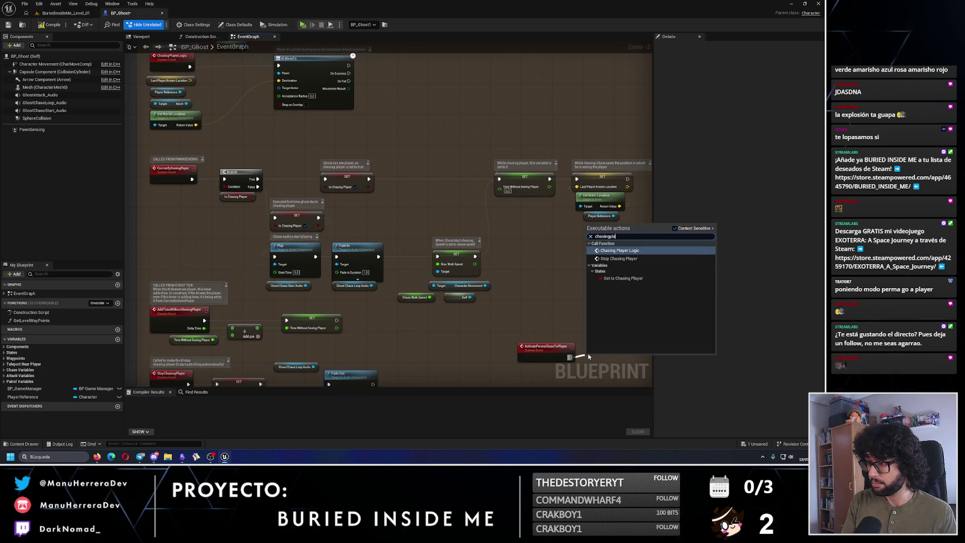
left_click(619, 251)
left_click_drag(528, 354, 452, 286)
scroll(452, 287, "down", 1)
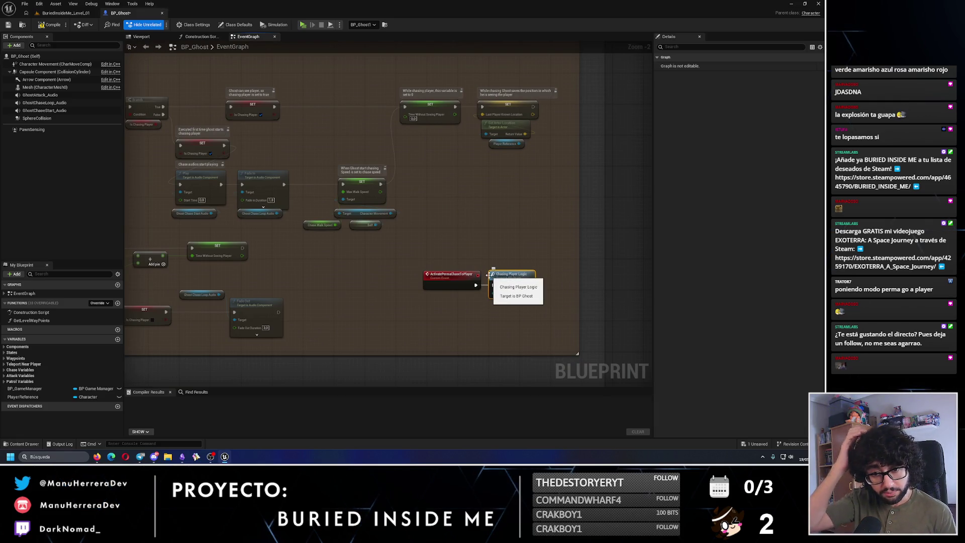
Expand Chase Variables and inspect the TimeWithoutSeeingPlayer variable's settings
left_click(8, 369)
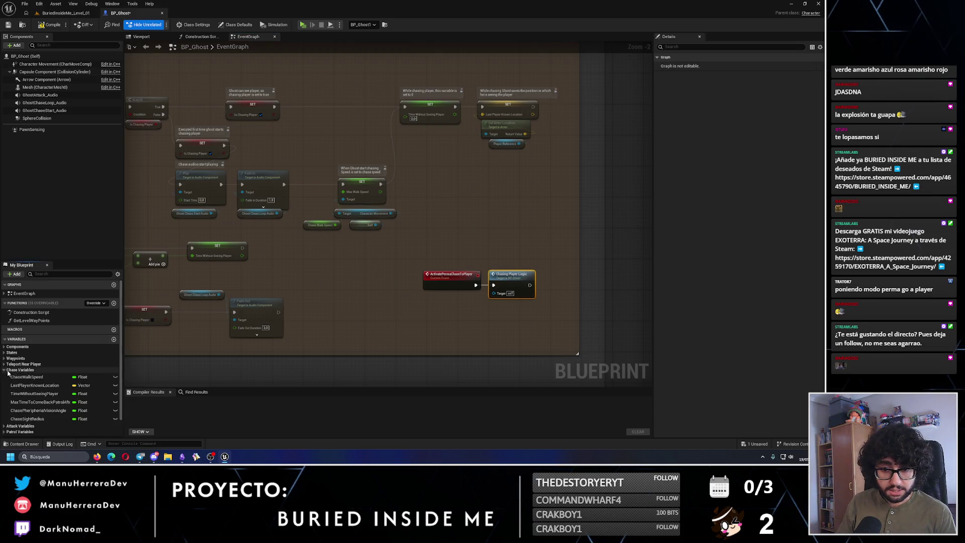
left_click(35, 394)
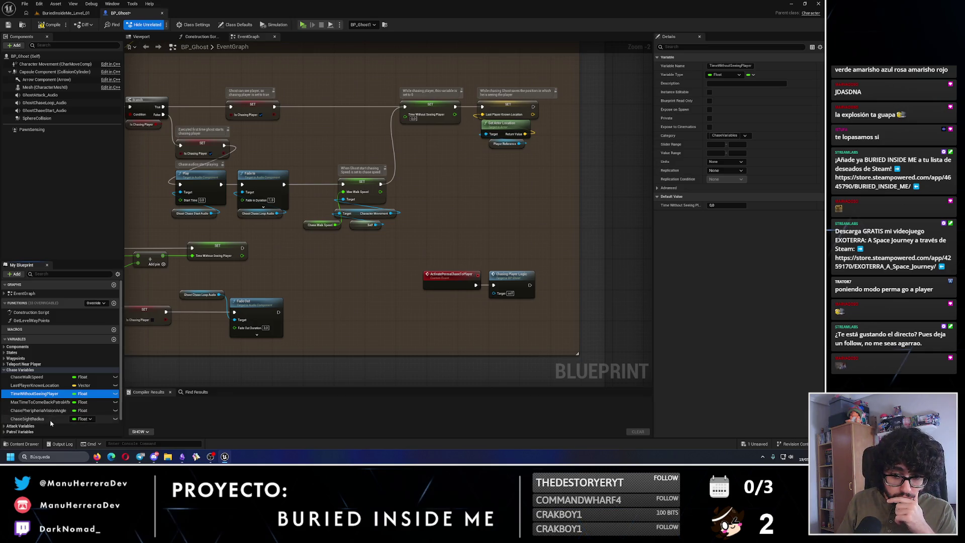
left_click_drag(214, 276, 316, 269)
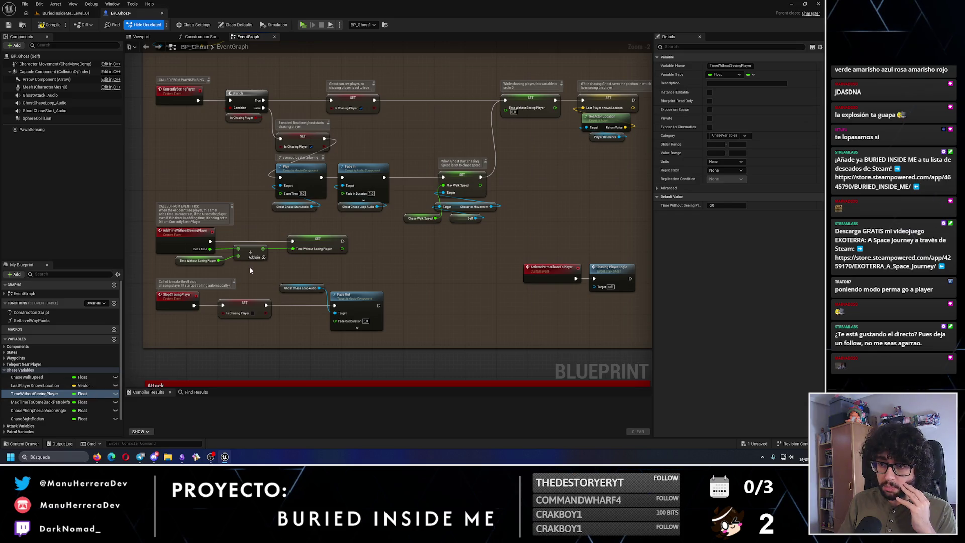
scroll(257, 229, "down", 2)
scroll(258, 230, "down", 2)
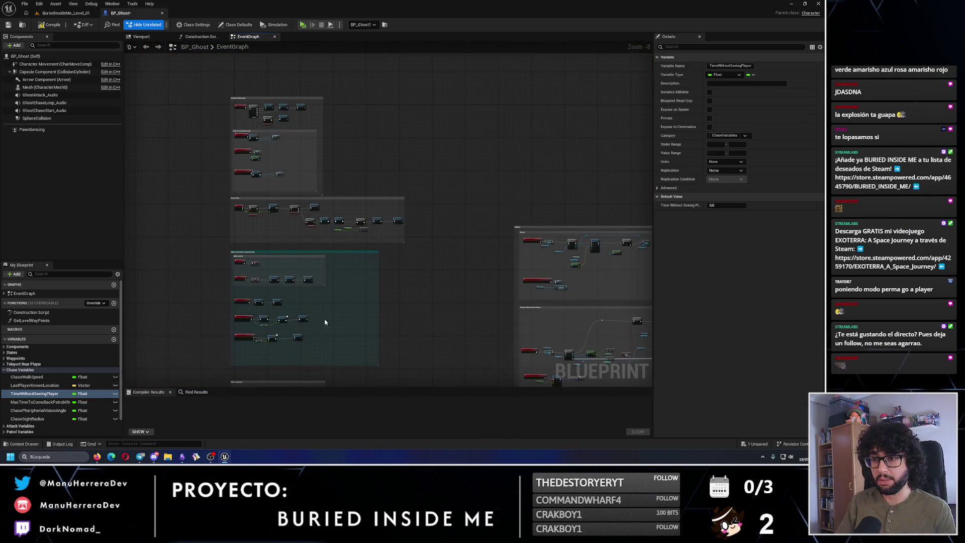
Add a Set MaxTimeToComeBackPatrol node at 10000 after Chasing Player Logic
left_click_drag(257, 230, 319, 228)
scroll(319, 228, "up", 2)
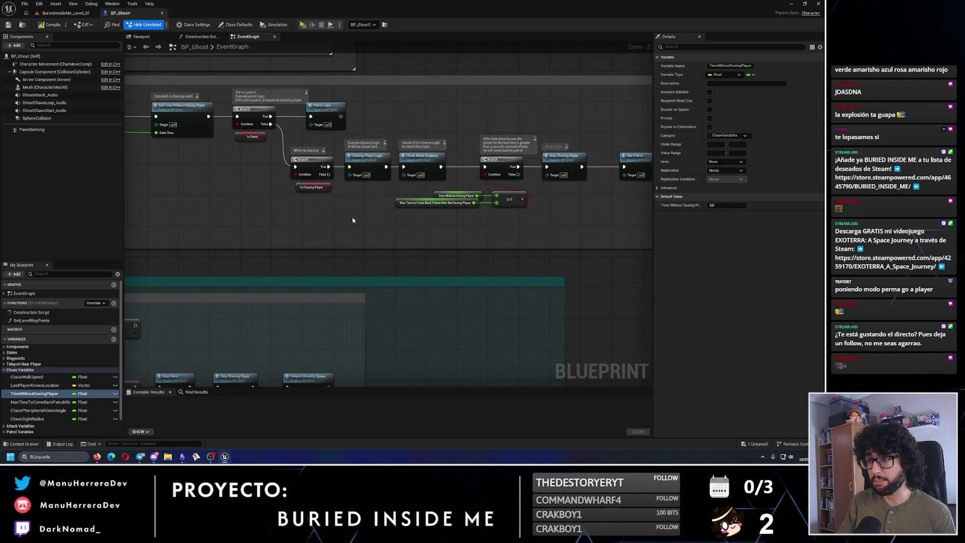
scroll(352, 219, "down", 2)
scroll(339, 212, "down", 3)
scroll(377, 196, "down", 3)
mouse_move(377, 196)
left_mouse_down()
mouse_move(393, 189)
mouse_move(362, 110)
mouse_move(346, 203)
left_mouse_up()
scroll(336, 225, "up", 6)
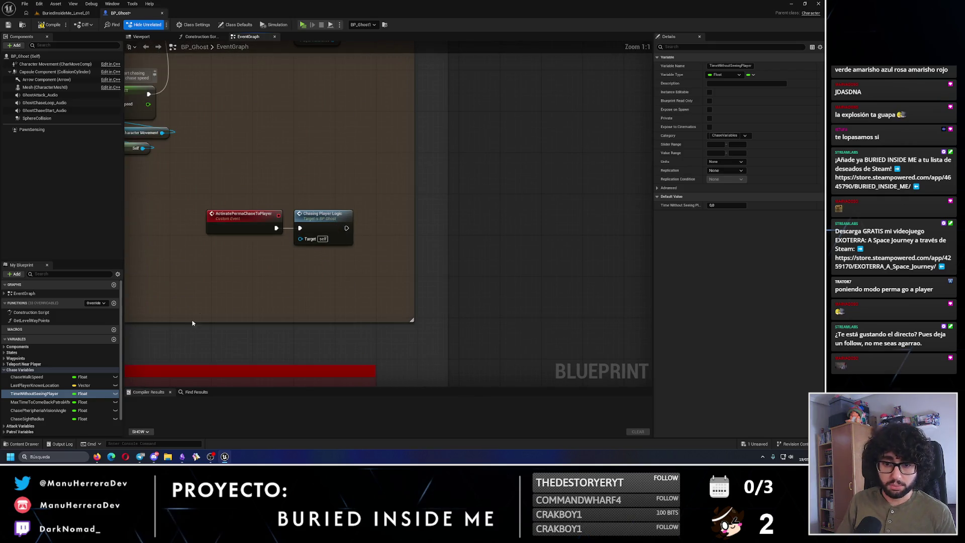
left_click_drag(38, 401, 275, 278)
left_click(287, 291)
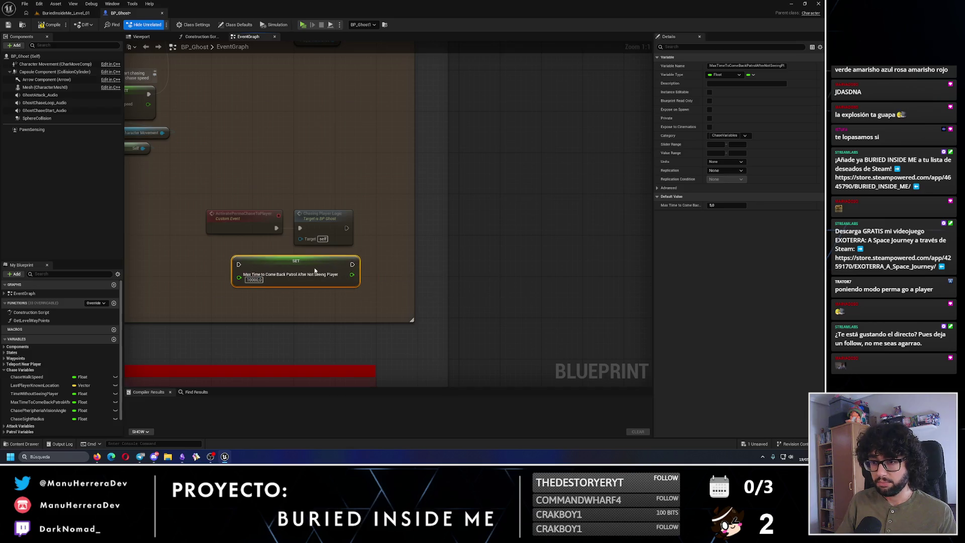
left_click_drag(369, 273, 332, 257)
left_click(374, 255)
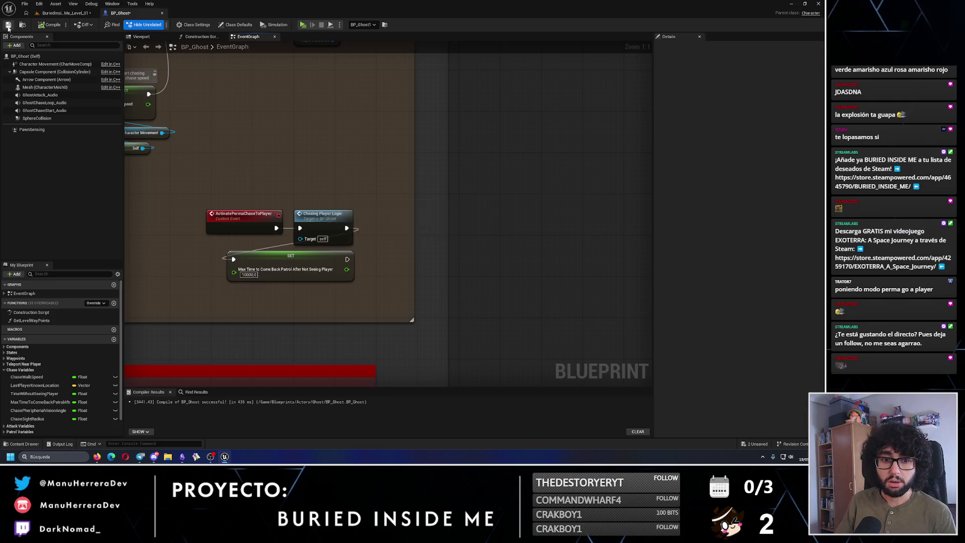
Save Level_01 in the level editor and return to the BP_Ghost blueprint
left_click(51, 13)
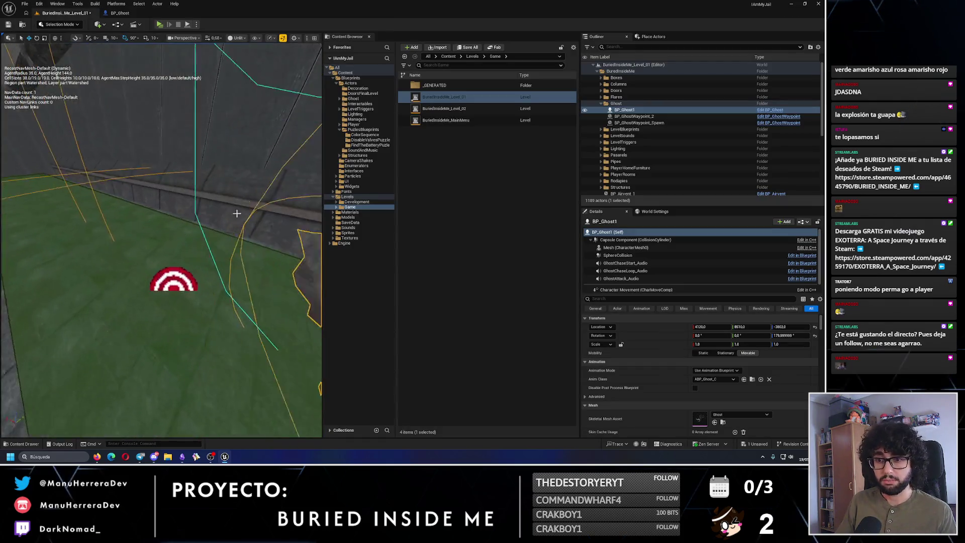
key("Escape")
left_click_drag(183, 272, 211, 294)
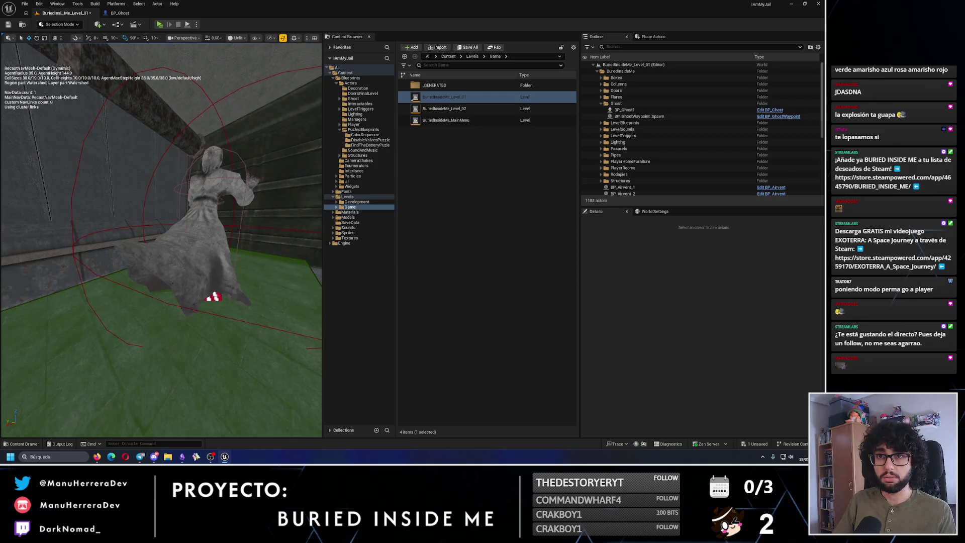
key("ctrl+s")
left_click(119, 13)
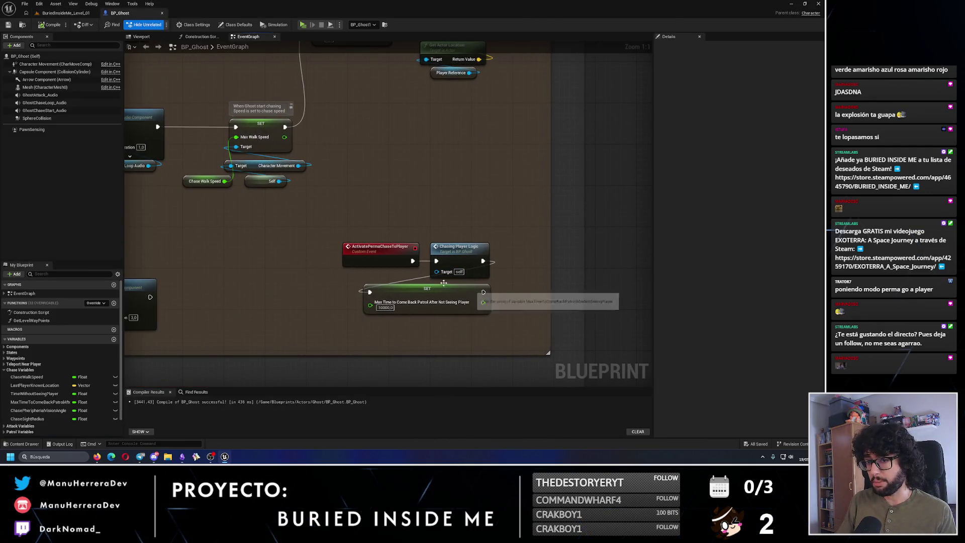
scroll(351, 266, "down", 2)
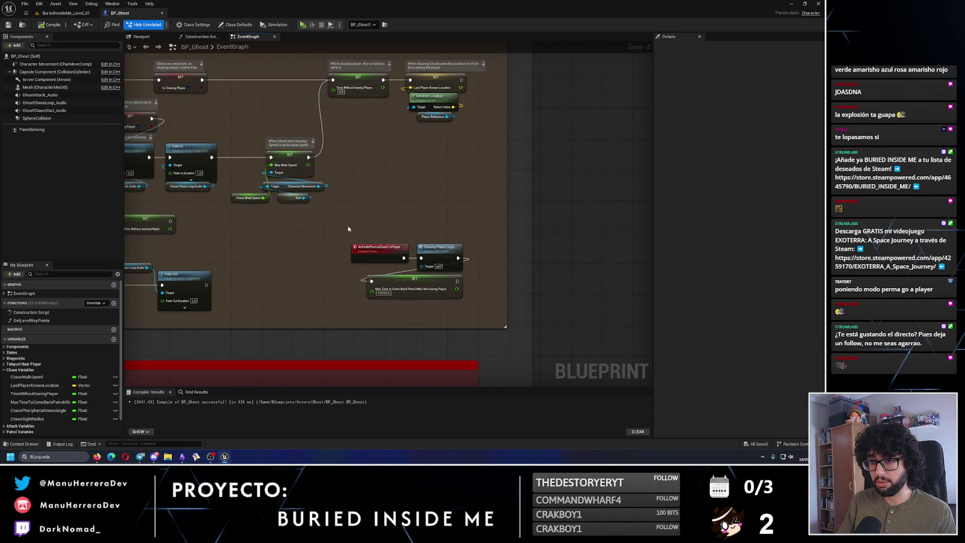
Group the event, Chasing Player Logic and Set nodes in a comment named Provisional?
left_click_drag(348, 228, 475, 294)
key("c")
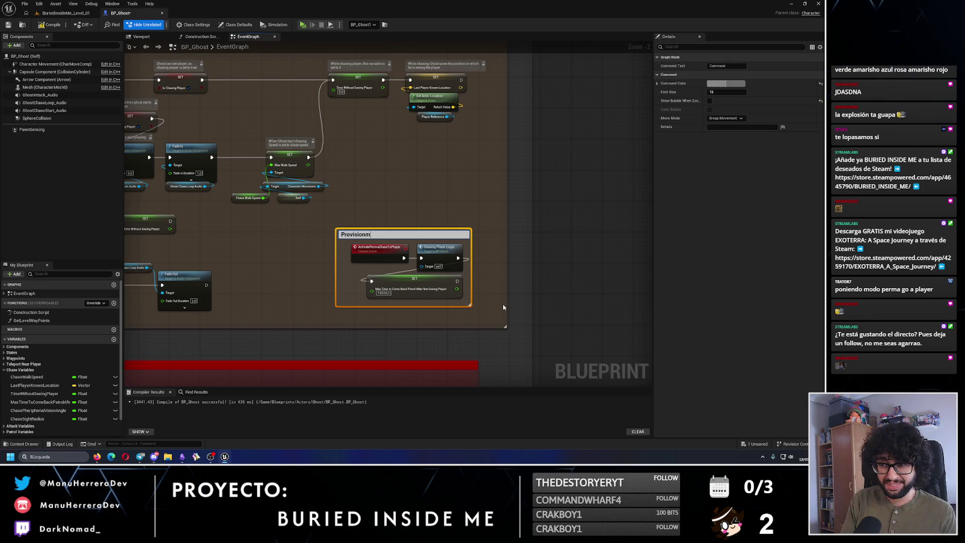
left_click(464, 215)
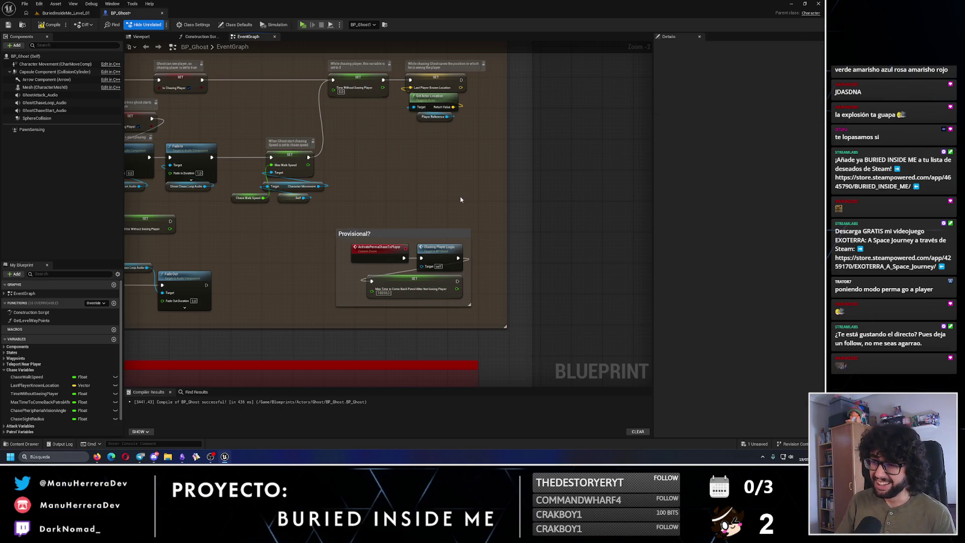
Compile BP_Ghost, then select the door pillar actor and open BP_ShowGhostFirstTimeDoor
left_click(48, 24)
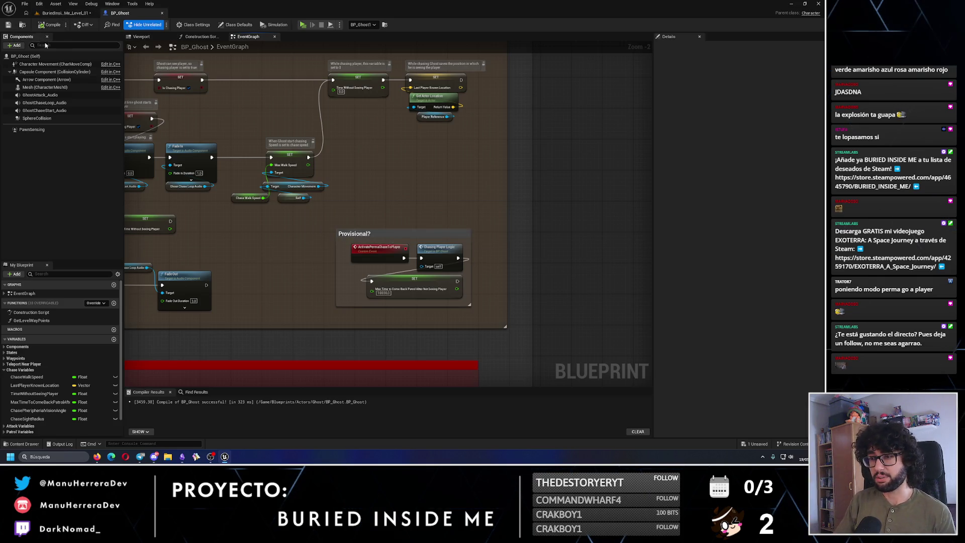
scroll(309, 231, "up", 2)
scroll(452, 287, "up", 2)
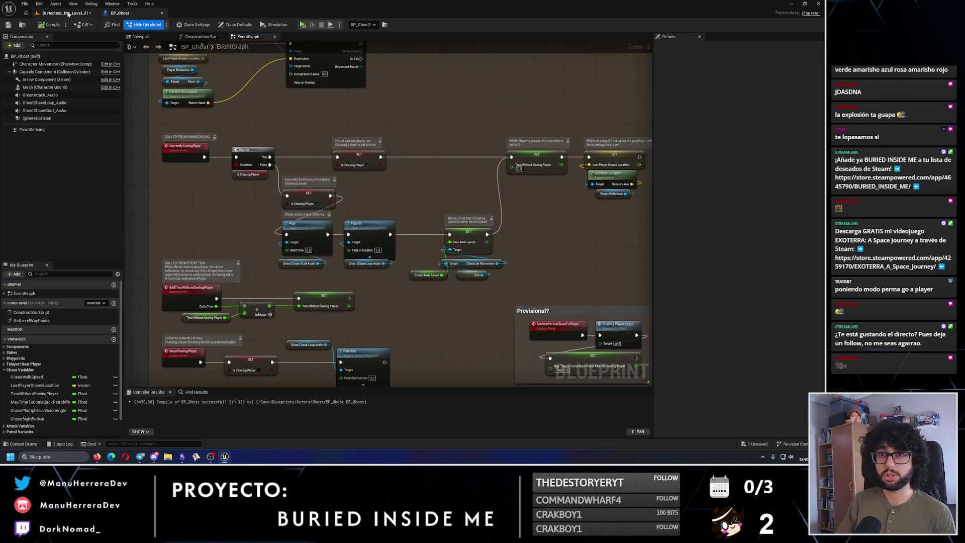
left_click(64, 14)
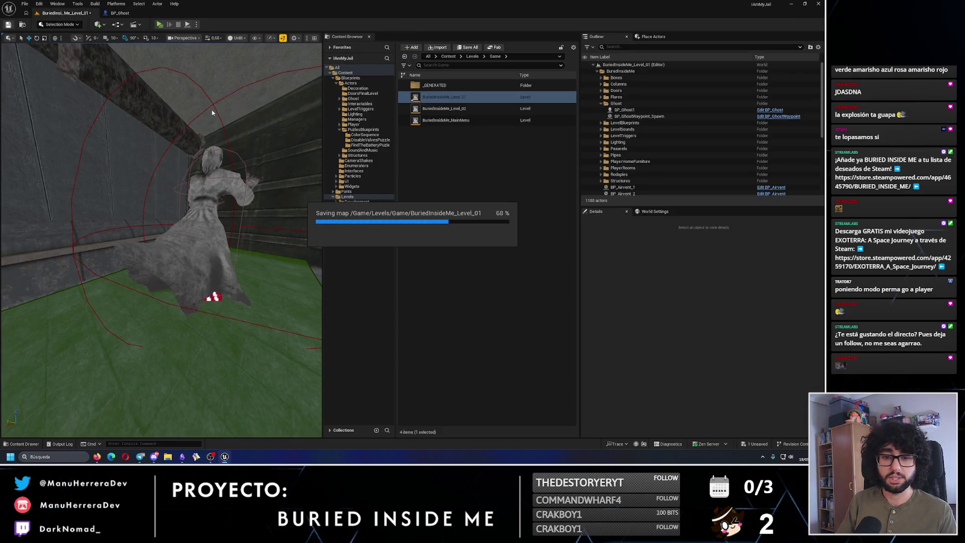
left_click_drag(153, 287, 91, 226)
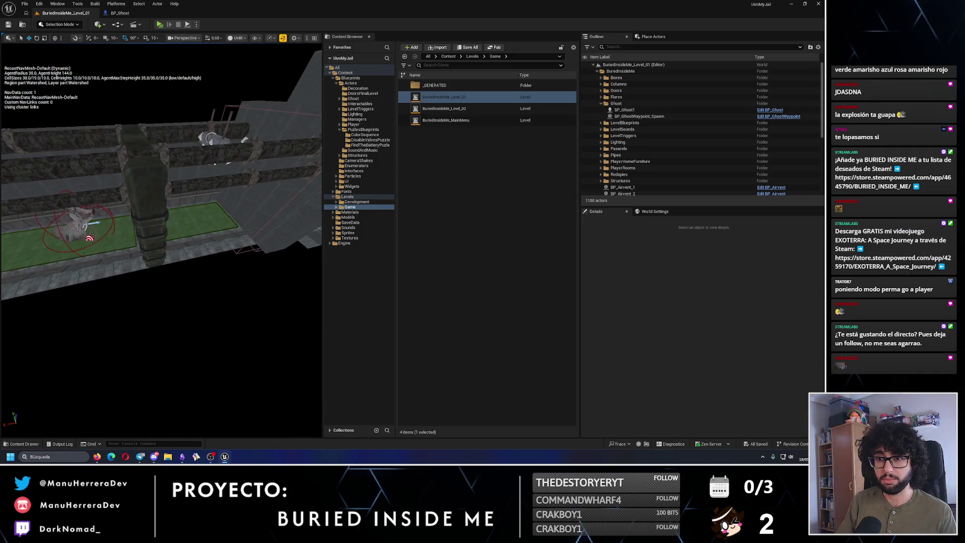
left_click(149, 206)
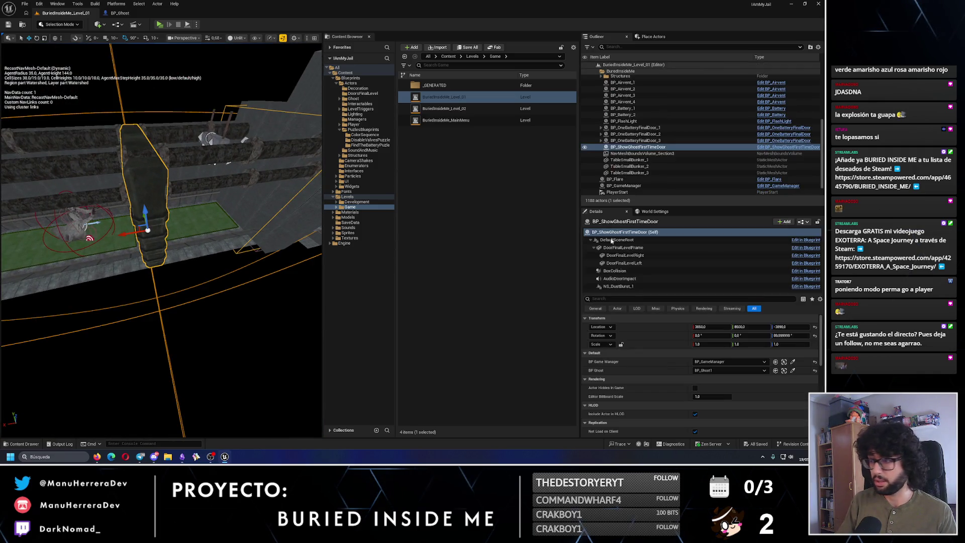
double_click(778, 148)
scroll(377, 189, "down", 3)
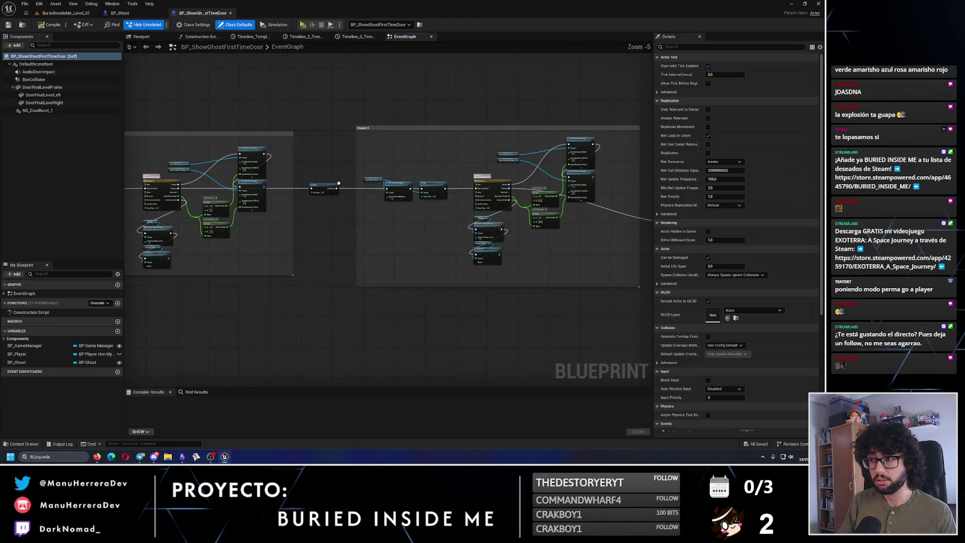
scroll(384, 164, "up", 4)
scroll(361, 181, "up", 2)
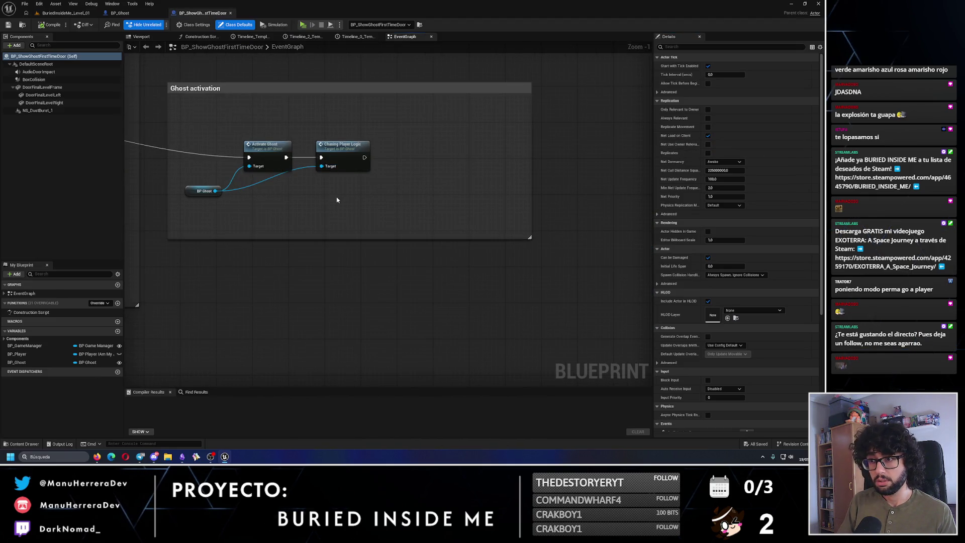
Search the BP Ghost reference for a chase action, find none, and return to BP_Ghost's Provisional? group
left_click_drag(214, 191, 322, 203)
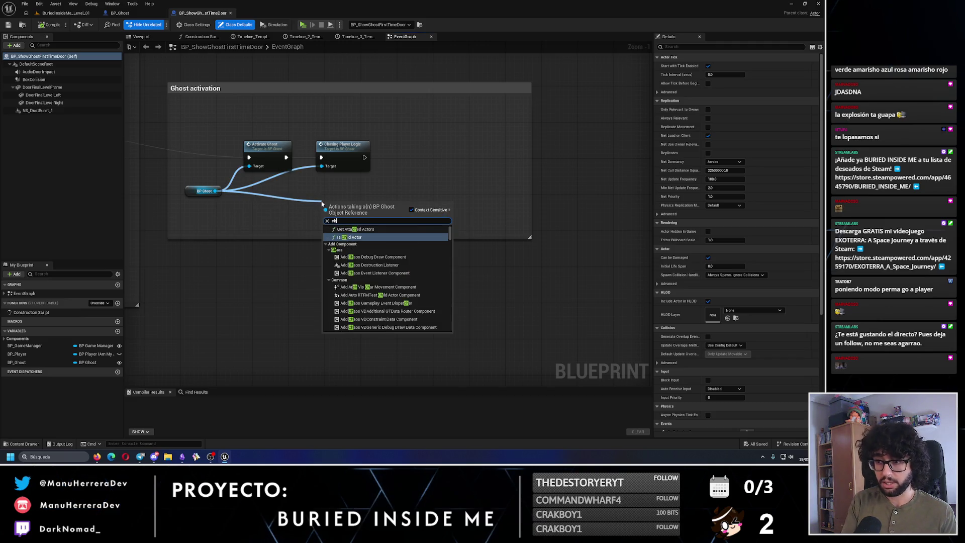
type("chasepla")
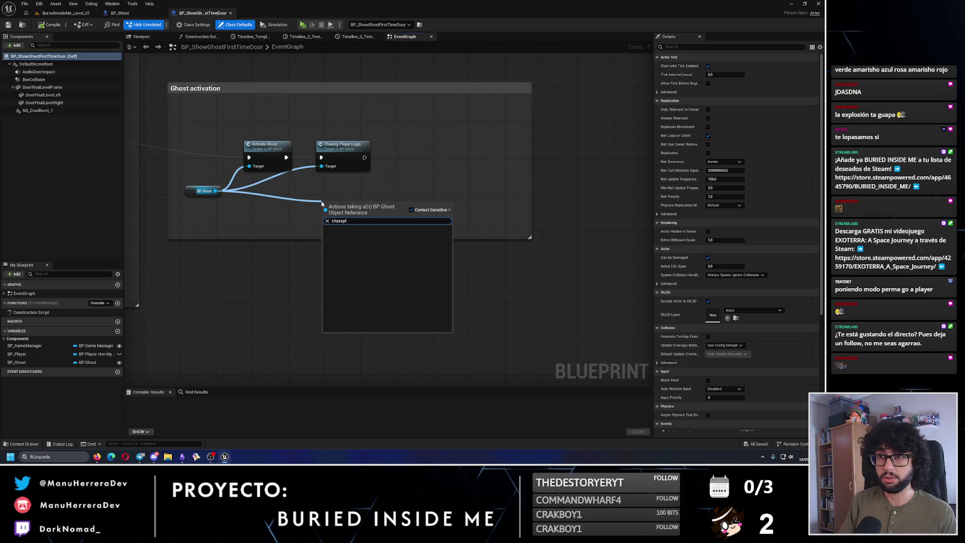
key("Escape")
left_click(121, 13)
left_click_drag(528, 231, 472, 203)
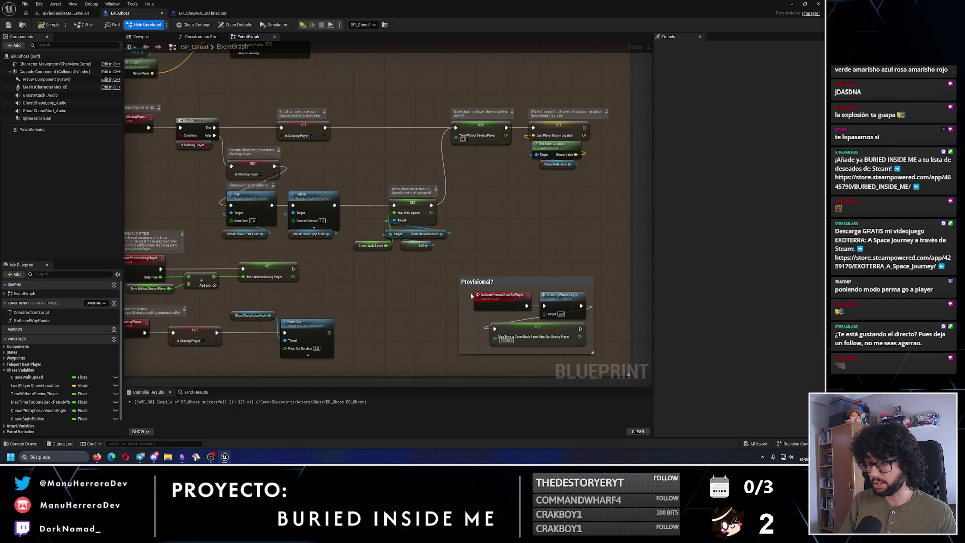
Rename the custom event to ChasePlayerPermanently and switch to the door blueprint graph
double_click(496, 297)
key("BackSpace")
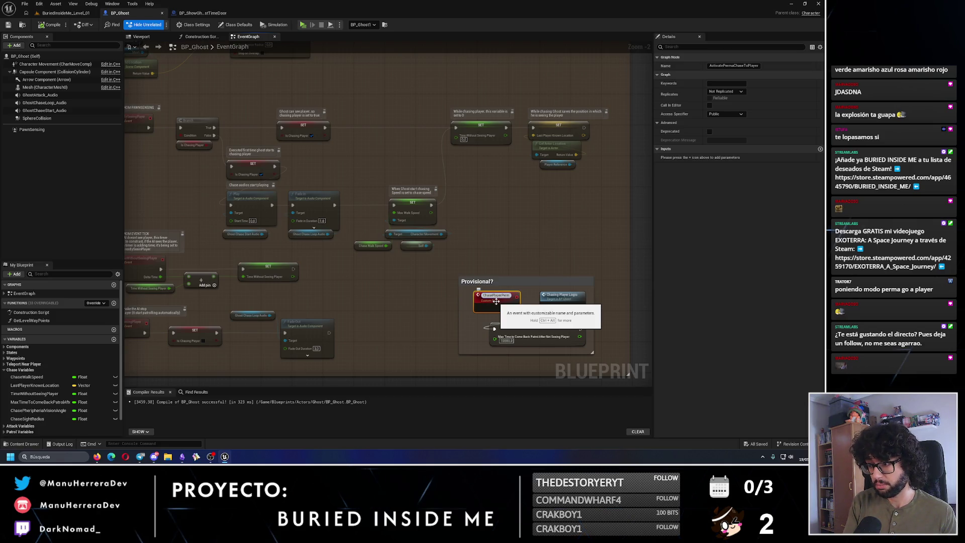
double_click(496, 296)
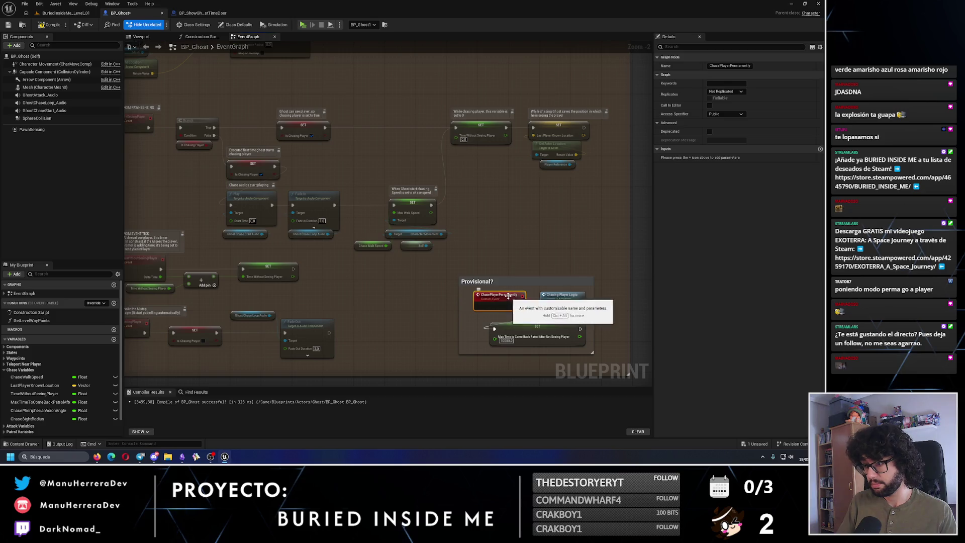
left_click(203, 13)
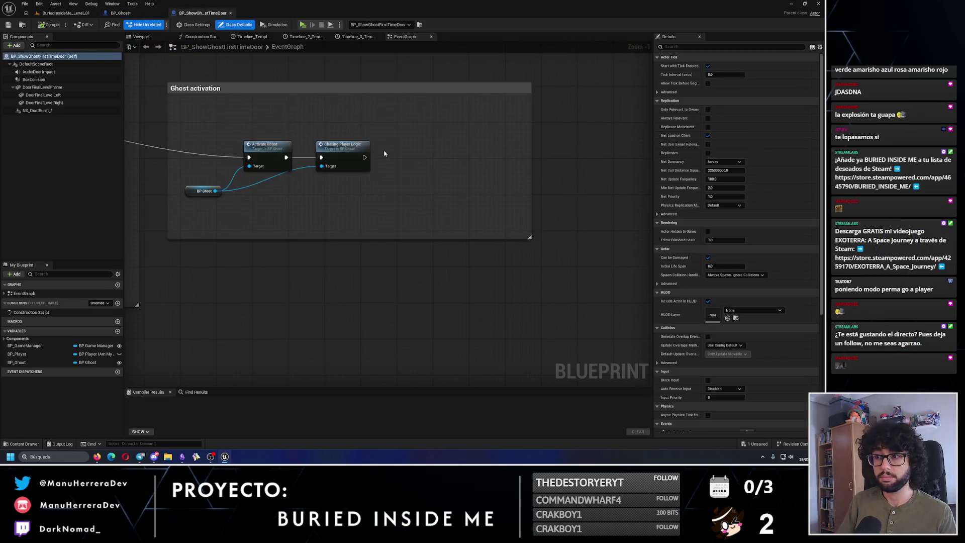
Add a Chase Player Permanently call on BP Ghost after Chasing Player Logic, then return to the level
mouse_move(216, 190)
left_mouse_down()
mouse_move(340, 208)
mouse_move(435, 144)
left_mouse_up()
type("chaseplayer")
key("Return")
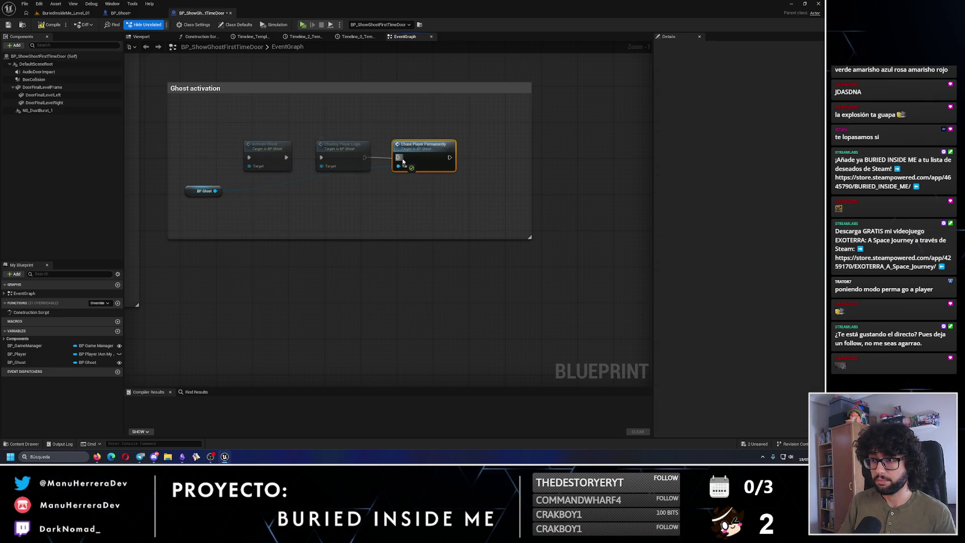
left_click_drag(403, 160, 399, 157)
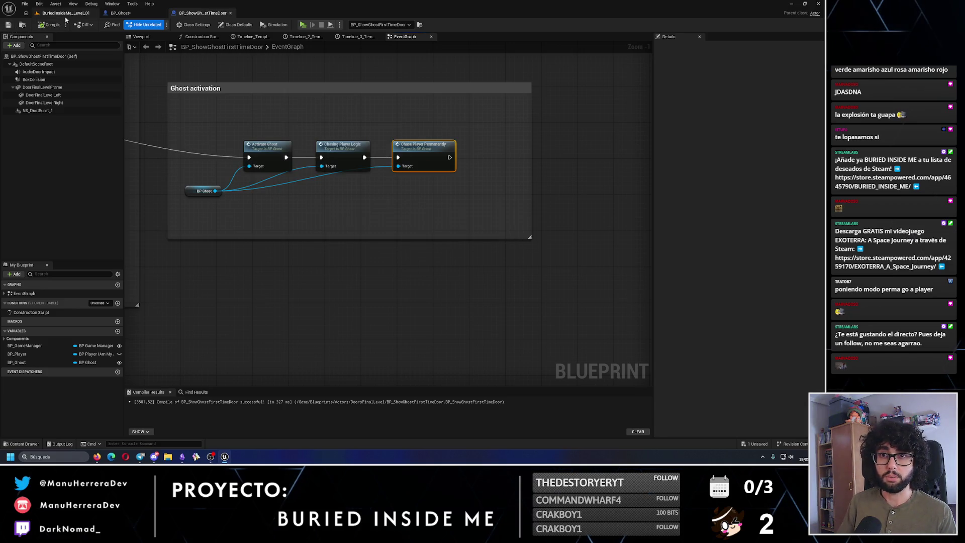
left_click(66, 13)
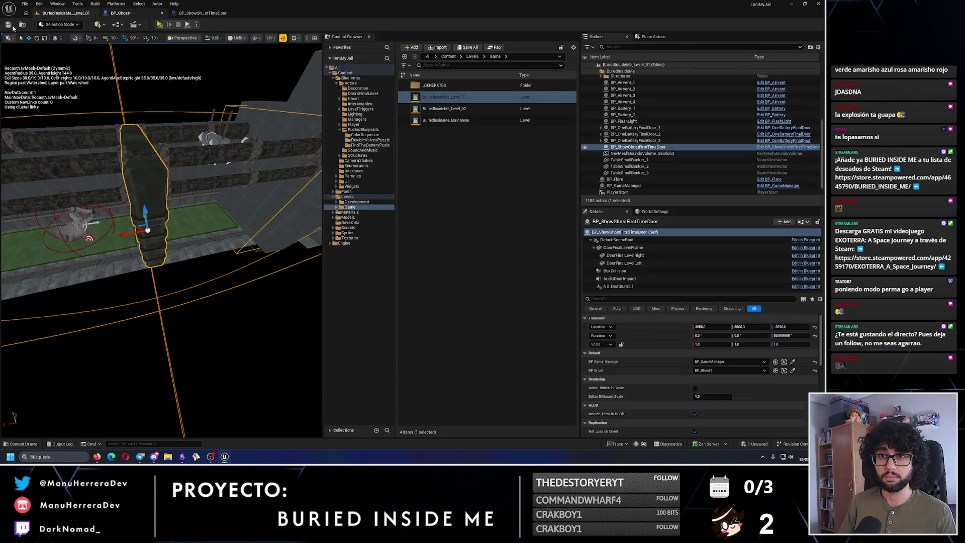
Return to the level viewport, fly the camera to the wooden door and start Play
left_click(120, 12)
left_click(66, 12)
scroll(162, 226, "down", 5)
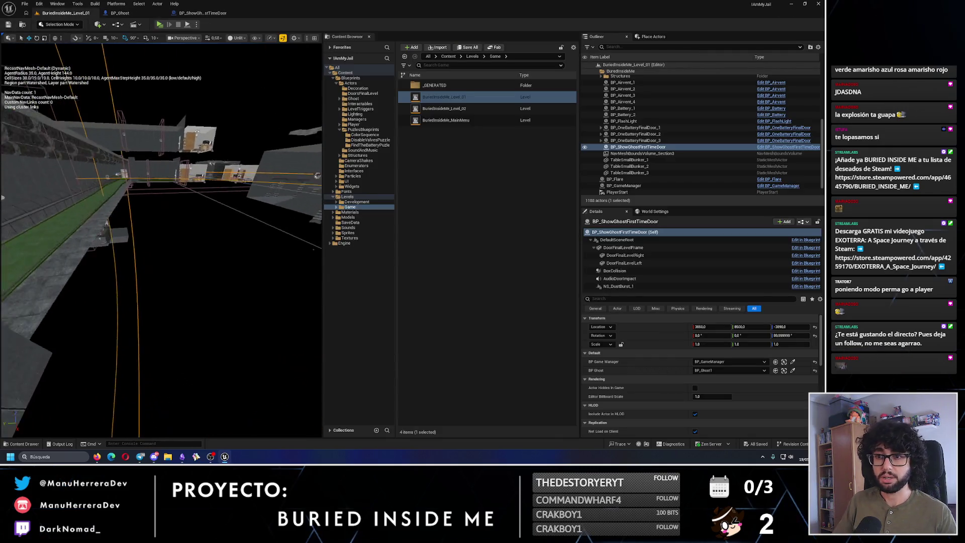
left_click_drag(161, 226, 162, 241)
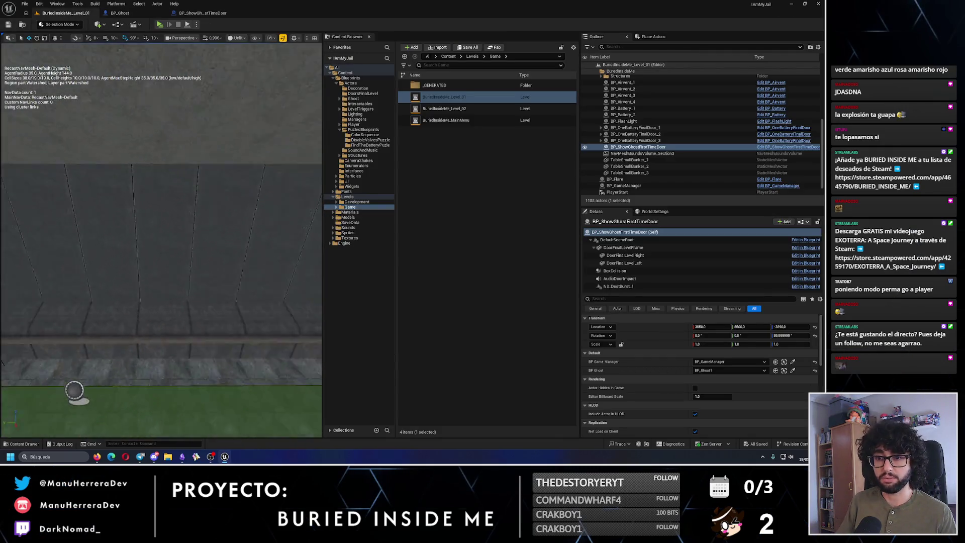
left_click_drag(75, 390, 151, 264)
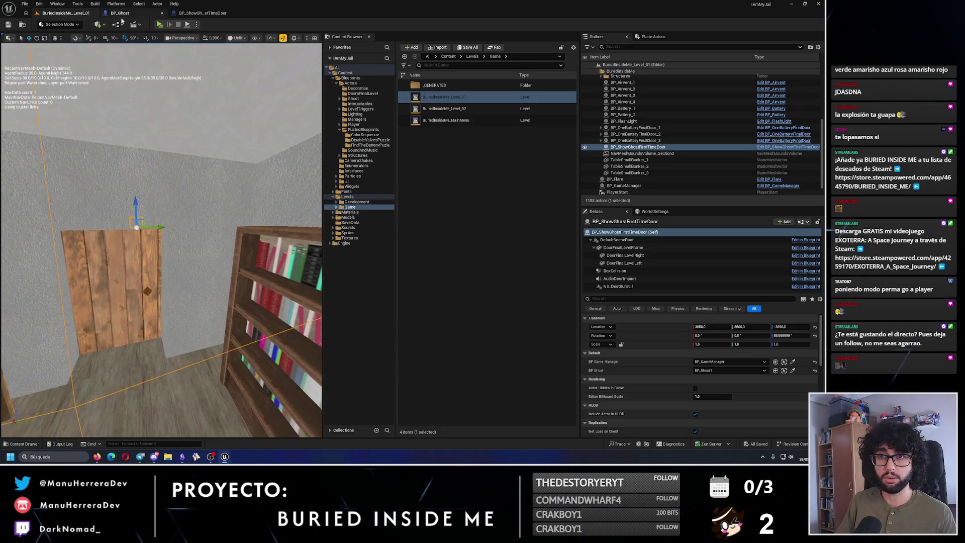
left_click(158, 25)
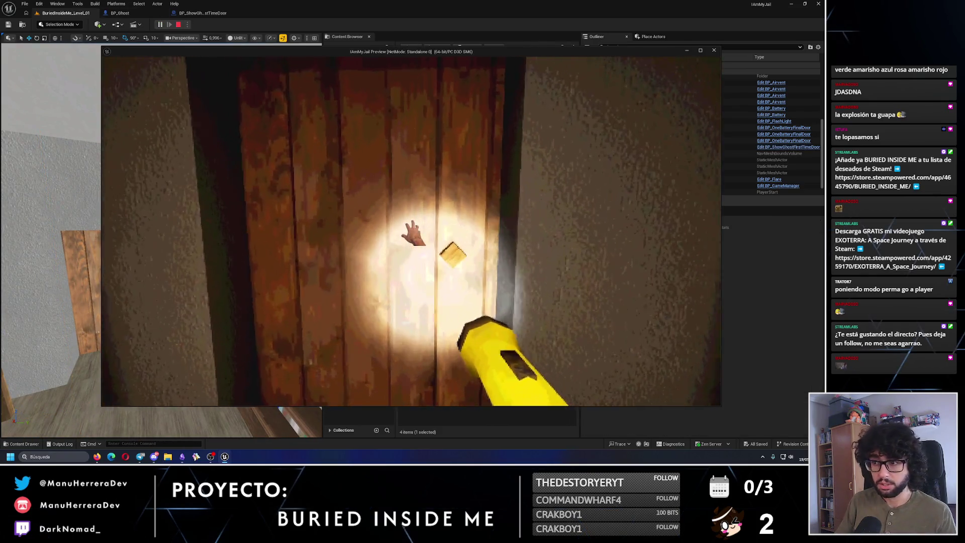
Walk and sprint the player down the dark corridor and through the round tunnel doorway
key("shift+w")
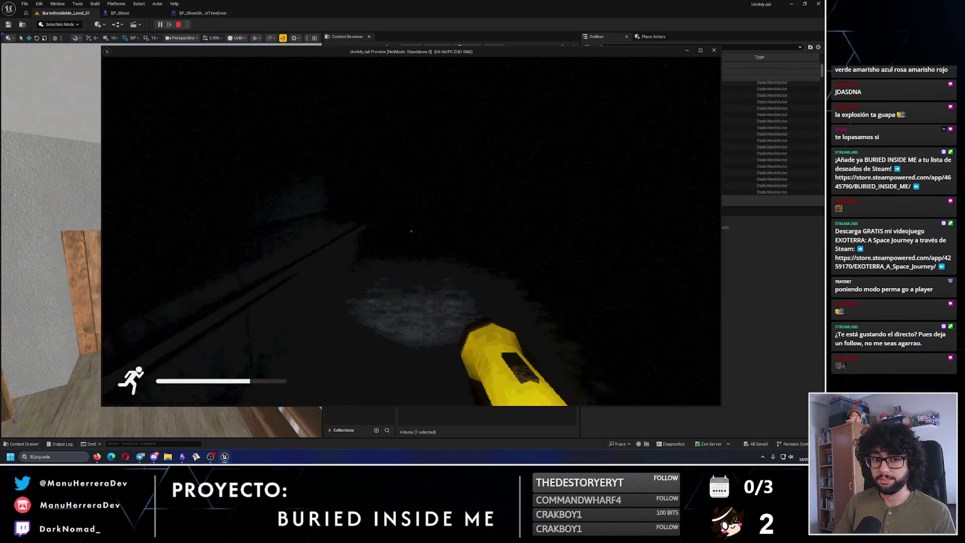
key("shift+w")
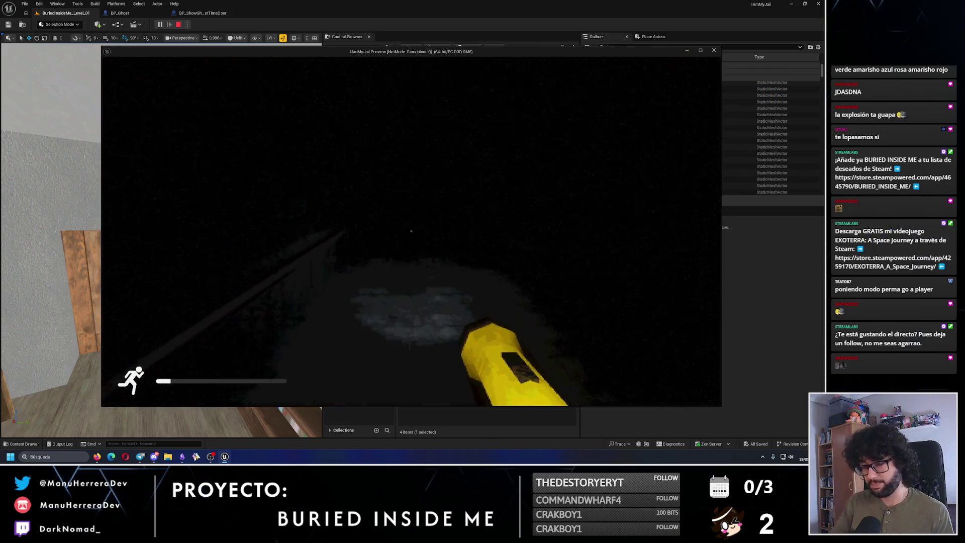
key("shift+w")
key("w")
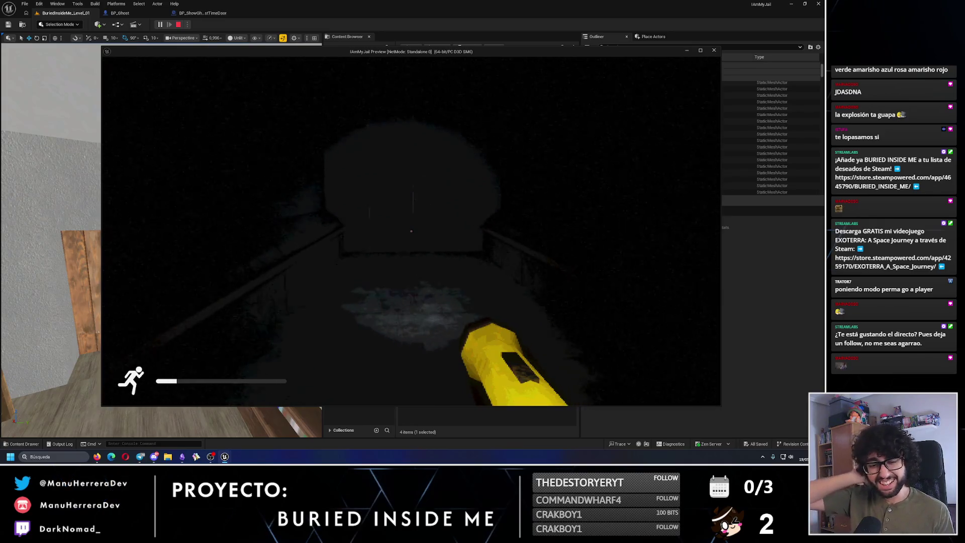
key("shift+w")
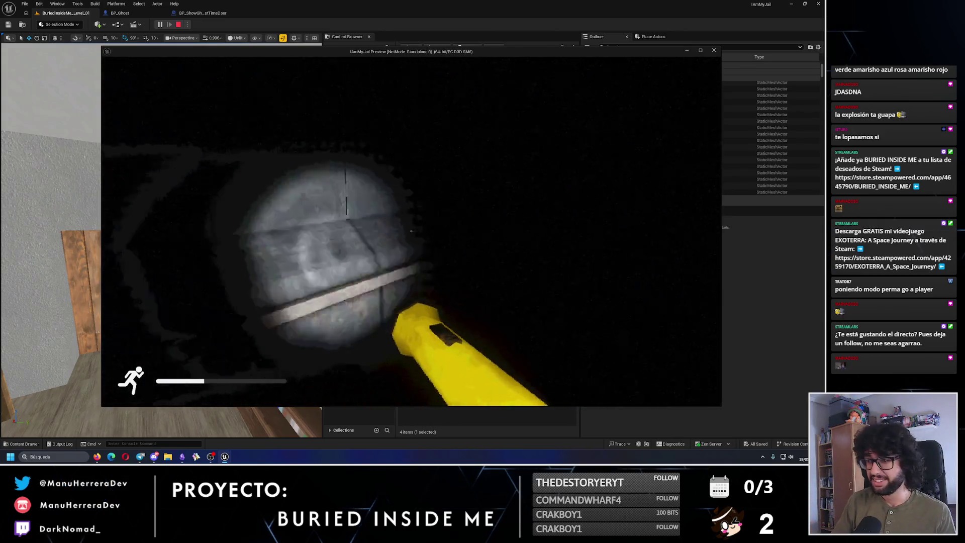
key("shift+w")
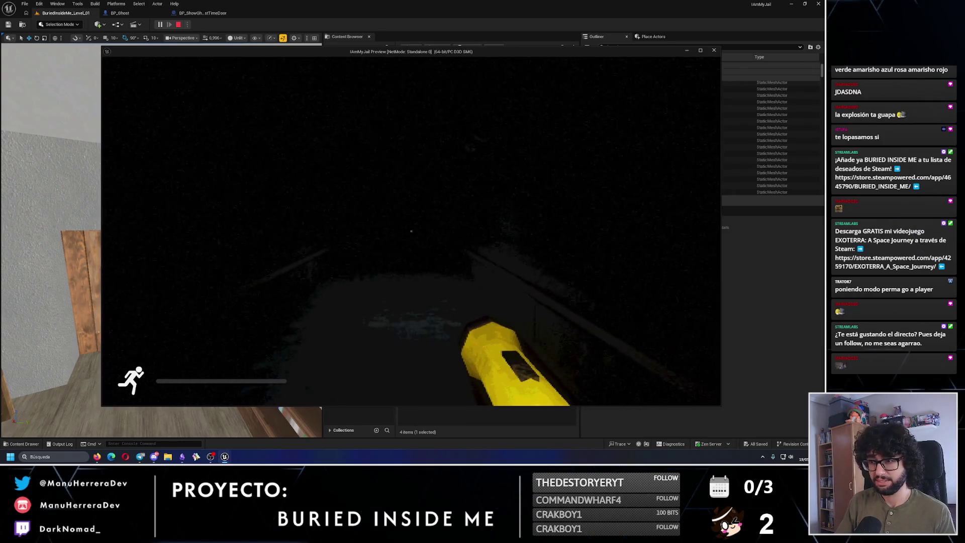
key("w")
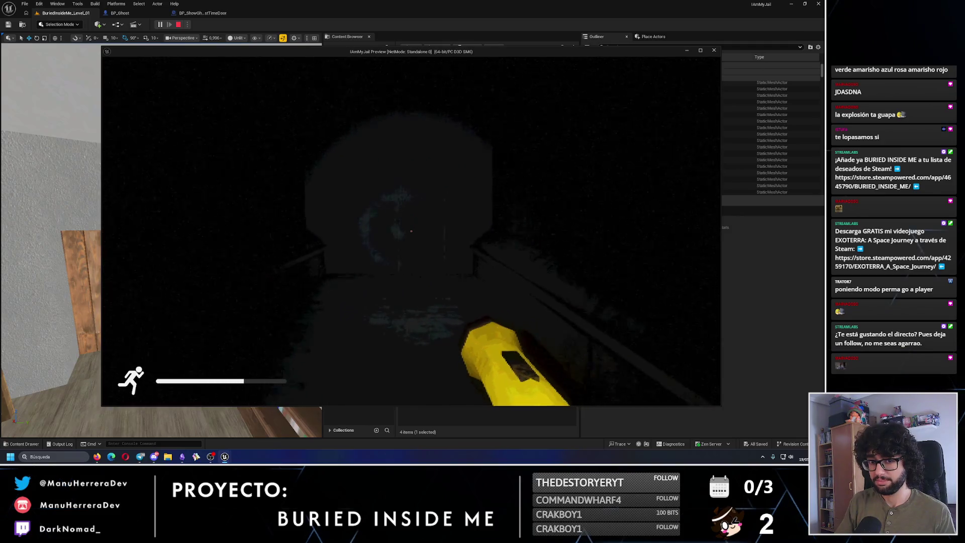
key("w")
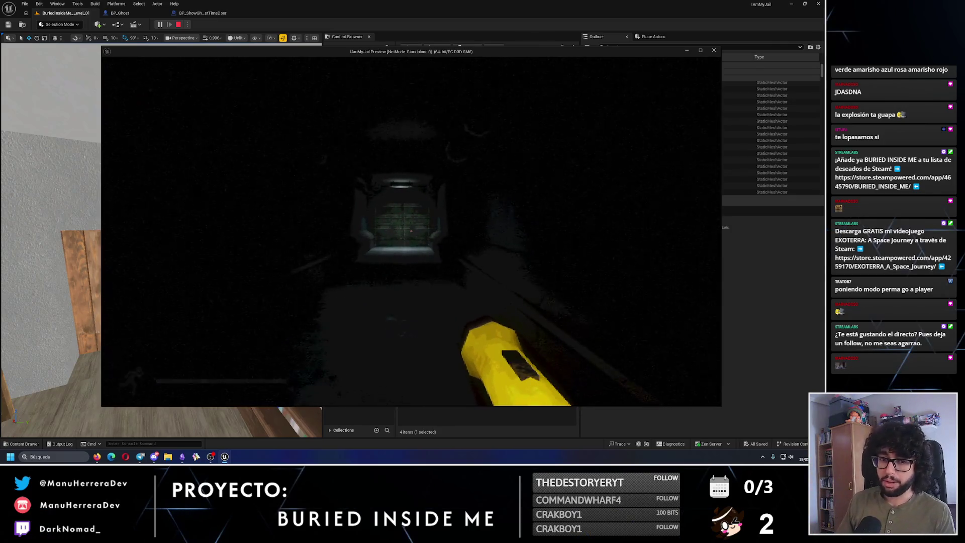
Sprint to the metal door at the corridor end, back away and look toward the lit doorway
key("shift+w")
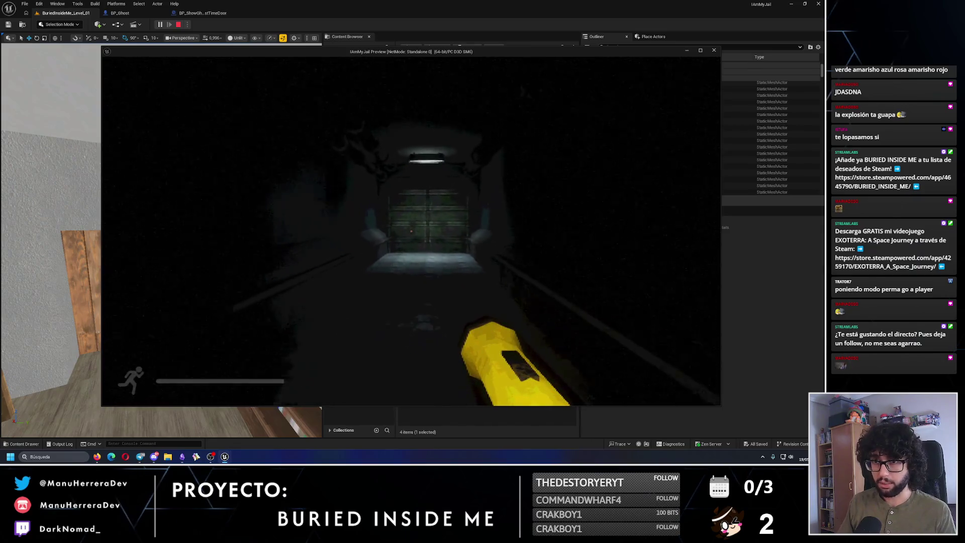
key("shift+w")
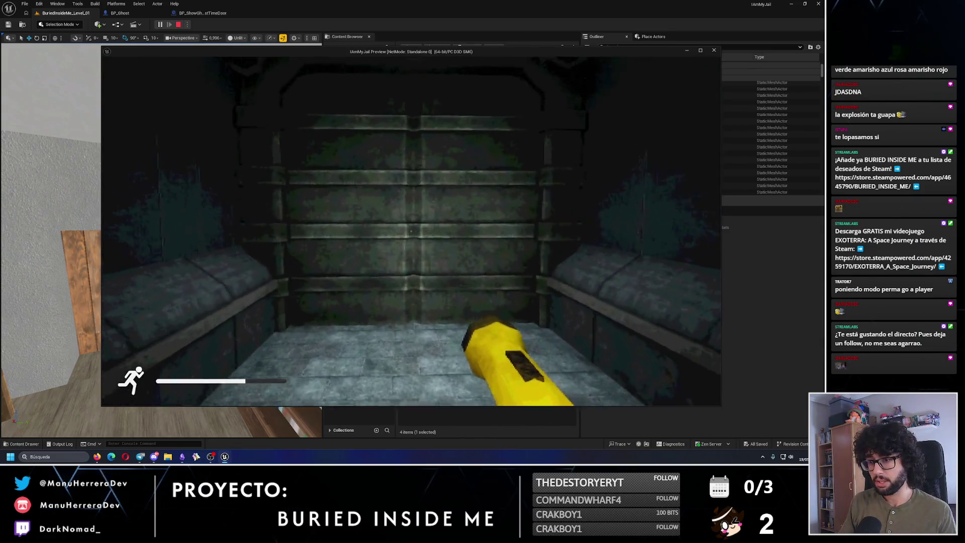
key("shift+s")
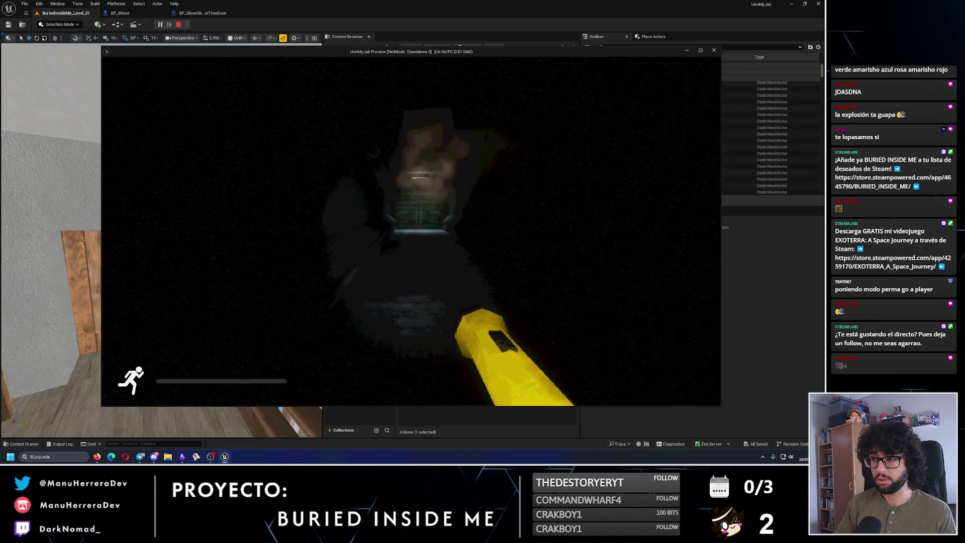
key("shift+w")
left_click_drag(410, 230, 411, 230)
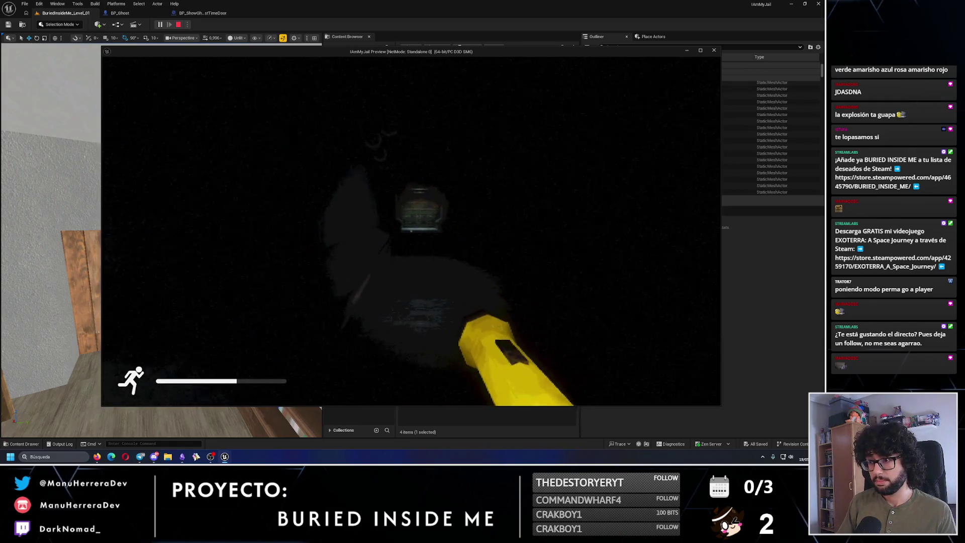
key("w")
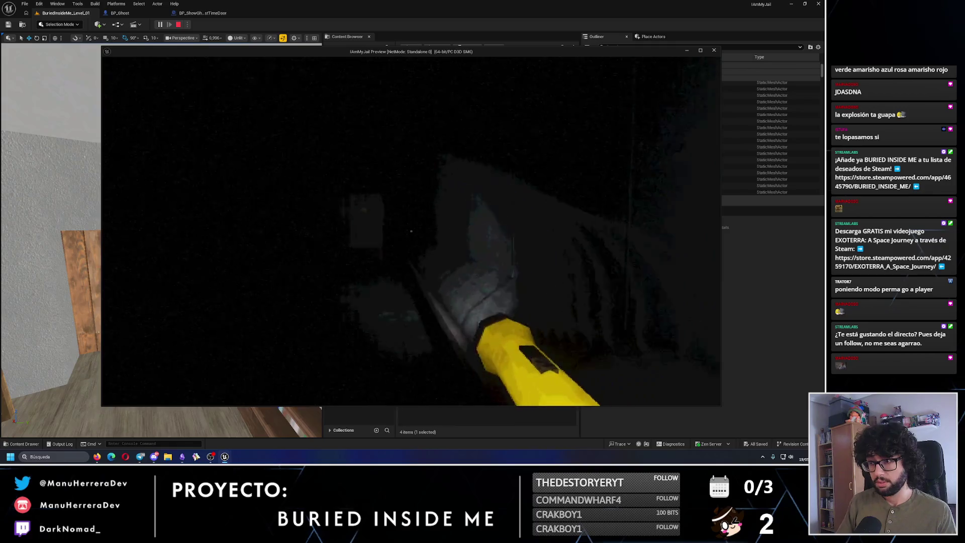
Move through the dark room, flee the ghost into the lit room and stop the preview with Esc
key("w")
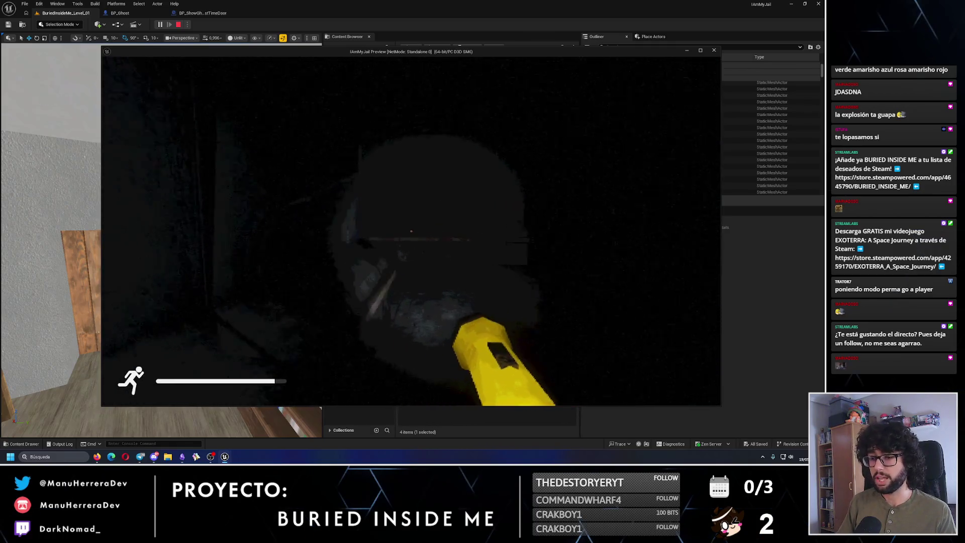
key("w")
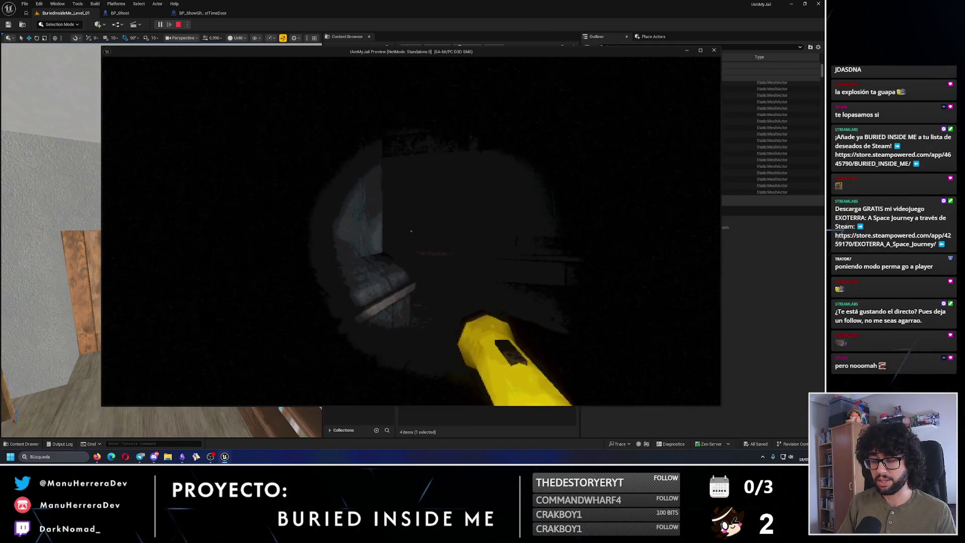
key("s")
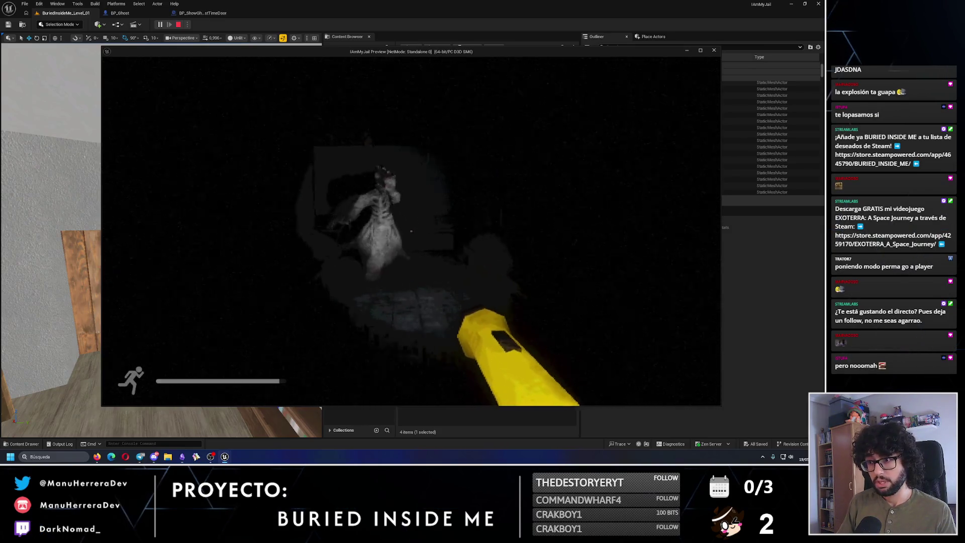
key("shift+w")
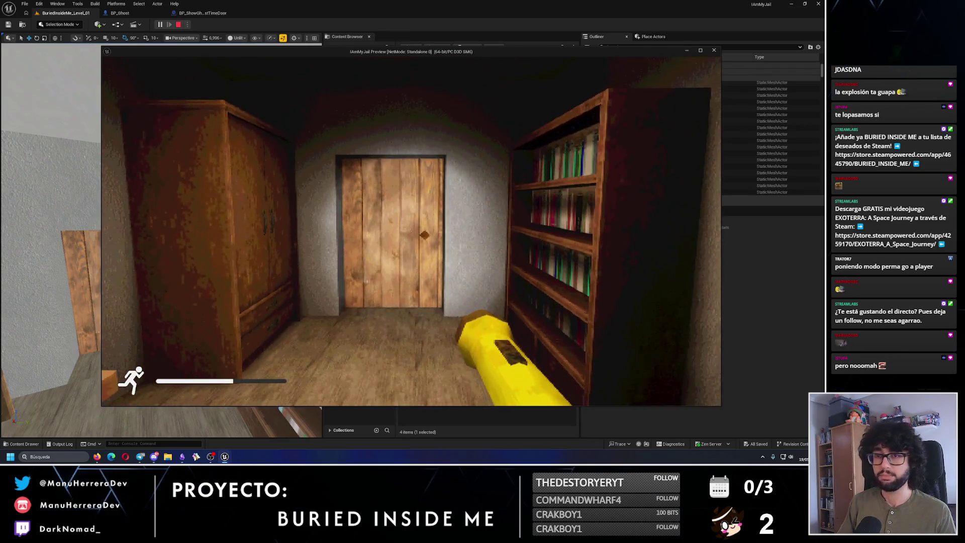
key("Escape")
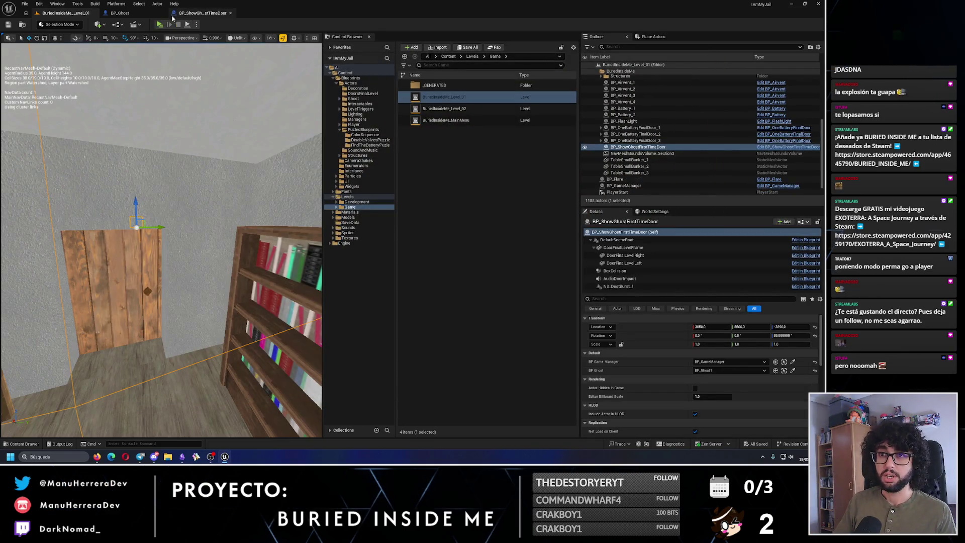
Restart the preview with Alt+P and sprint from the door through the dark corridor by flashlight
key("alt+p")
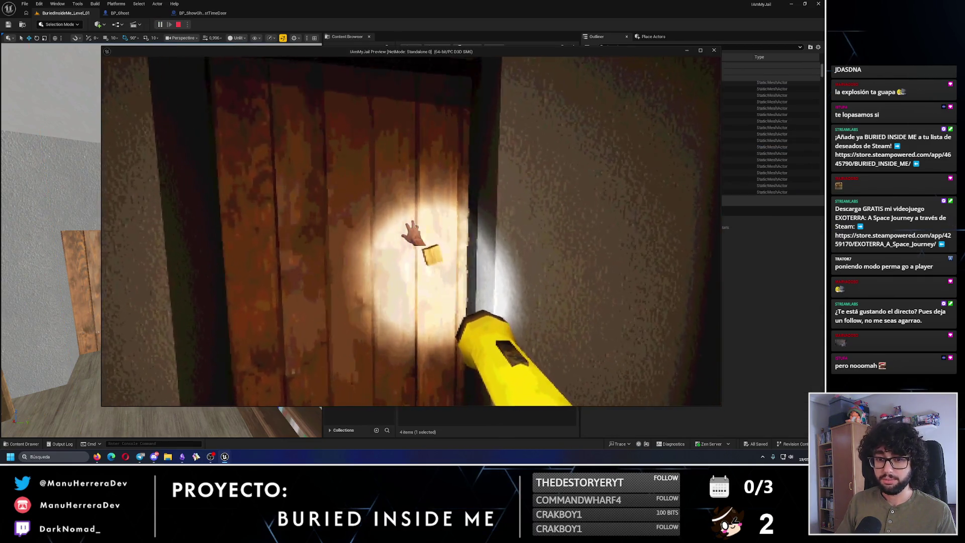
key("shift+w")
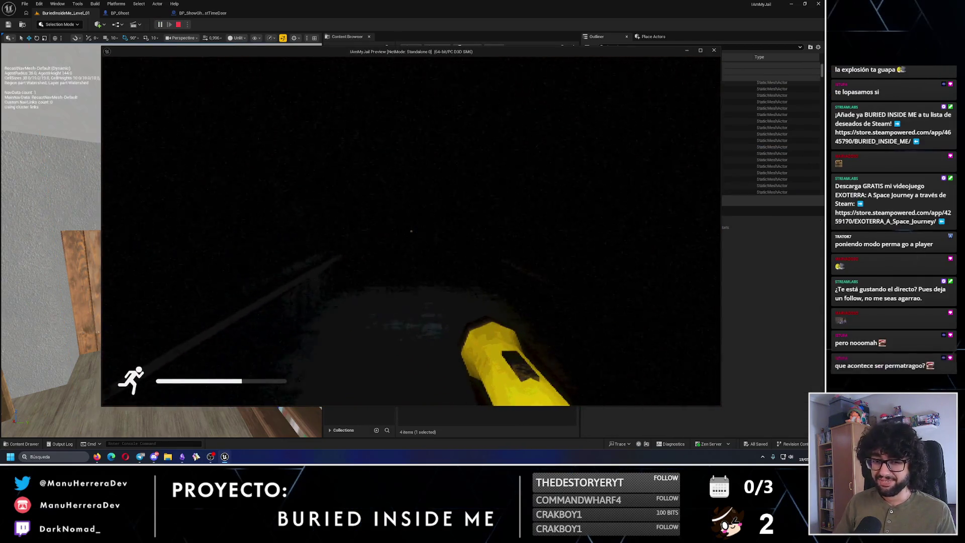
key("shift+w")
key("shift+w")
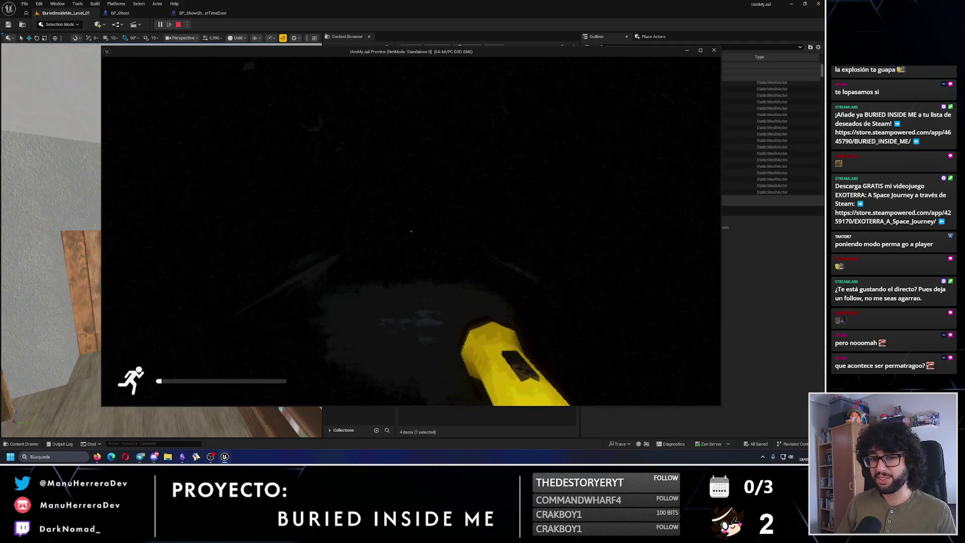
key("w")
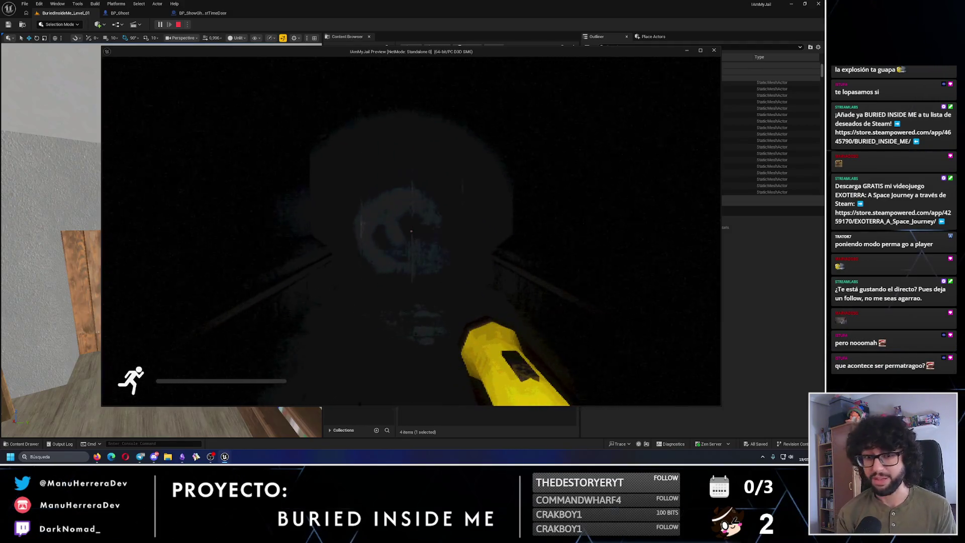
key("w")
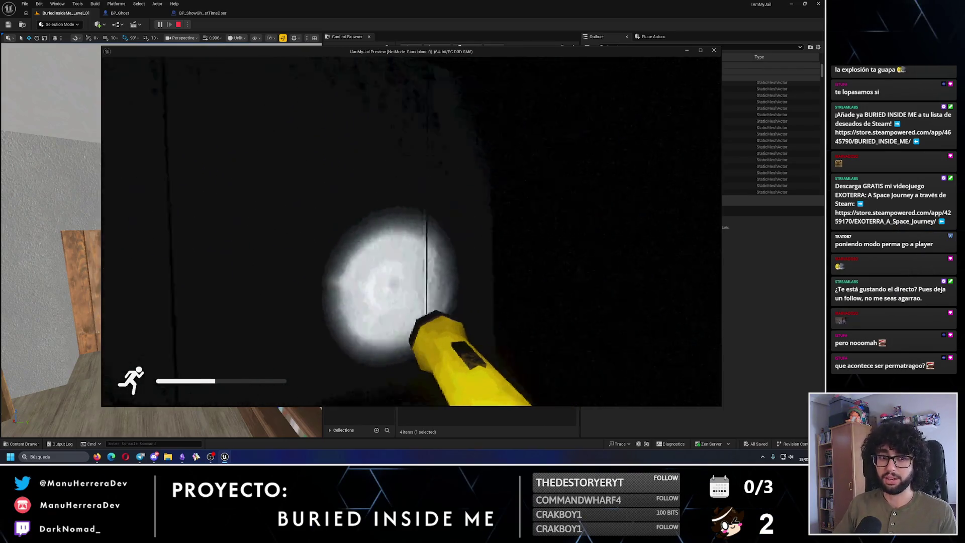
key("shift+w")
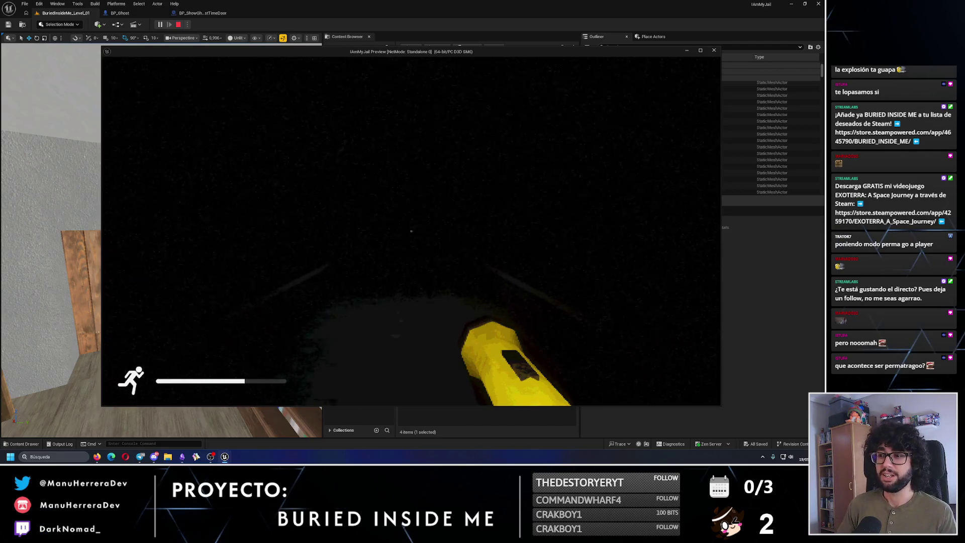
key("shift+w")
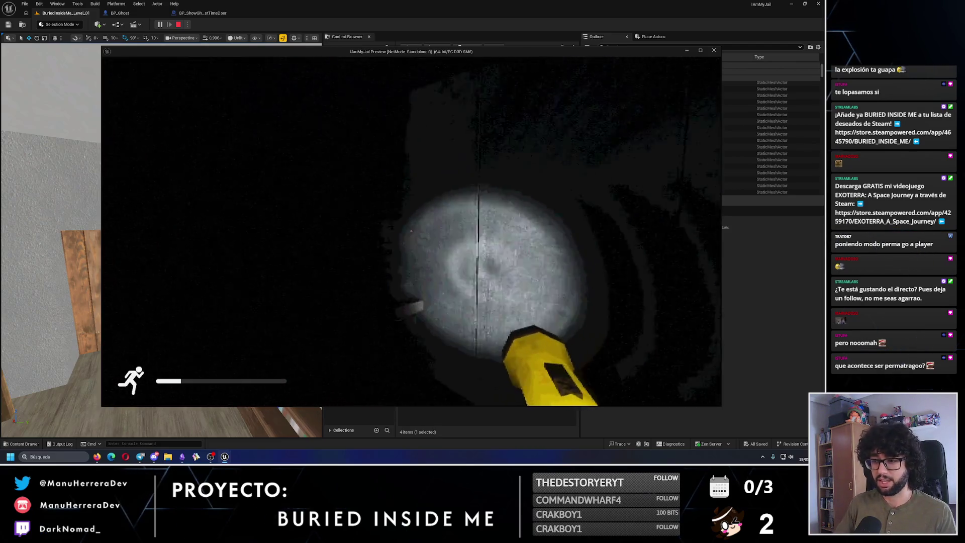
Approach the distant door, back away and turn left down the corridor
key("w")
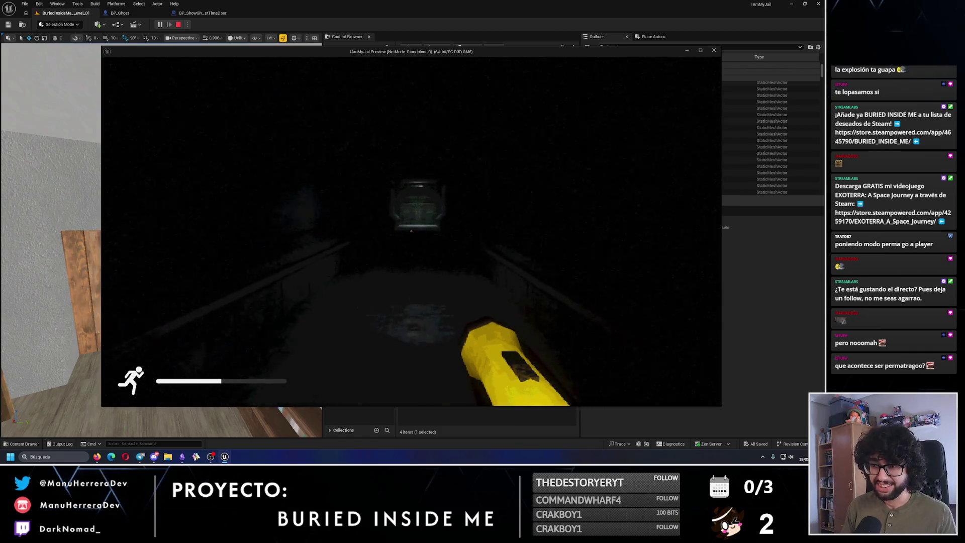
key("shift+w")
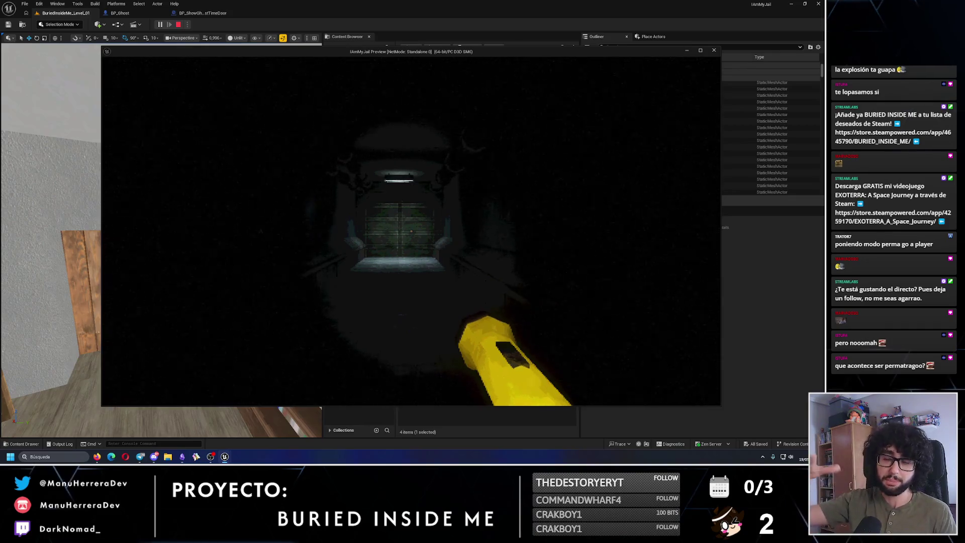
key("w")
key("w")
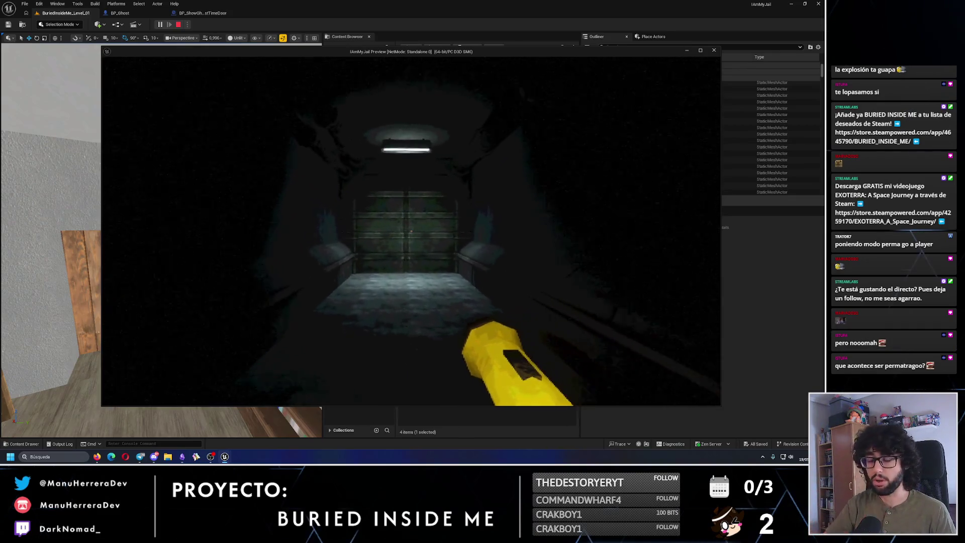
key("shift+w")
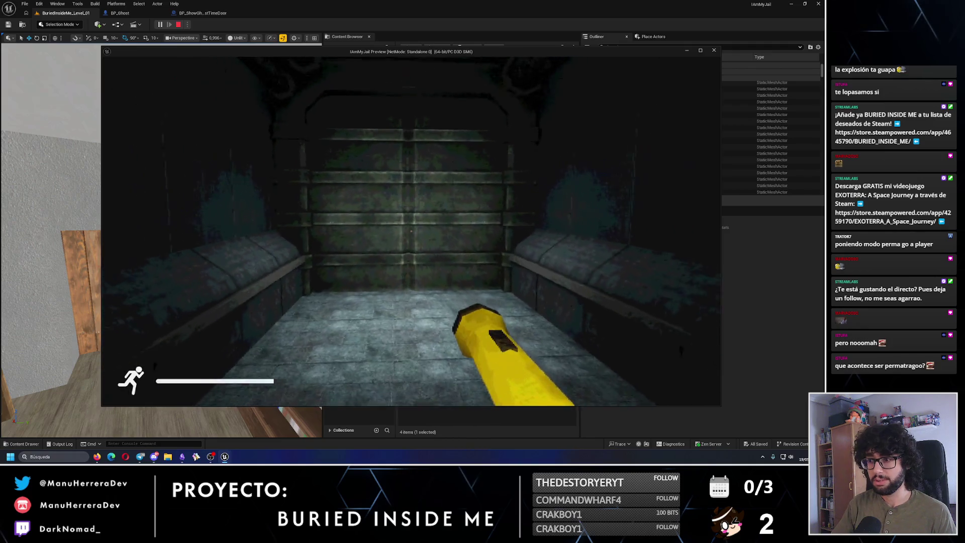
key("s")
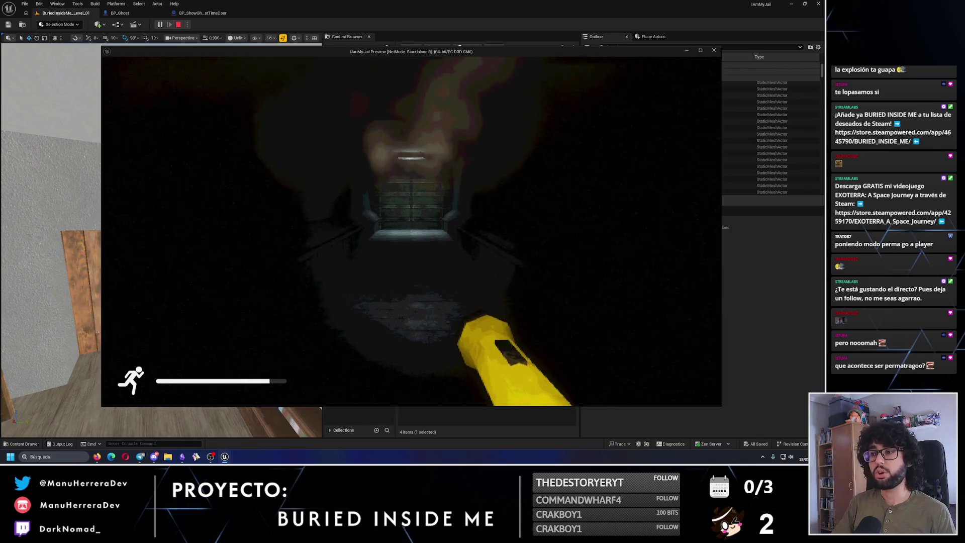
key("w")
key("w")
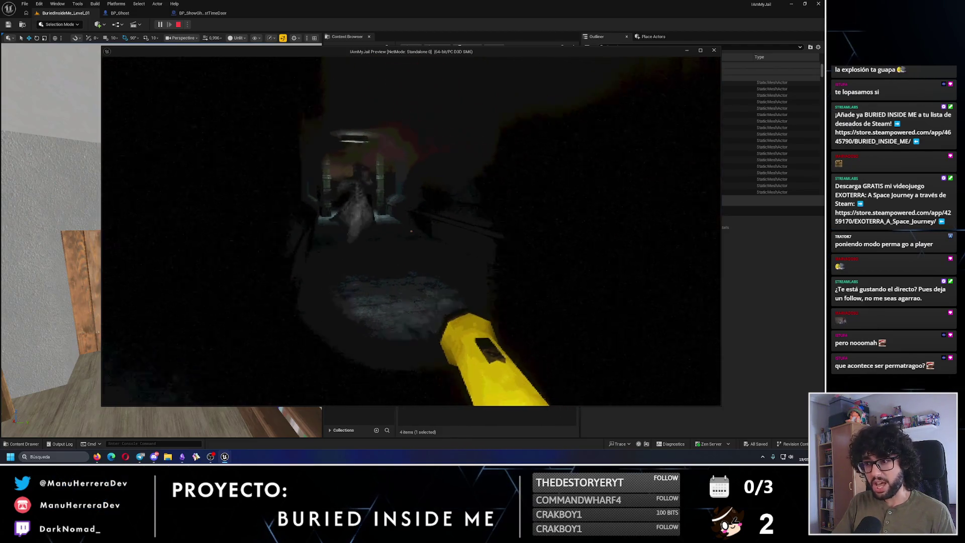
Run from the creature through the dark rooms, then stop the preview with Esc
key("shift+w")
key("shift+w")
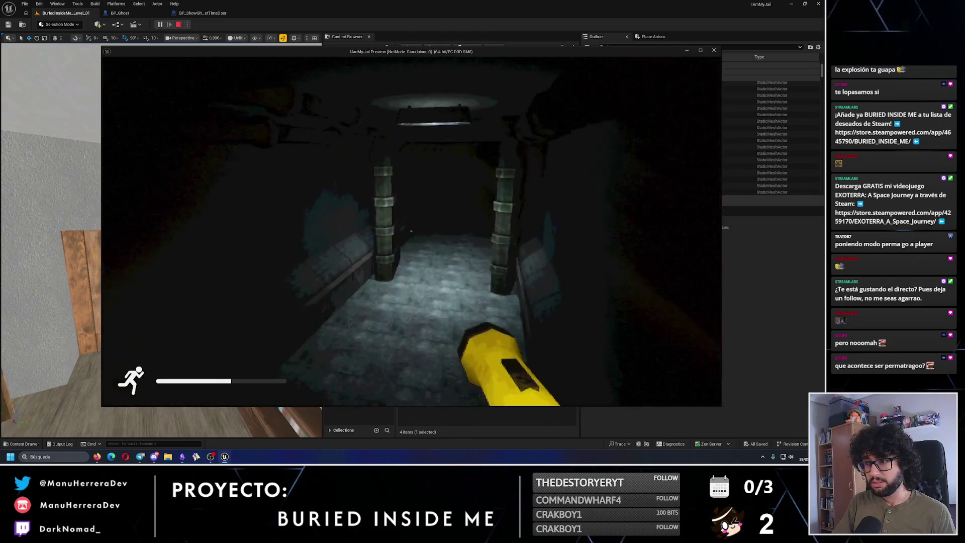
key("w")
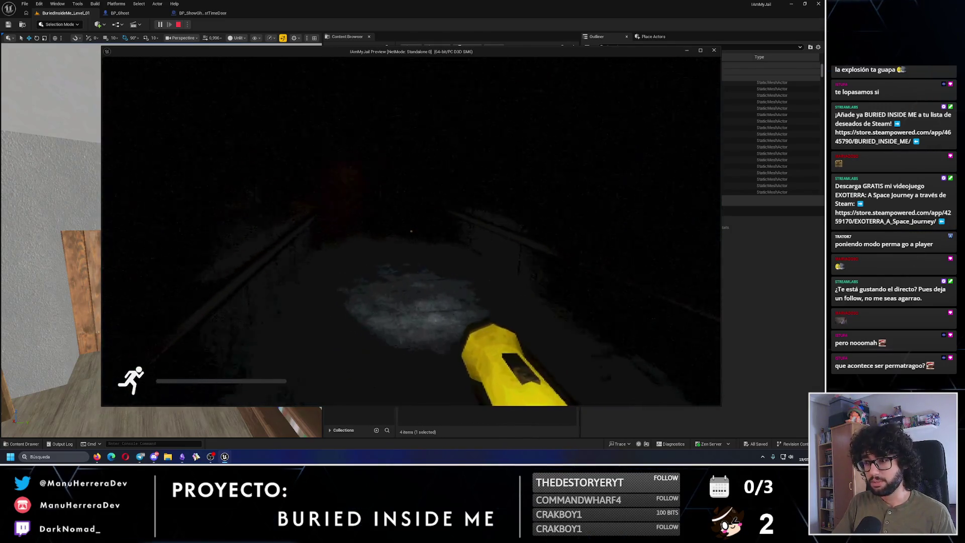
key("w")
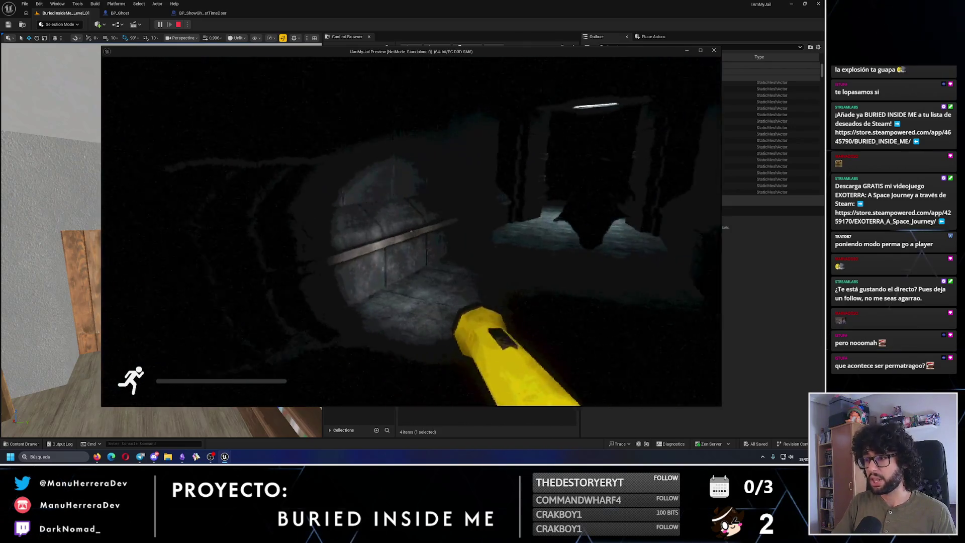
key("w")
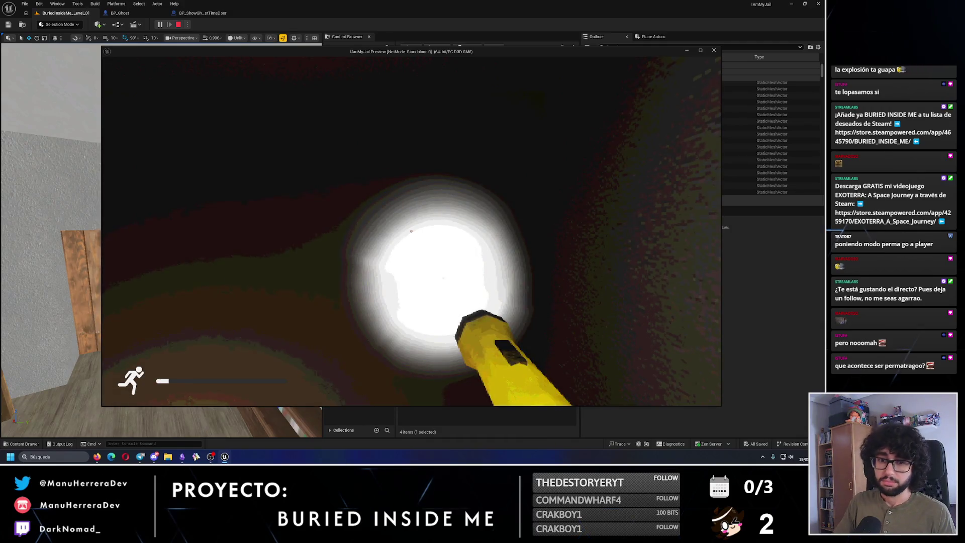
key("Escape")
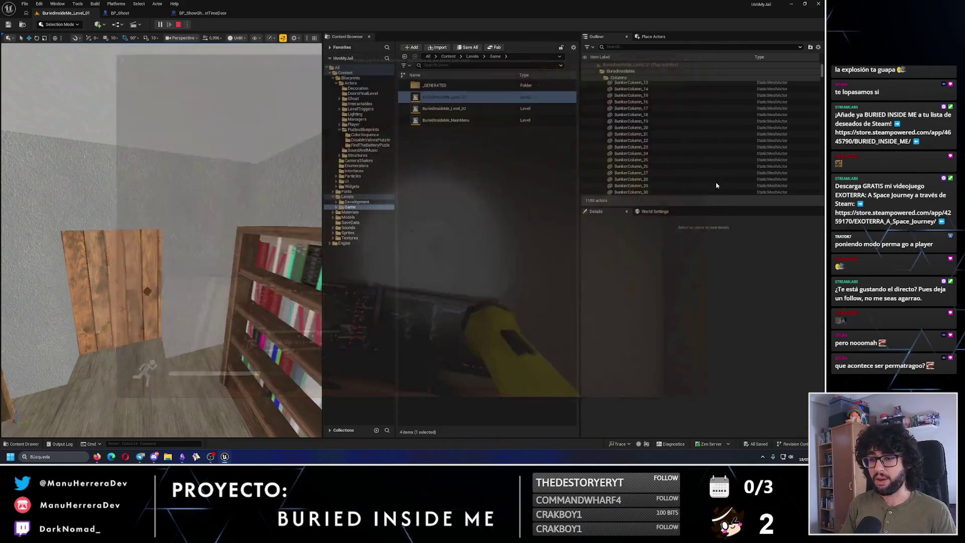
scroll(162, 241, "down", 8)
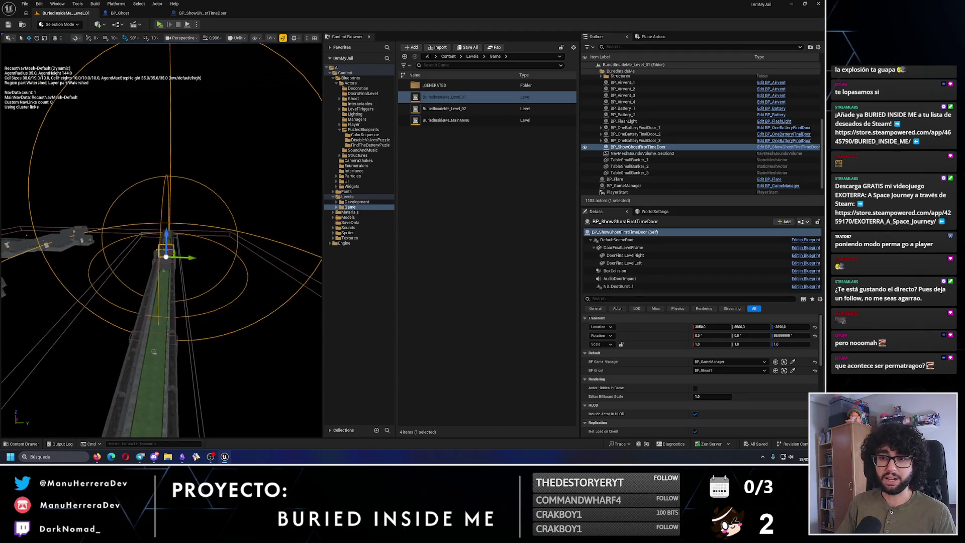
Look over the corridor and rooms layout, check the Ideas note in Obsidian, and return to Unreal
mouse_move(162, 264)
left_mouse_down()
mouse_move(151, 294)
mouse_move(113, 227)
left_mouse_up()
key("Escape")
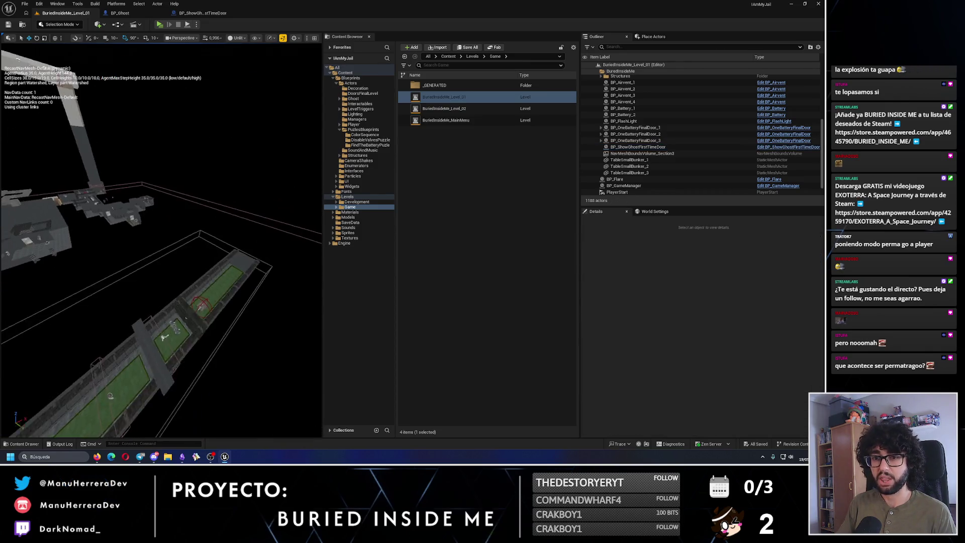
scroll(183, 277, "up", 4)
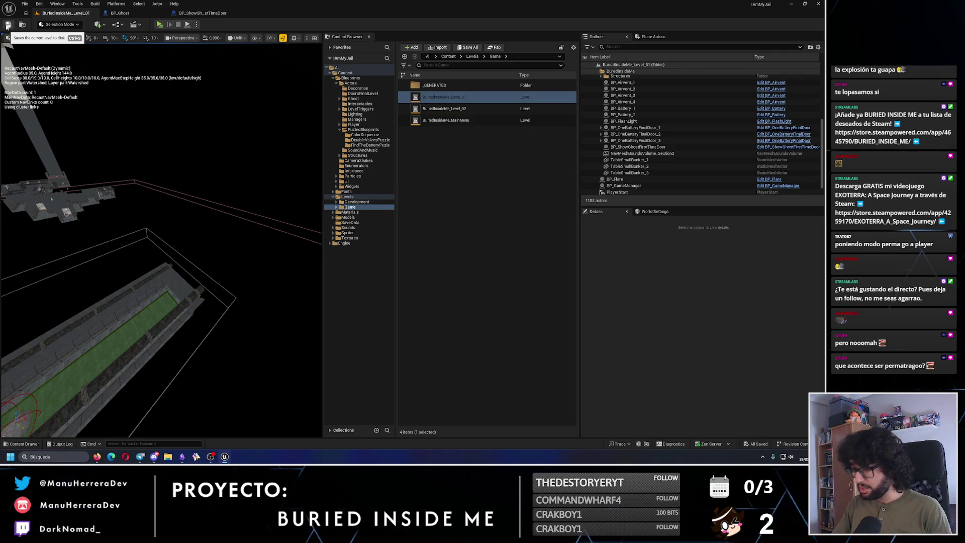
right_click(226, 192)
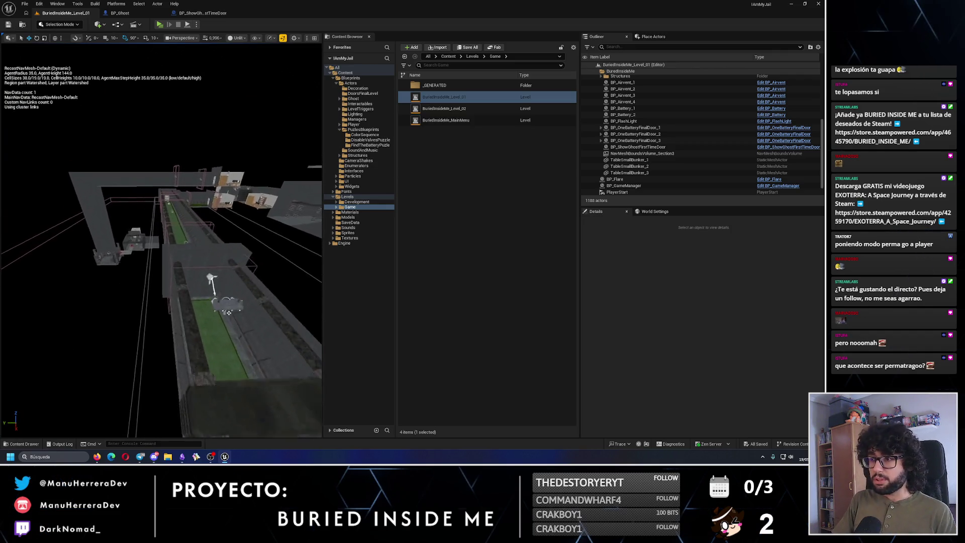
left_click(183, 456)
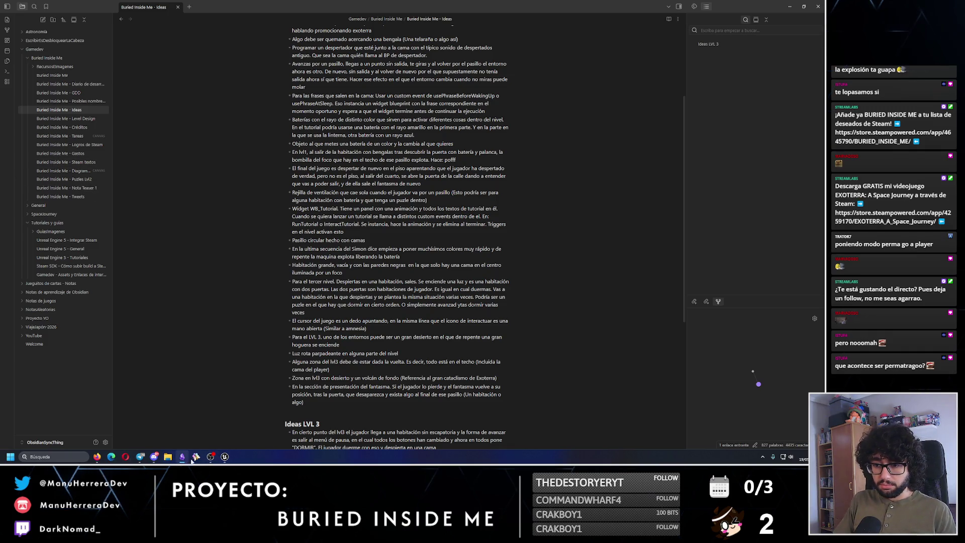
left_click(224, 456)
In BP_Ghost, extend the Provisional? comment to say it's only used by level 1's ghost intro door
left_click(114, 12)
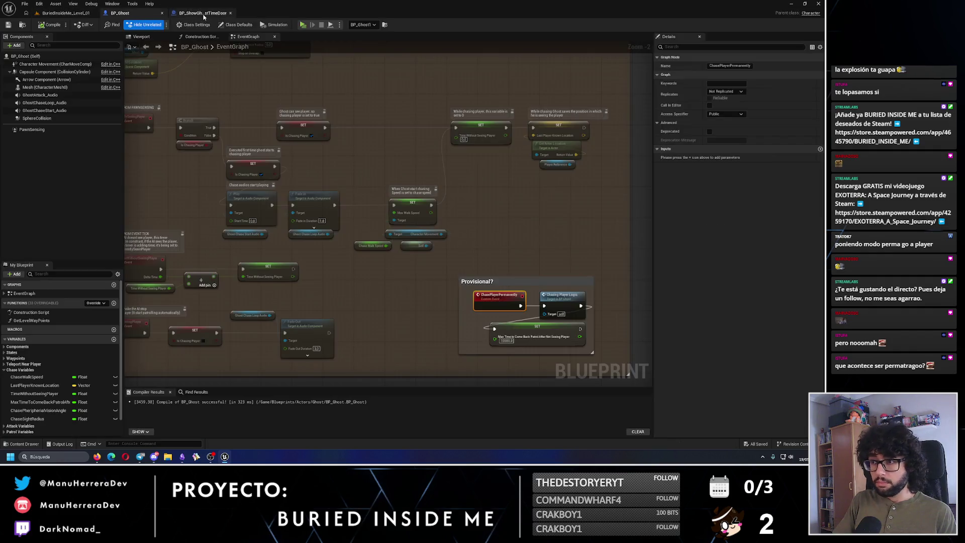
left_click(197, 14)
left_click(119, 13)
scroll(542, 286, "up", 2)
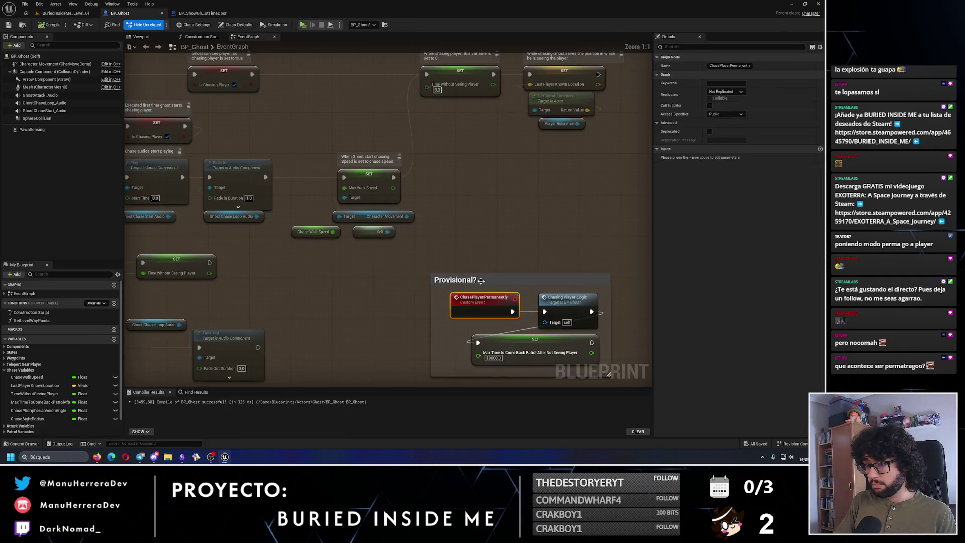
double_click(542, 286)
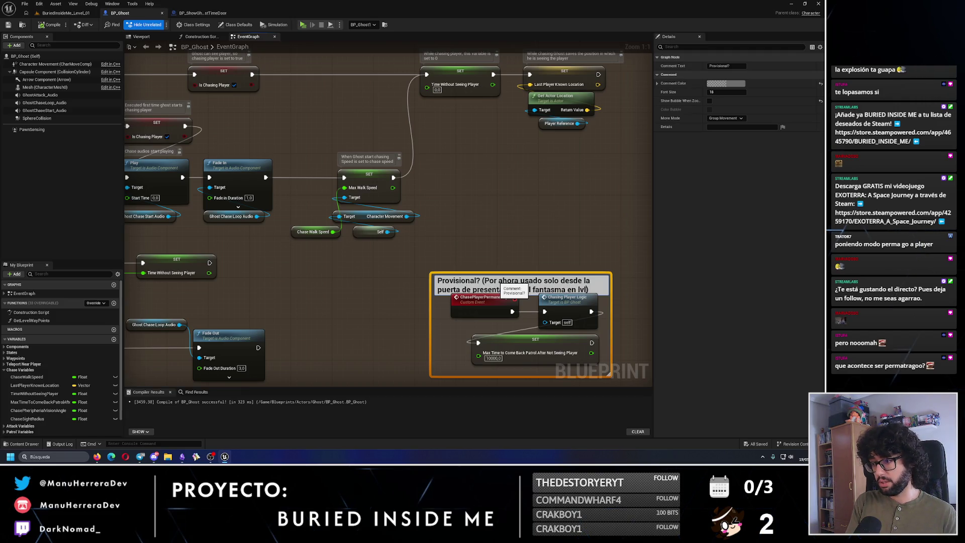
left_click(557, 268)
Centre the comment in the graph, then close the BP_ShowGhostFirstTimeDoor and BP_Ghost blueprints
left_click(552, 280)
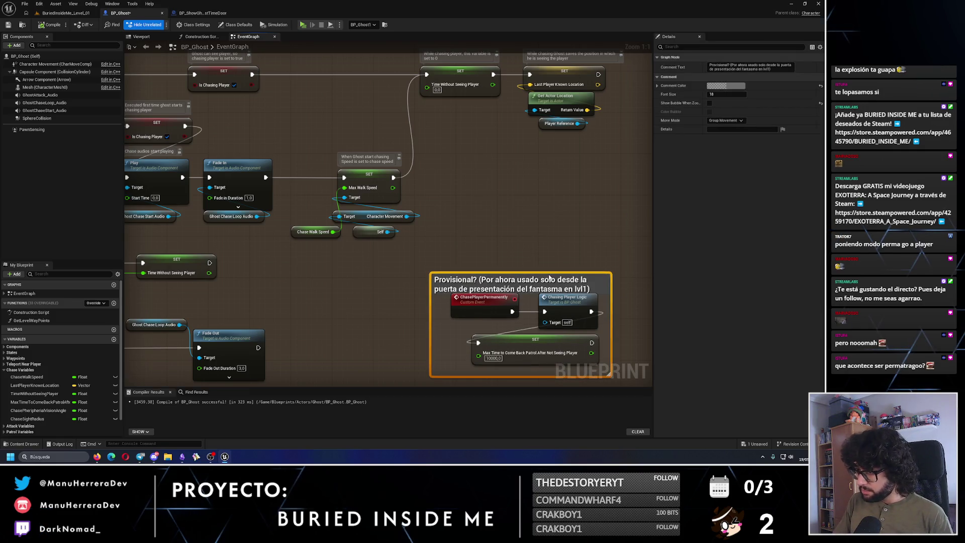
left_click_drag(547, 274, 445, 287)
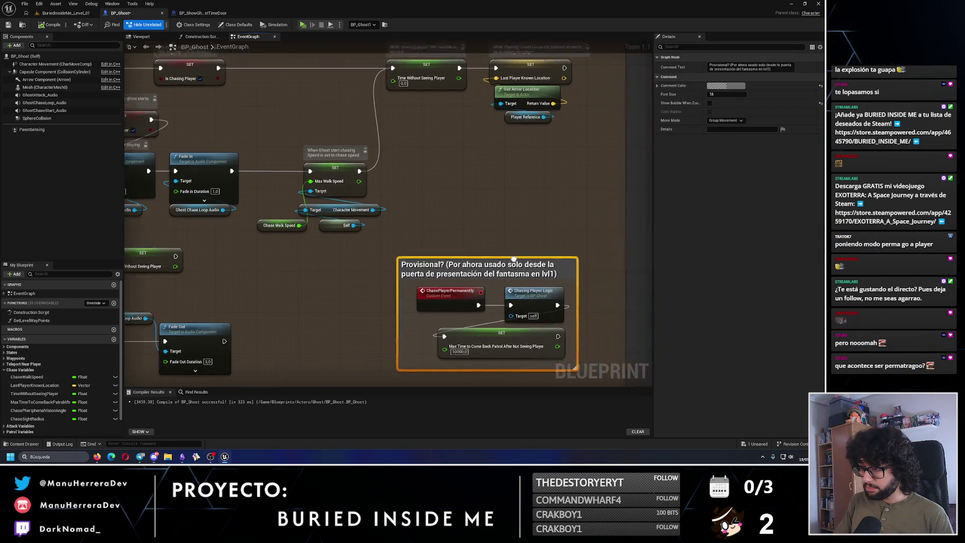
left_click(287, 233)
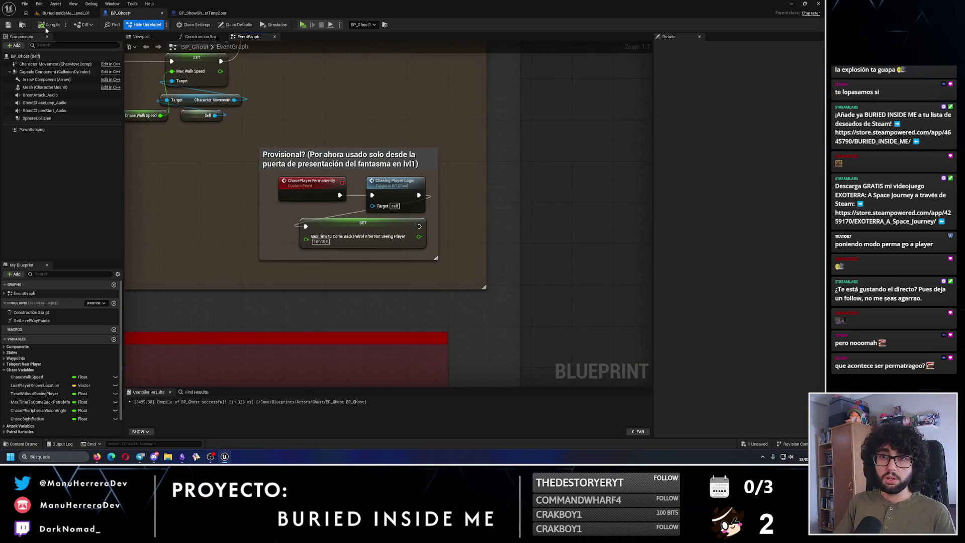
left_click(204, 12)
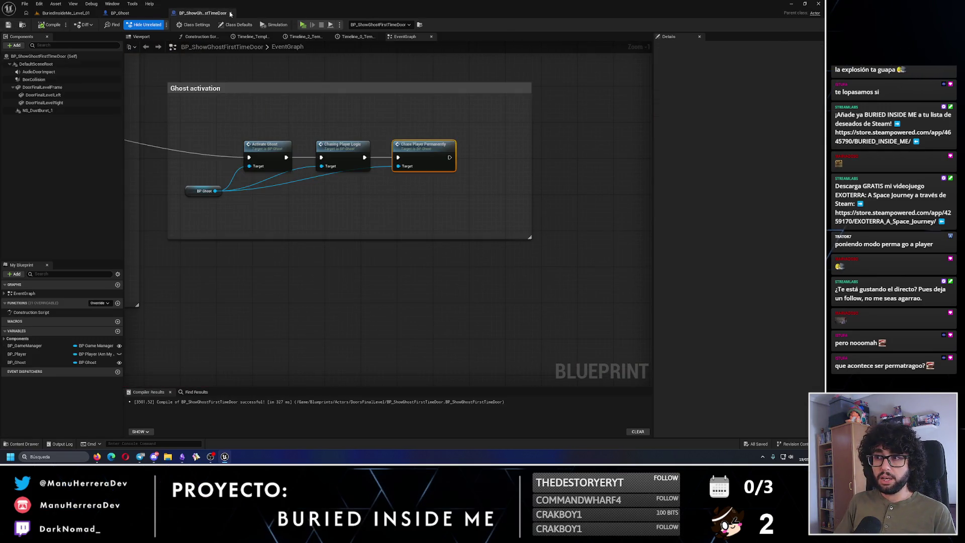
left_click(231, 13)
left_click(165, 15)
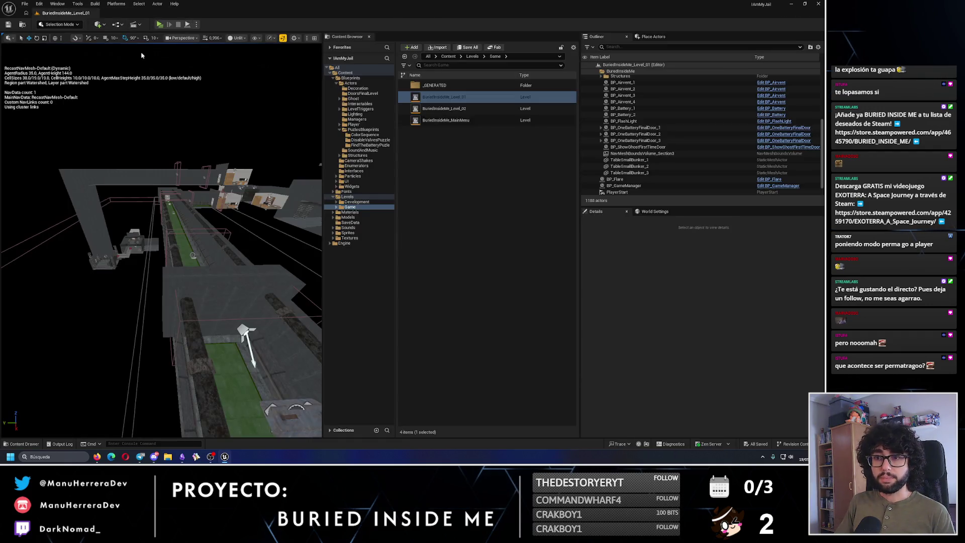
Collapse the Outliner folders to top level, check the Tareas task board in Obsidian, and return to Unreal
left_click(649, 70)
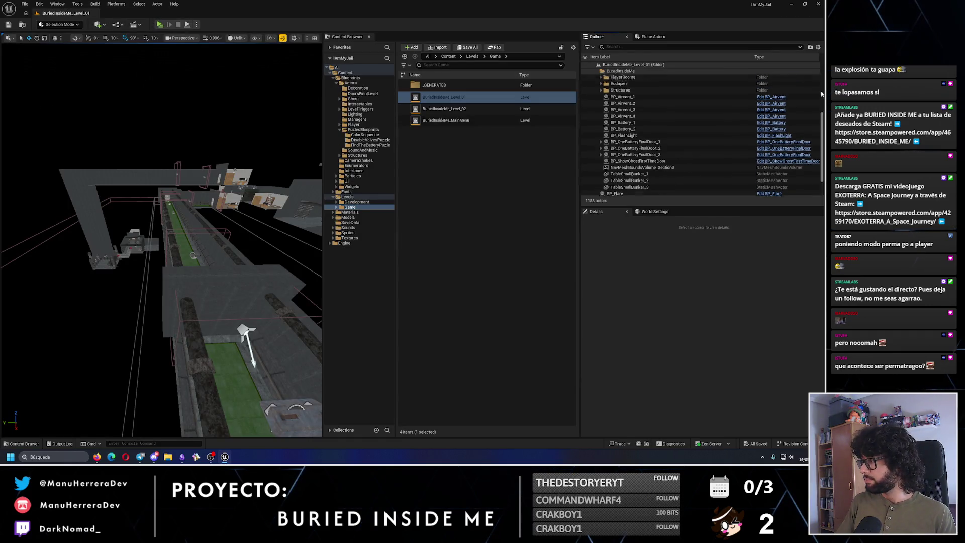
left_click(589, 70)
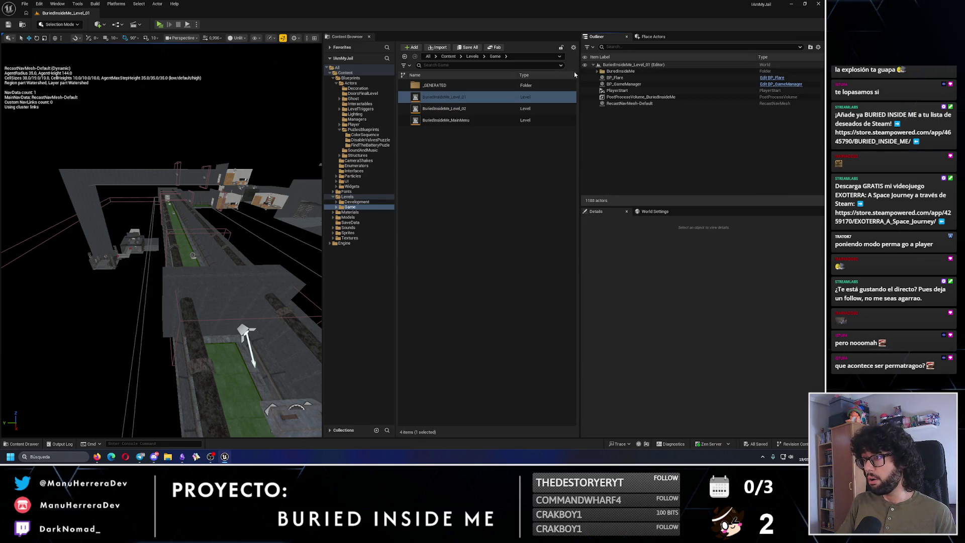
scroll(188, 287, "down", 3)
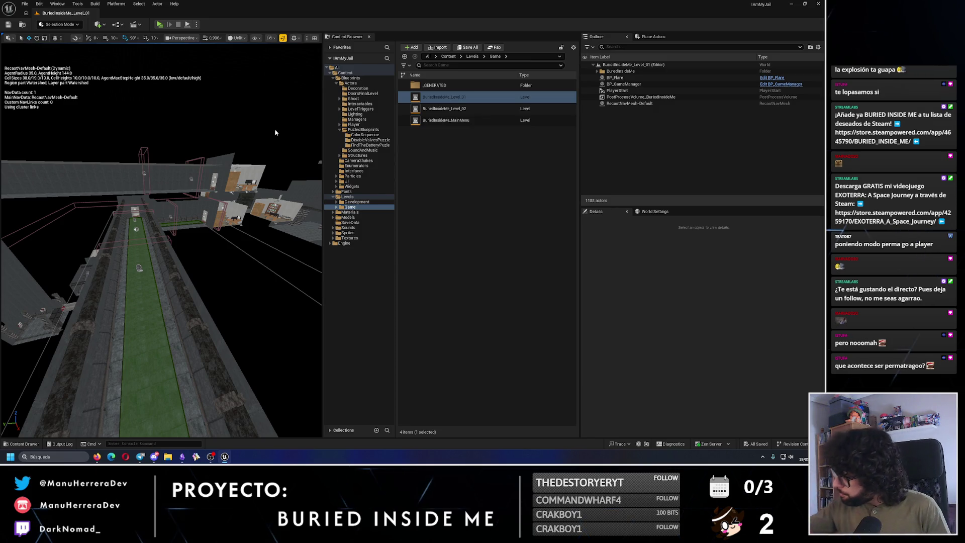
left_click(185, 457)
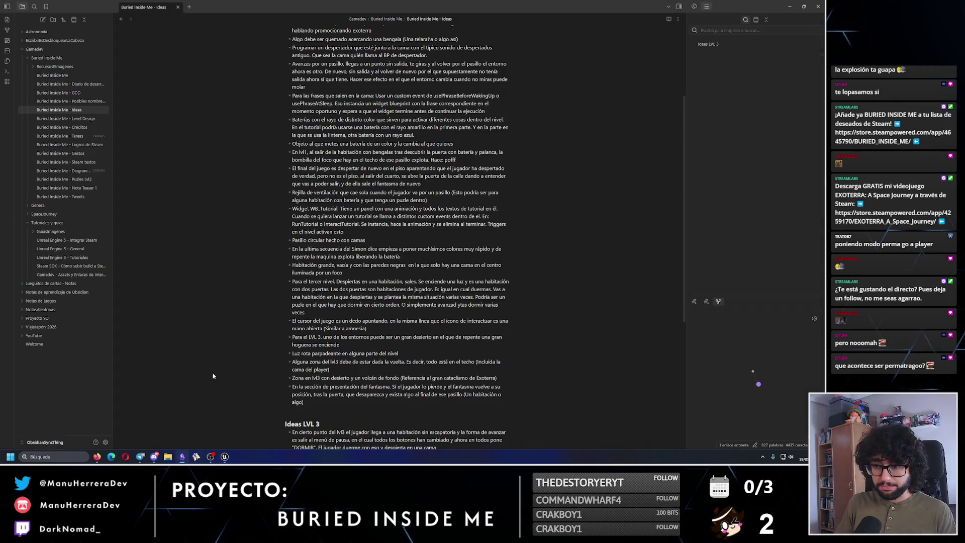
left_click(69, 144)
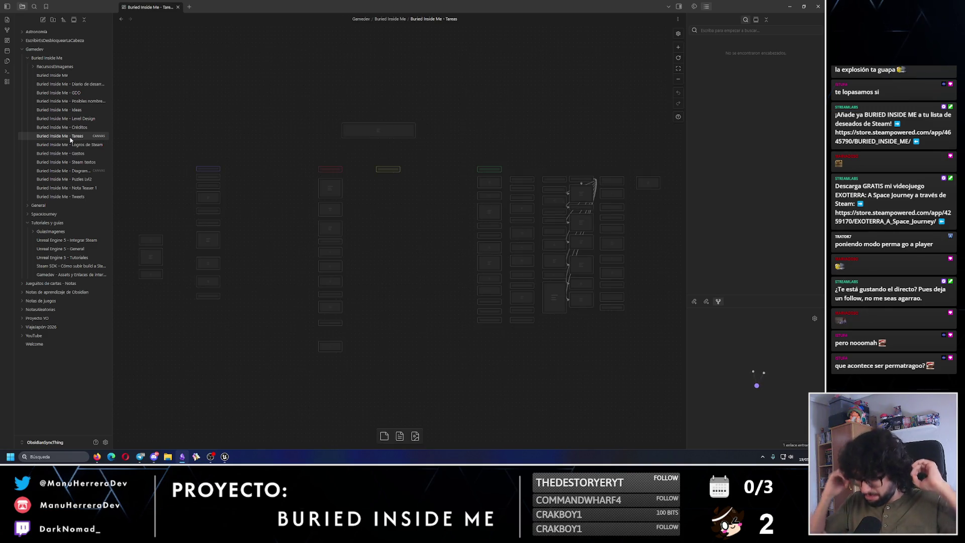
scroll(399, 245, "down", 4)
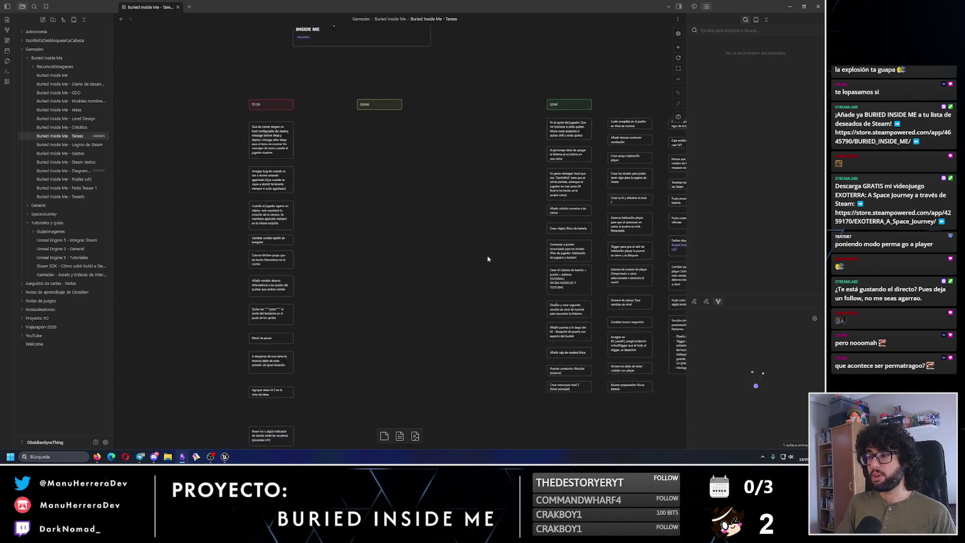
scroll(421, 185, "down", 3)
left_click(798, 5)
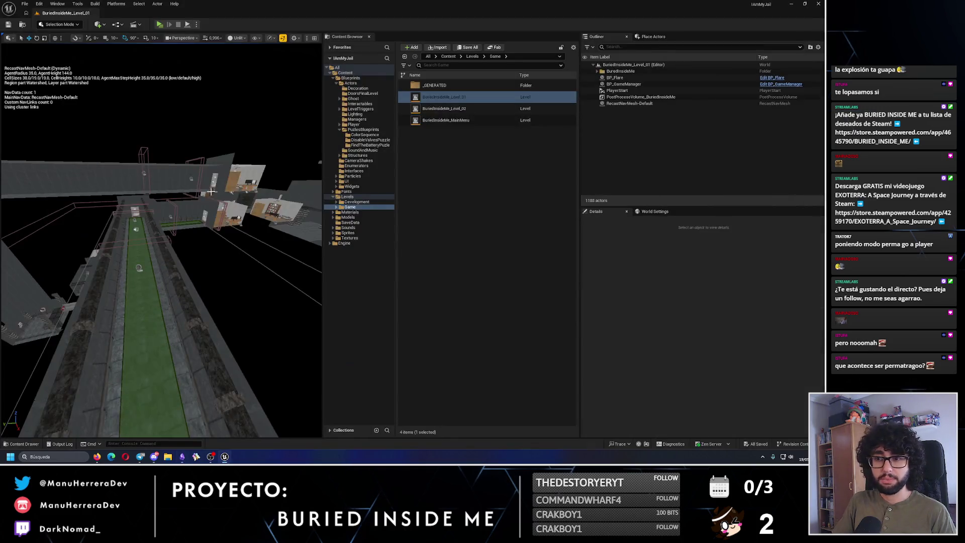
Uncheck Player Start with Flashlight on BP_GameManager, save Level_01 and open BuriedInsideMe_Level_02
mouse_move(226, 264)
left_mouse_down()
mouse_move(305, 247)
mouse_move(214, 189)
left_mouse_up()
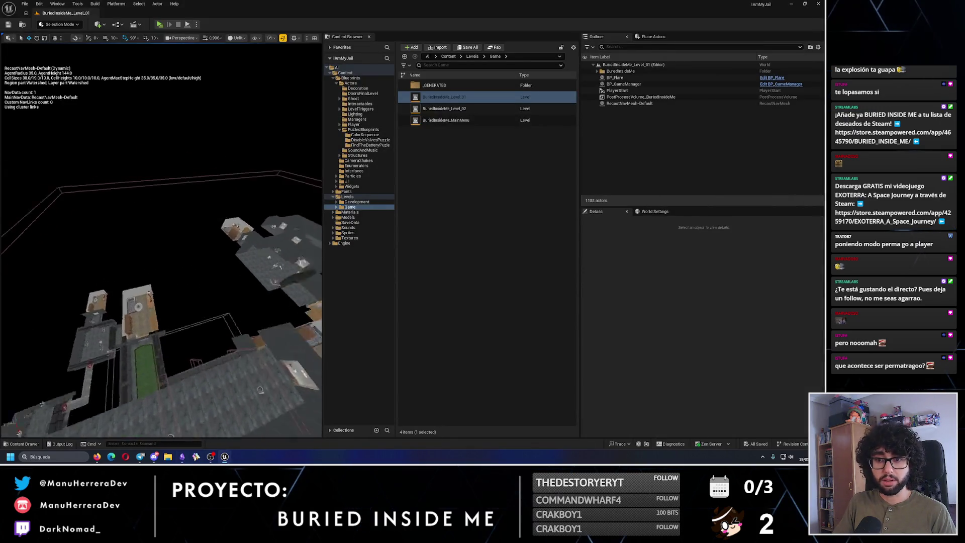
left_click(624, 84)
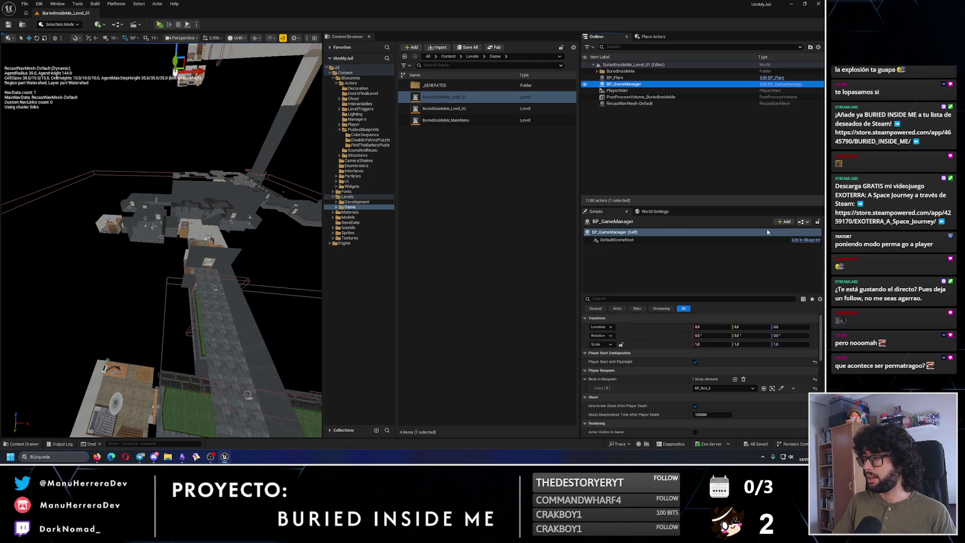
left_click(695, 362)
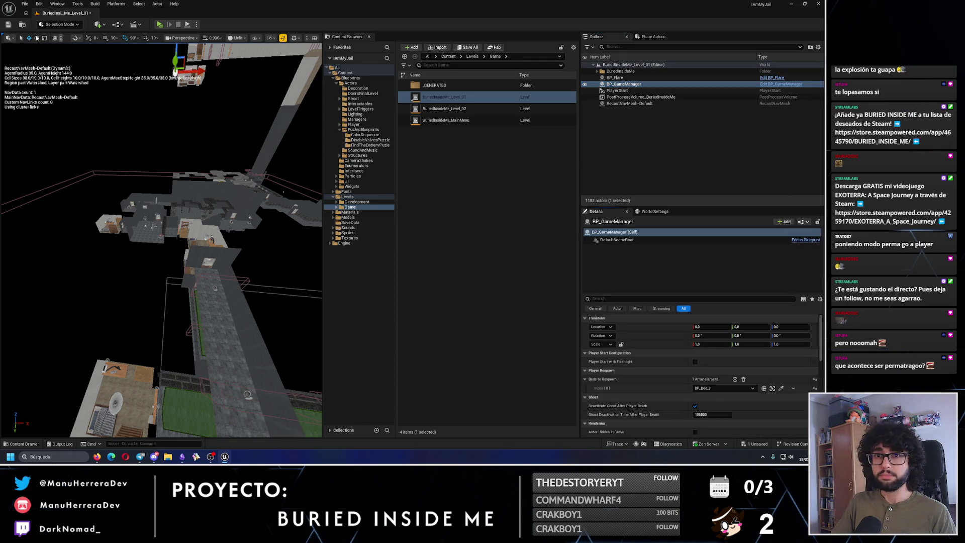
key("ctrl+s")
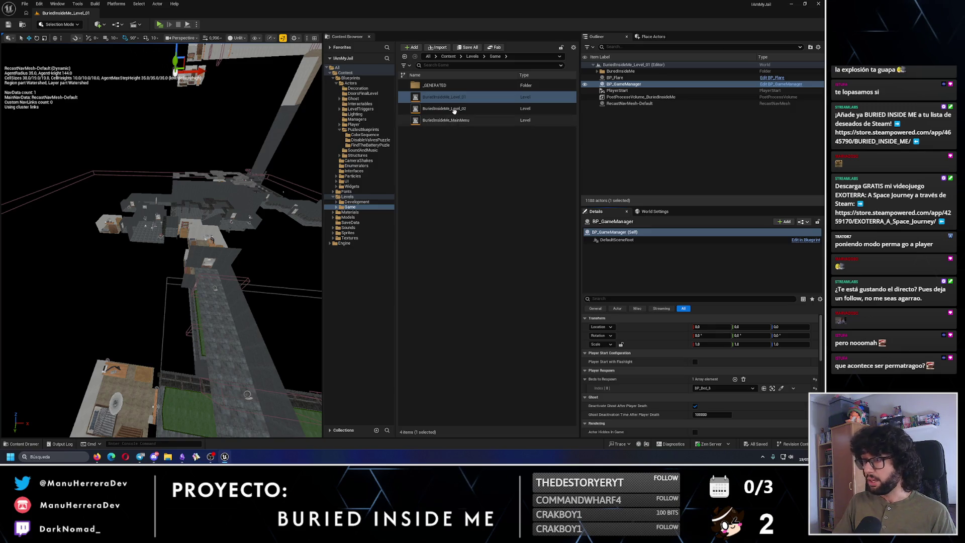
double_click(453, 109)
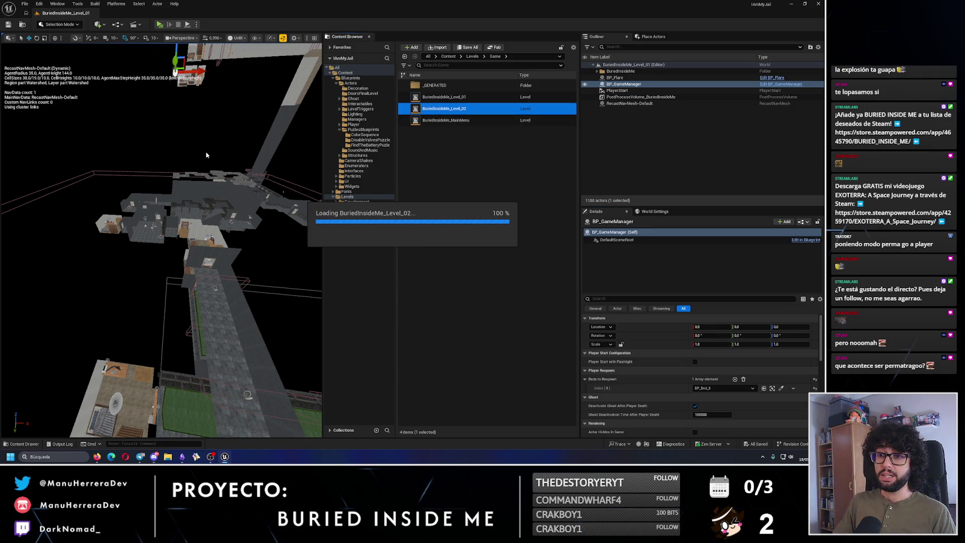
In Level_02, select BP_Bed_1 in the player room, tick Player Starts In This Bed and save
mouse_move(189, 171)
left_mouse_down()
mouse_move(151, 264)
mouse_move(188, 302)
mouse_move(291, 304)
left_mouse_up()
left_click(196, 272)
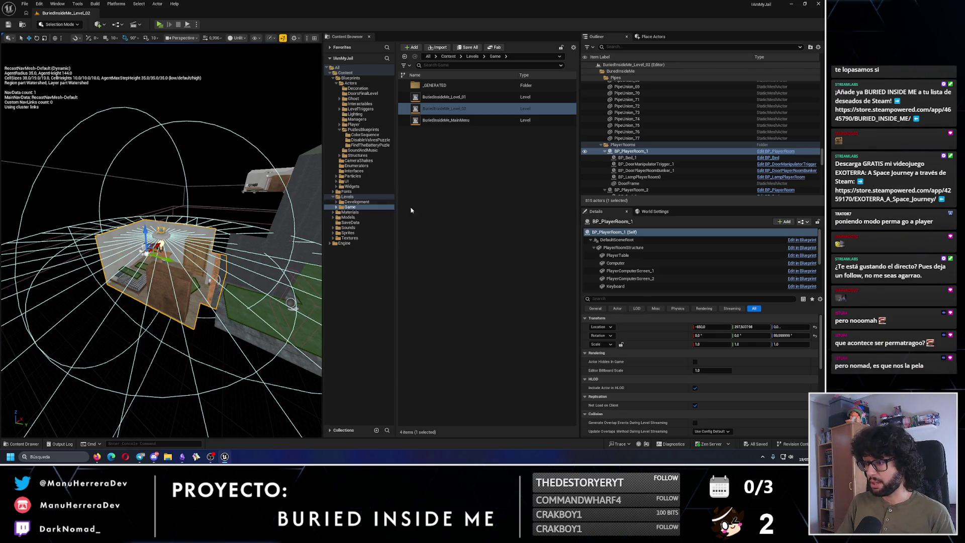
left_click(135, 273)
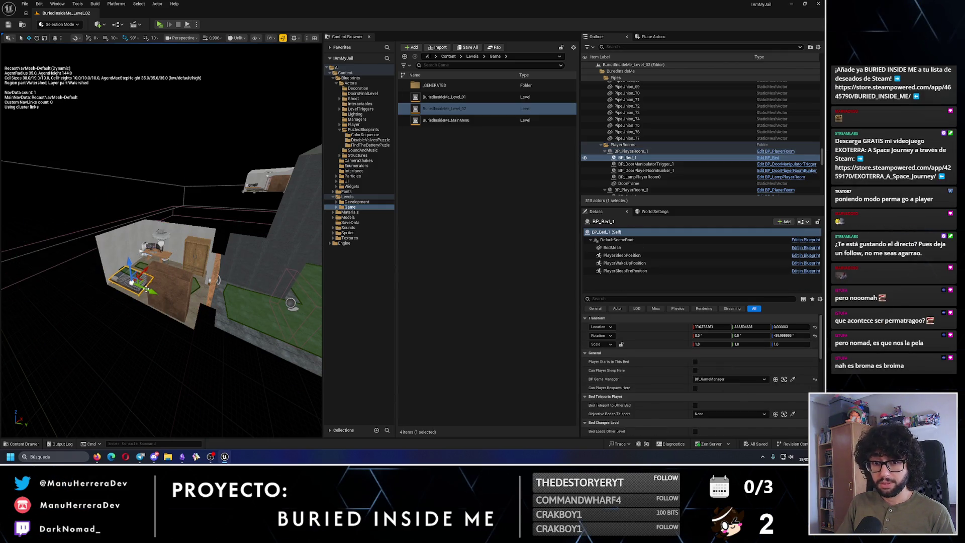
left_click(695, 362)
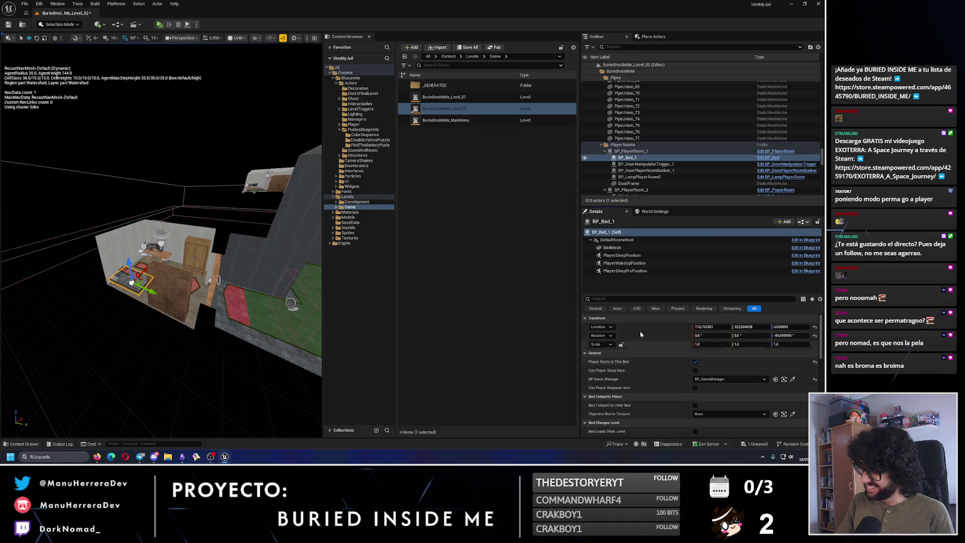
key("ctrl+s")
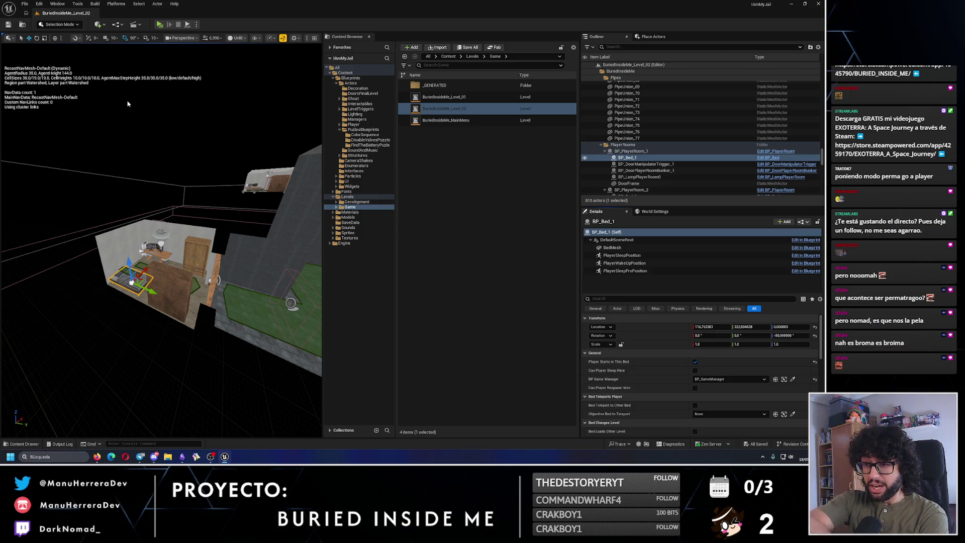
left_click_drag(168, 151, 206, 208)
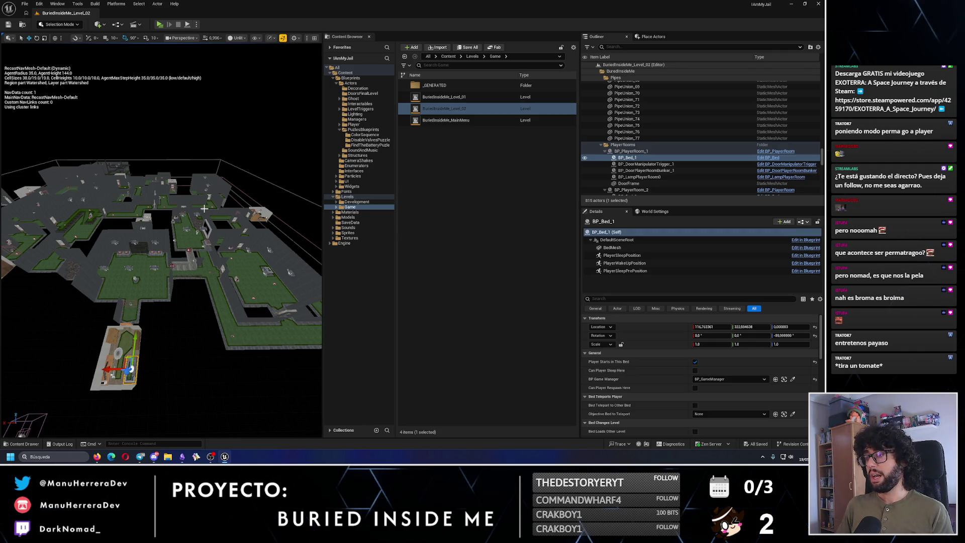
left_click(600, 144)
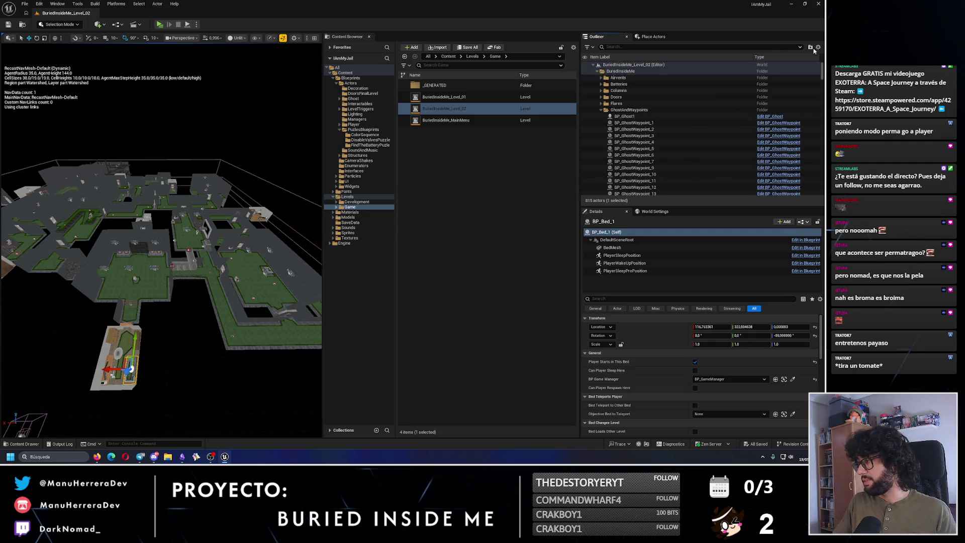
Move BP_ButtonsColorInSequence into the Puzzles folder via Move To, then open BuriedInsideMe_Level_01
left_click(596, 77)
left_click(595, 65)
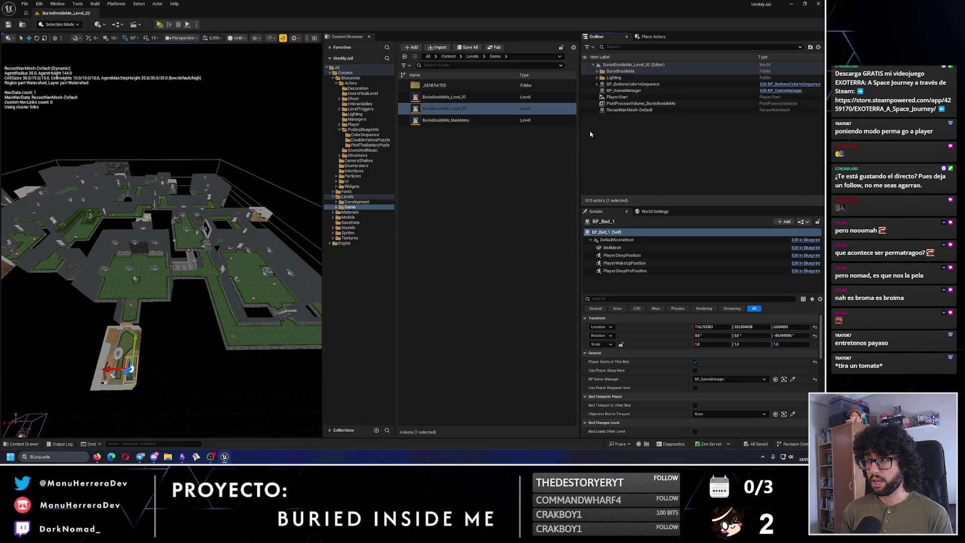
left_click(633, 84)
right_click(628, 88)
mouse_move(639, 302)
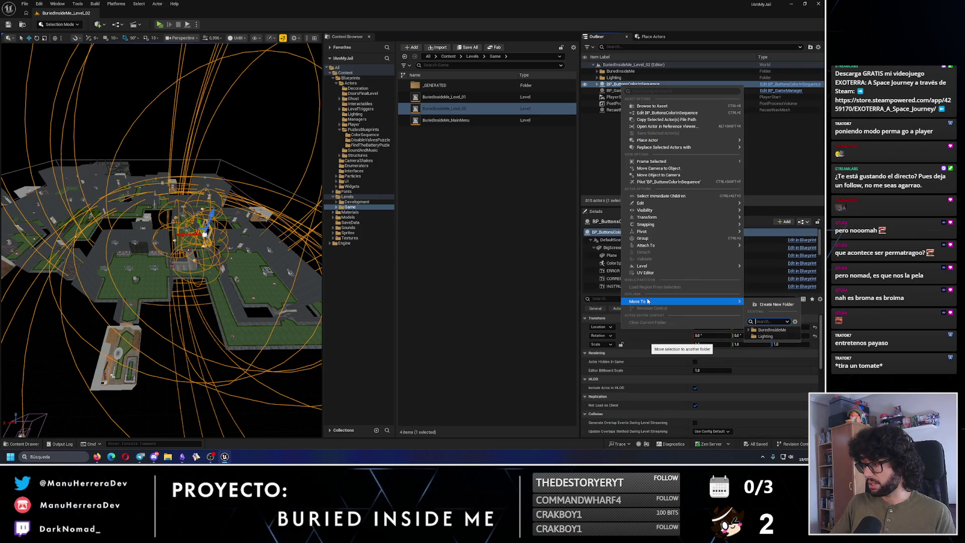
type("puzle")
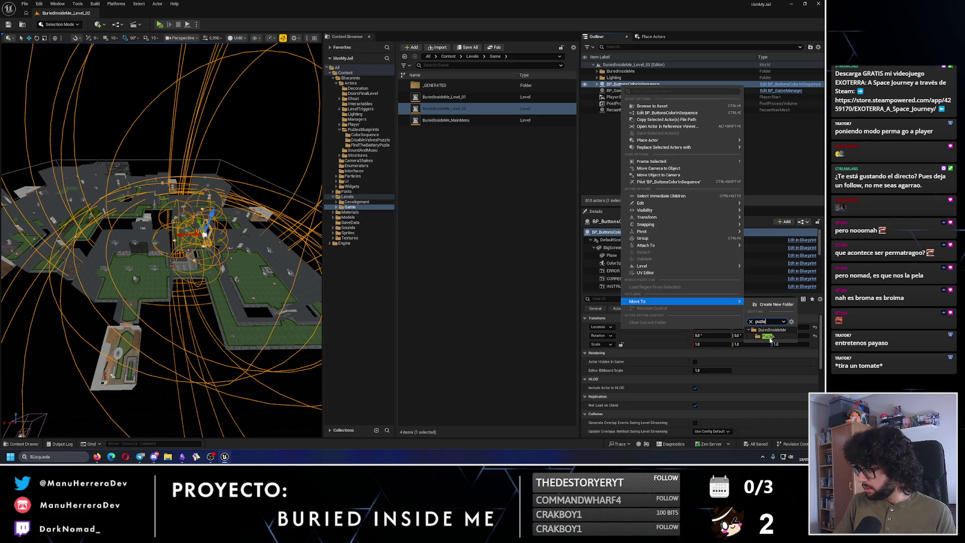
left_click(769, 337)
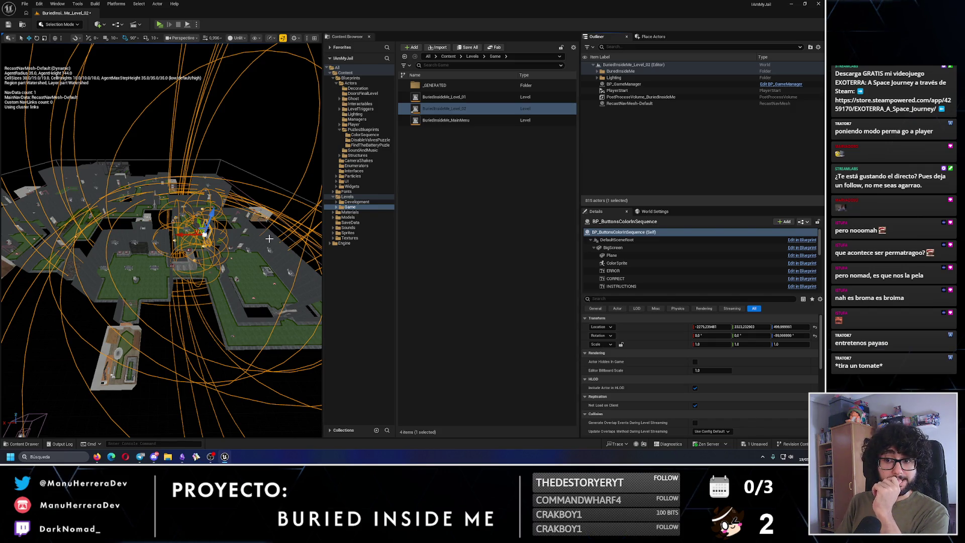
double_click(444, 96)
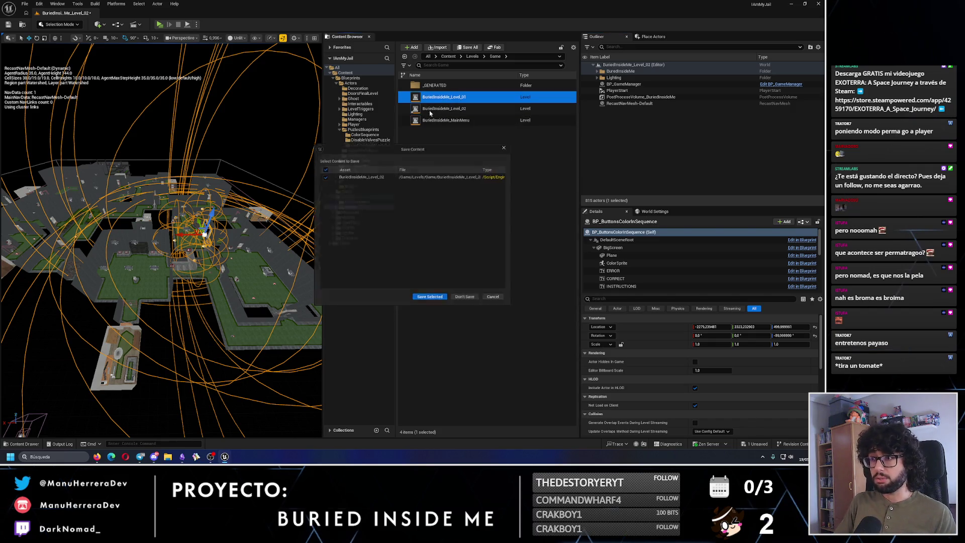
Answer the Level_02 save prompt, load Level_01 and frame roof lamp BP_LampRoof_8
left_click(431, 301)
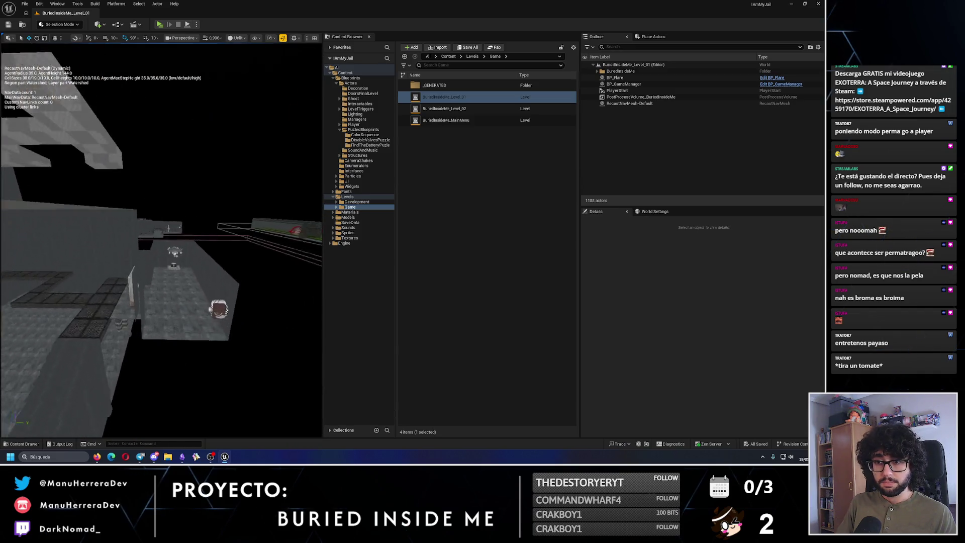
double_click(189, 189)
left_click_drag(190, 189, 216, 186)
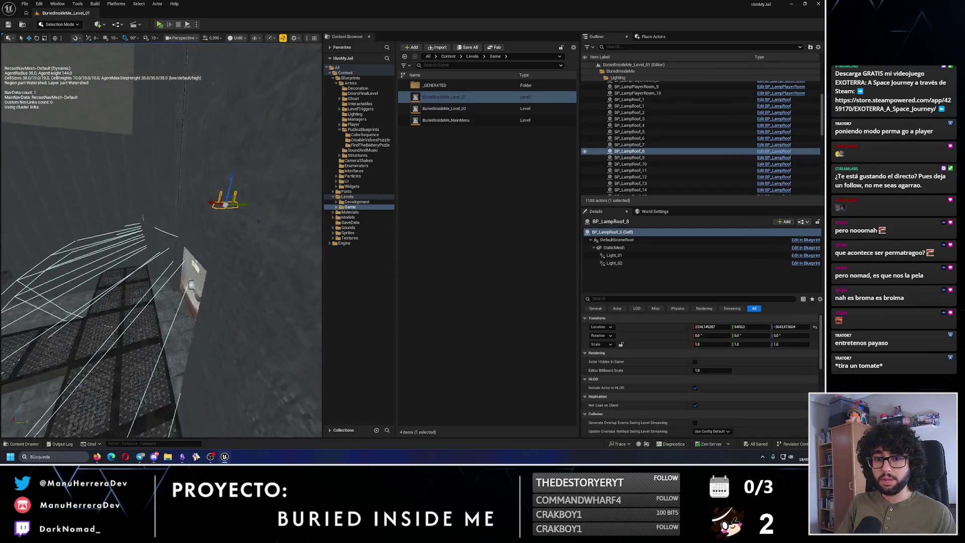
Focus BP_LampRoof_19 and orbit around it in lit and unlit views, including from below
double_click(244, 201)
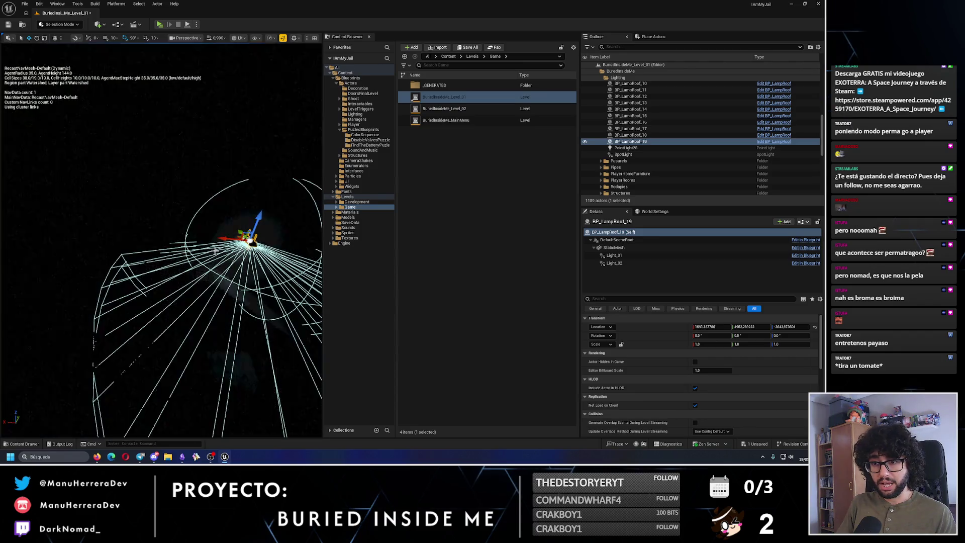
left_click_drag(190, 226, 173, 151)
left_click_drag(173, 189, 215, 250)
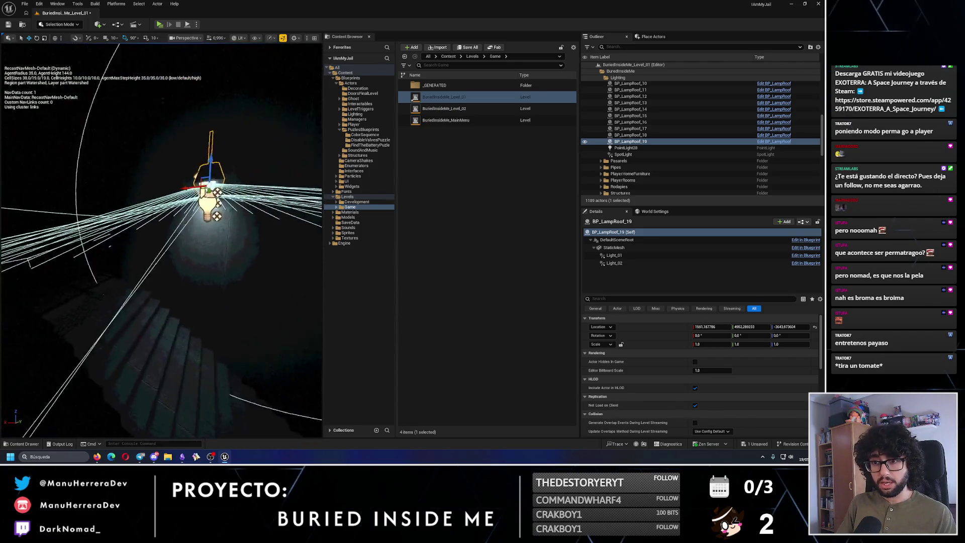
key("alt+3")
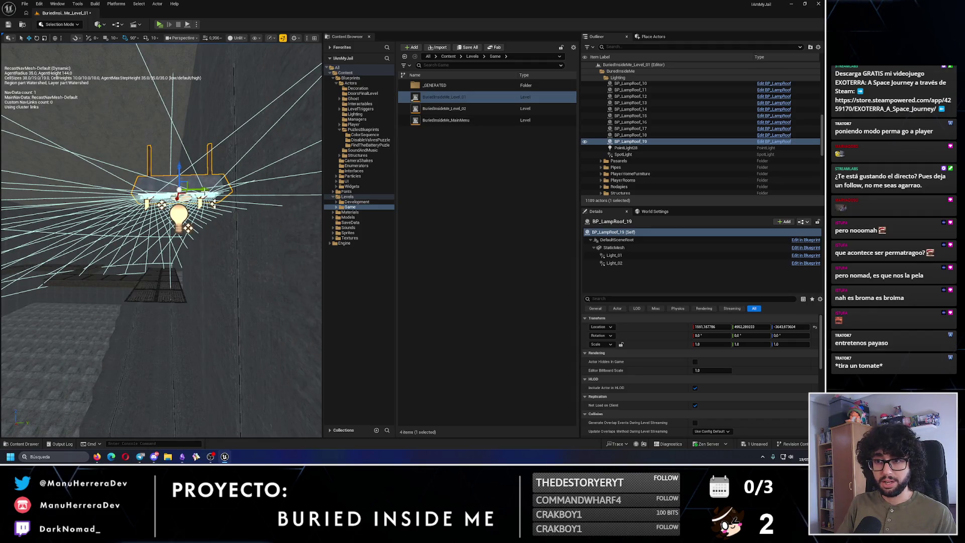
mouse_move(151, 196)
left_mouse_down()
mouse_move(173, 227)
mouse_move(198, 233)
mouse_move(185, 244)
left_mouse_up()
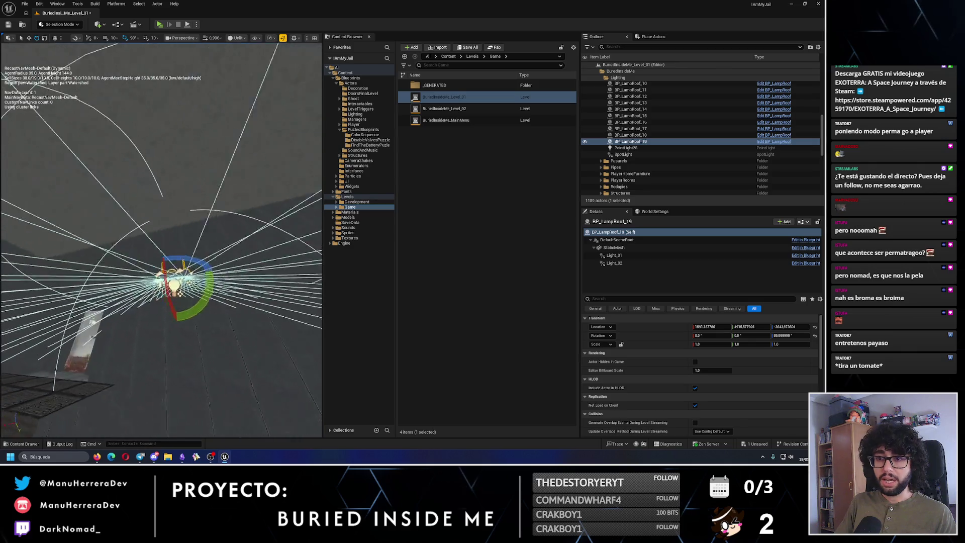
mouse_move(189, 290)
left_mouse_down()
mouse_move(165, 226)
mouse_move(194, 218)
mouse_move(181, 241)
mouse_move(234, 188)
mouse_move(154, 224)
left_mouse_up()
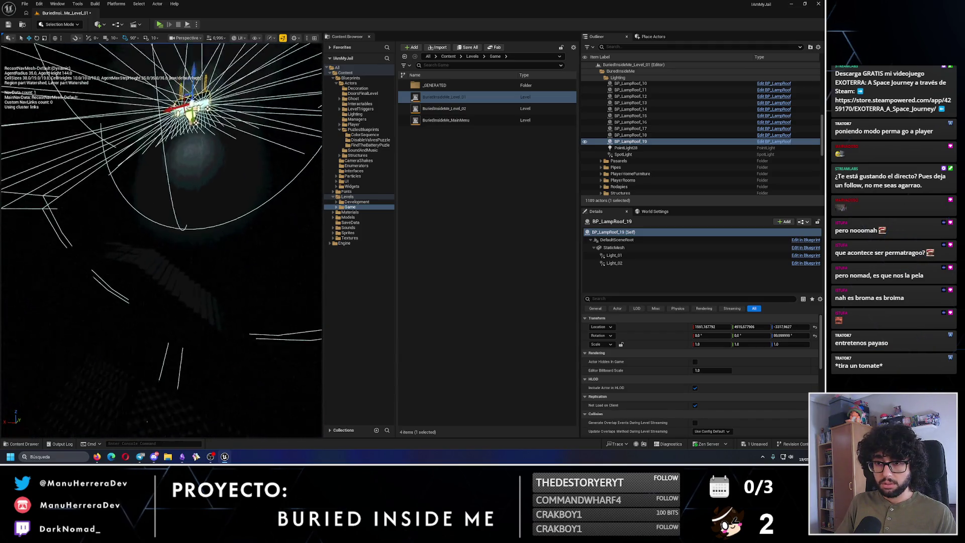
Select the lamp's Light_01 and Light_02 components and check the lamp in unlit and lit views
left_click(615, 256)
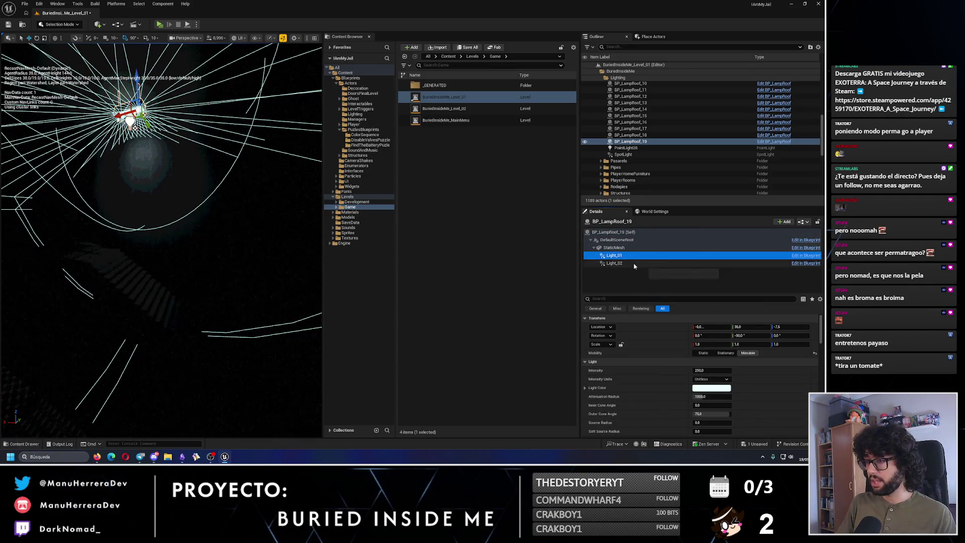
left_click(614, 264)
mouse_move(161, 189)
left_mouse_down()
mouse_move(211, 196)
mouse_move(227, 226)
left_mouse_up()
key("alt+3")
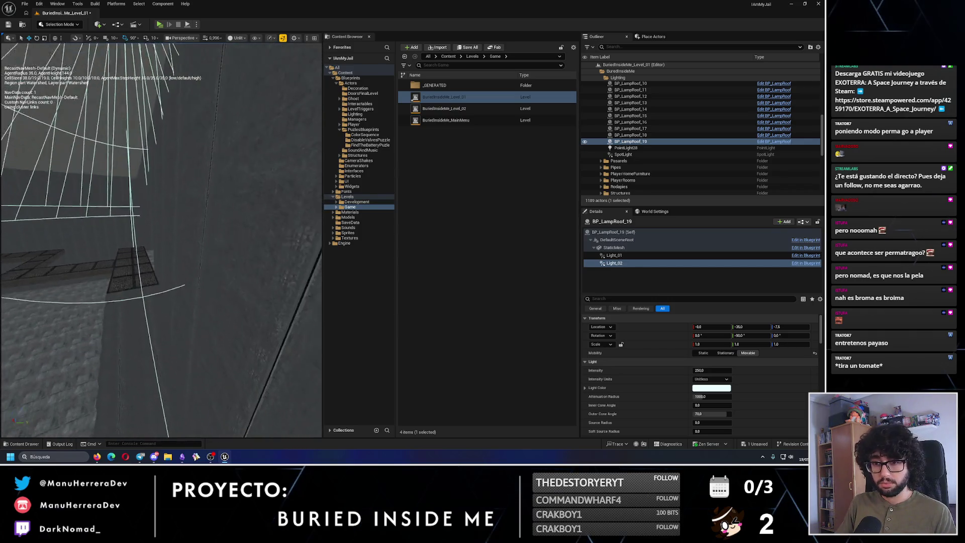
key("alt+4")
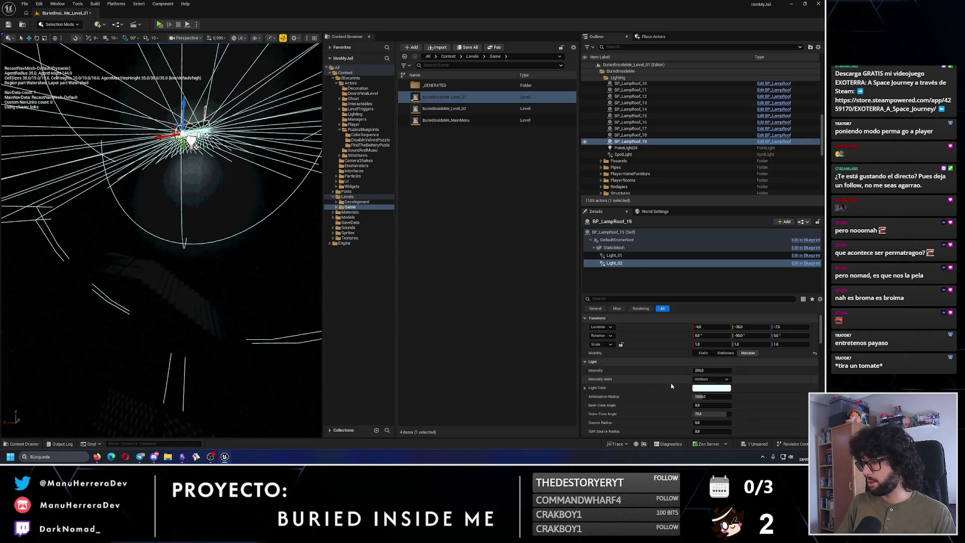
scroll(705, 421, "down", 1)
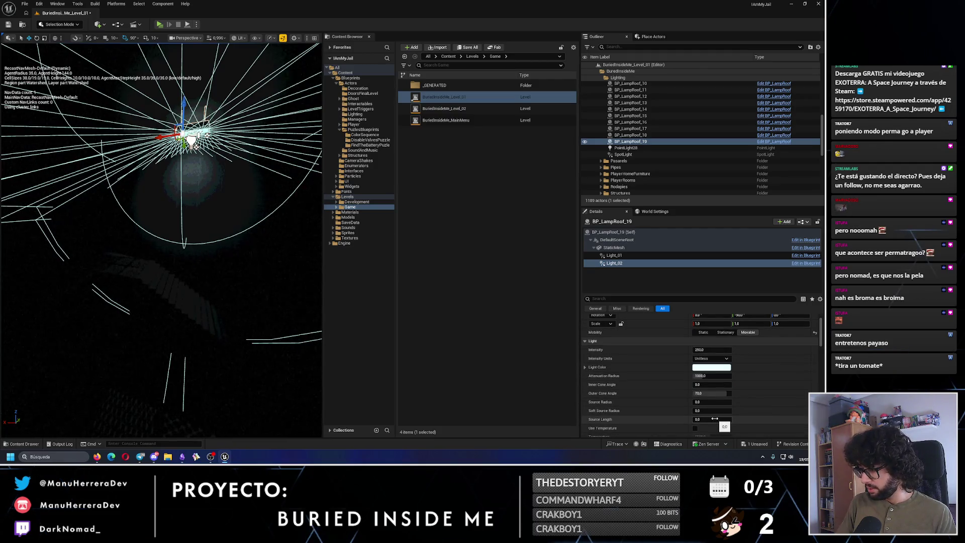
scroll(715, 419, "down", 2)
scroll(715, 419, "down", 2)
scroll(715, 418, "down", 3)
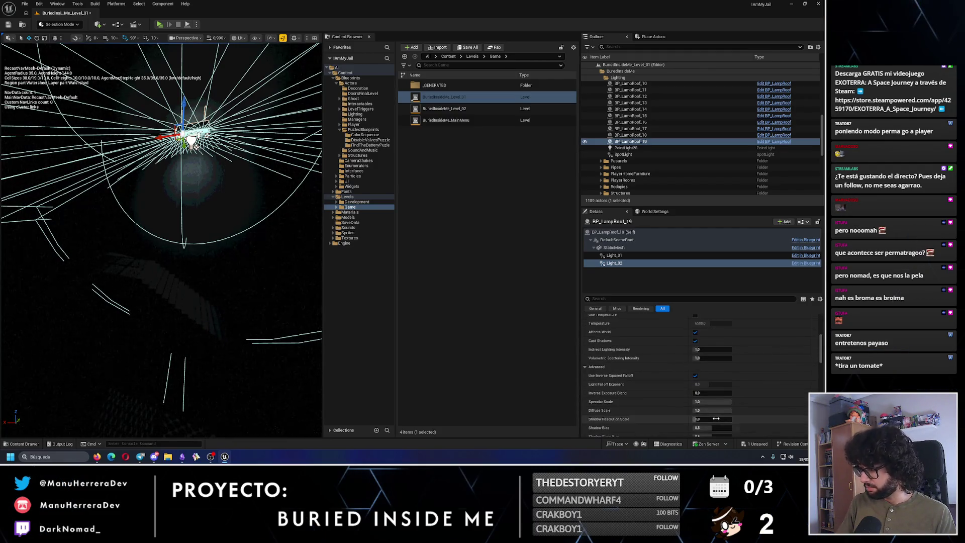
scroll(715, 418, "down", 2)
scroll(720, 399, "down", 3)
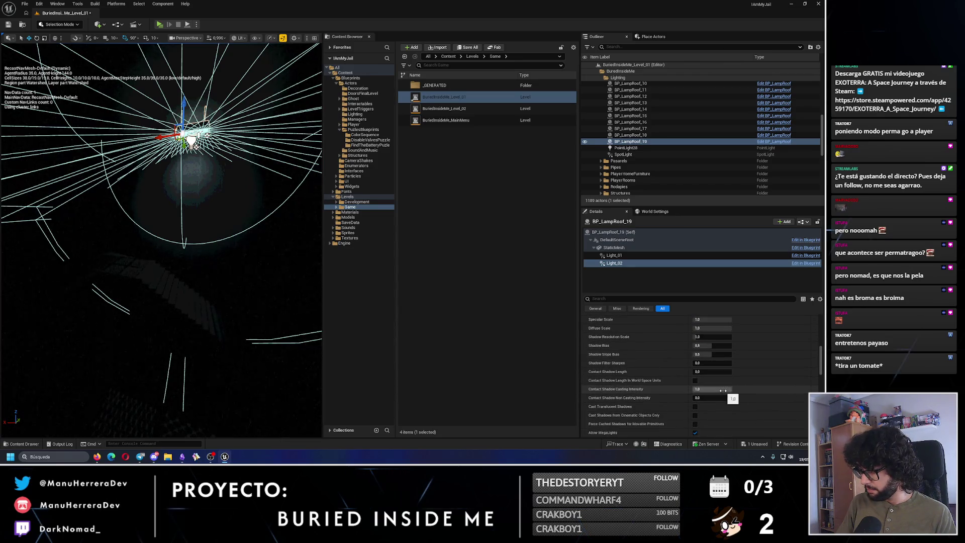
scroll(722, 390, "up", 3)
scroll(754, 362, "up", 5)
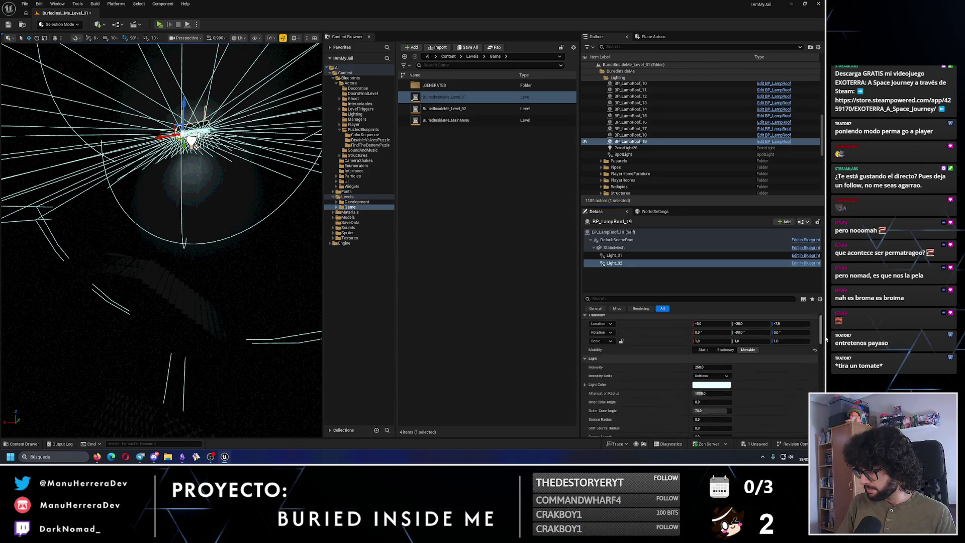
scroll(713, 351, "down", 1)
scroll(714, 351, "down", 1)
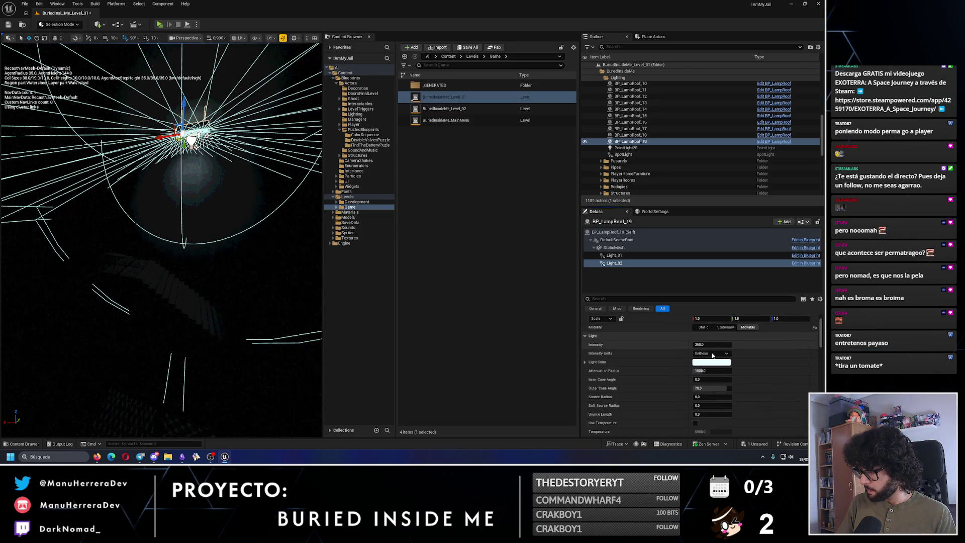
Set attenuation radius 1000 on Light_02 and intensity 4000 on both light components
left_click(702, 371)
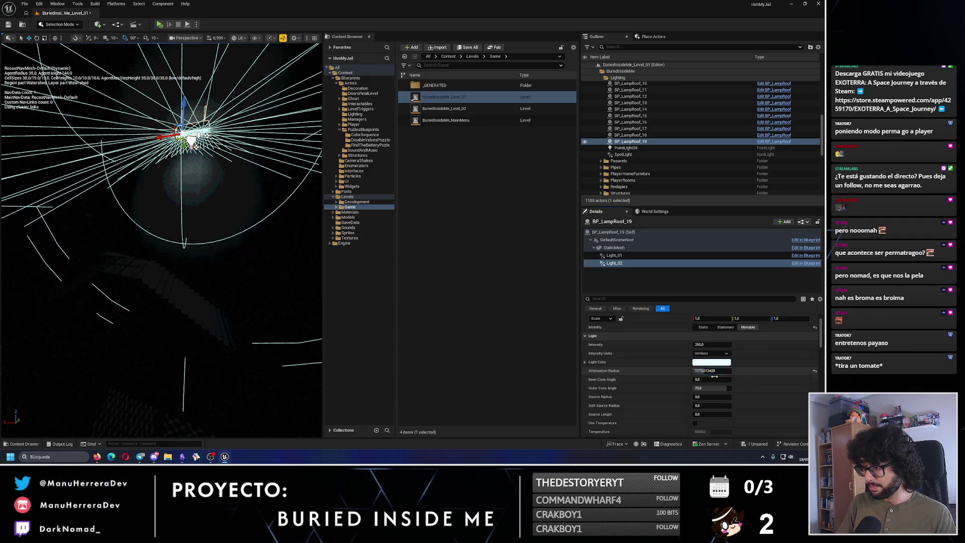
type("1000")
key("Return")
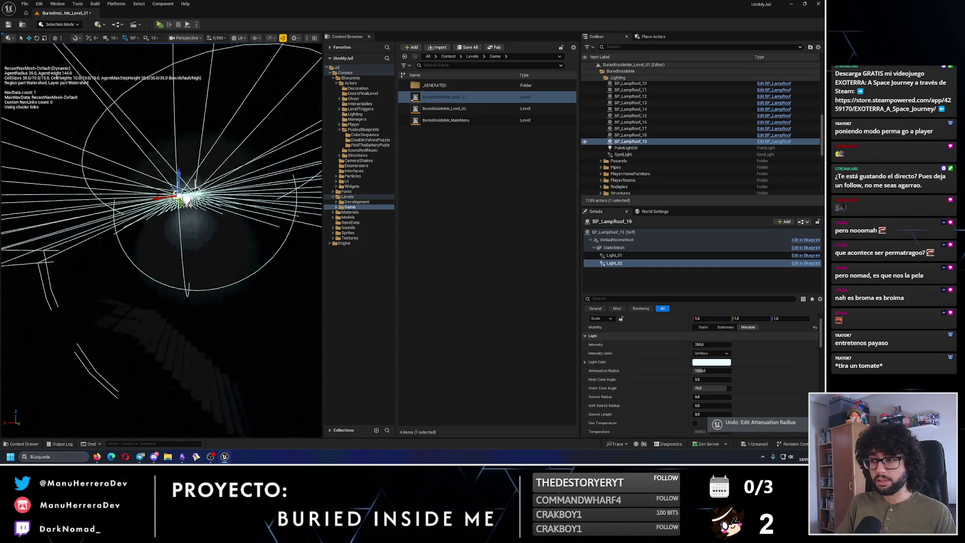
left_click(701, 344)
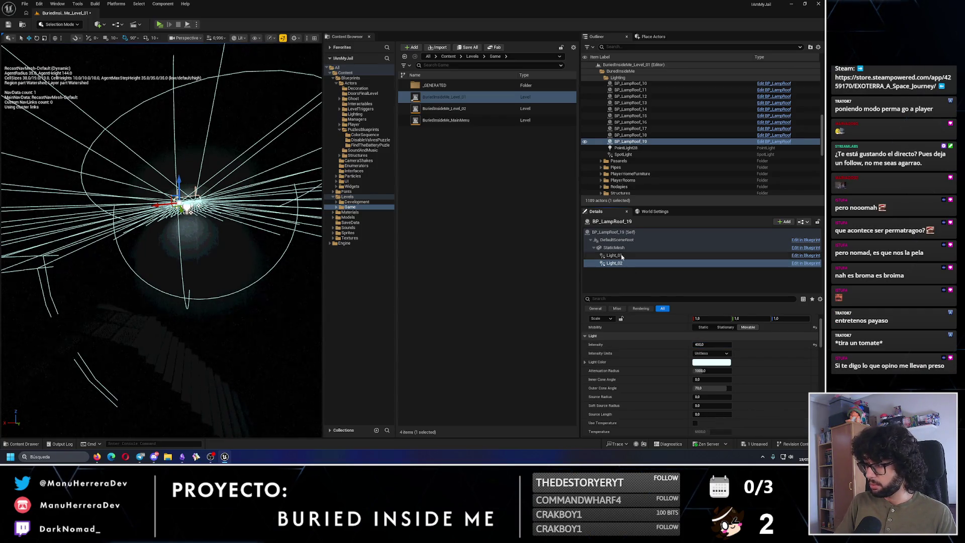
left_click(612, 255)
left_click(701, 344)
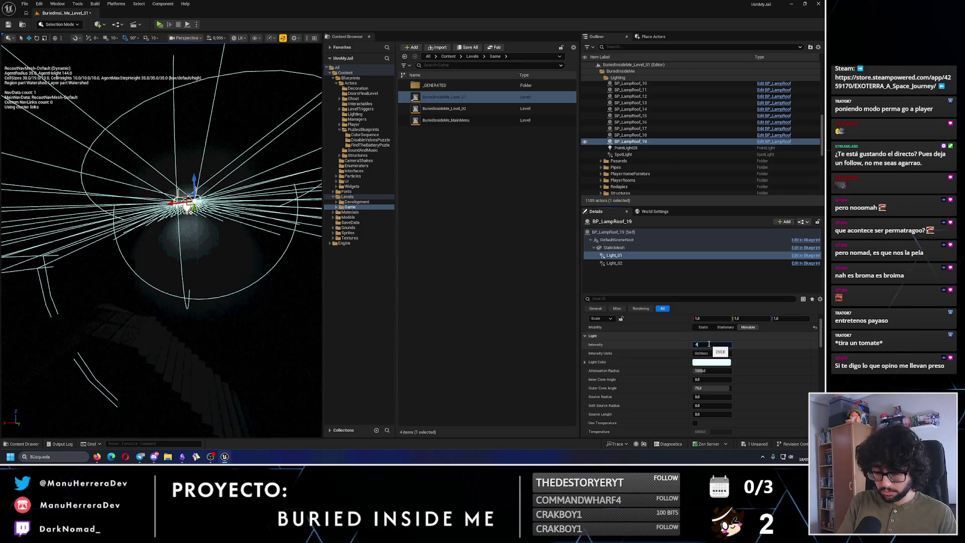
key("Return")
Save the level with the new light values and launch a play preview
left_click_drag(188, 227, 290, 352)
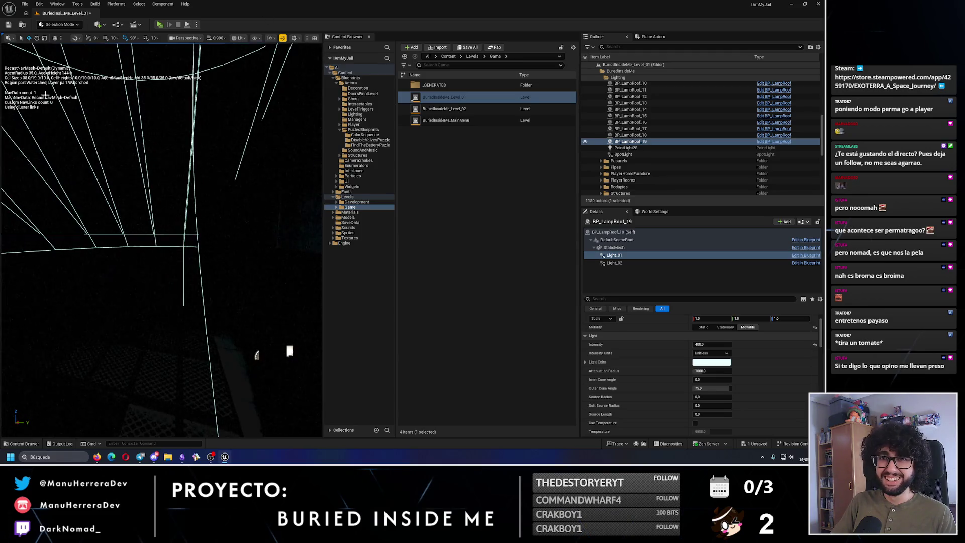
key("ctrl+s")
left_click_drag(189, 226, 151, 301)
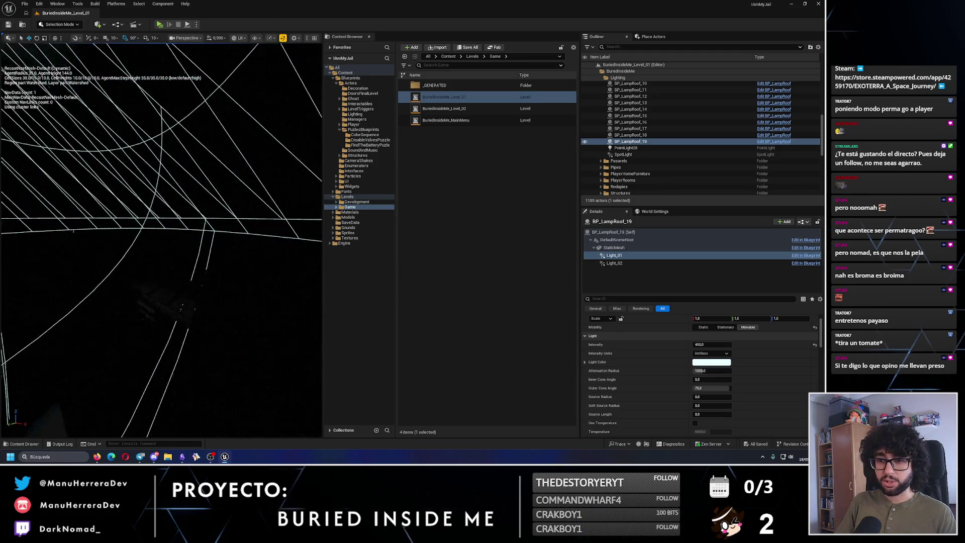
key("alt+4")
mouse_move(162, 227)
left_mouse_down()
mouse_move(162, 242)
mouse_move(161, 152)
left_mouse_up()
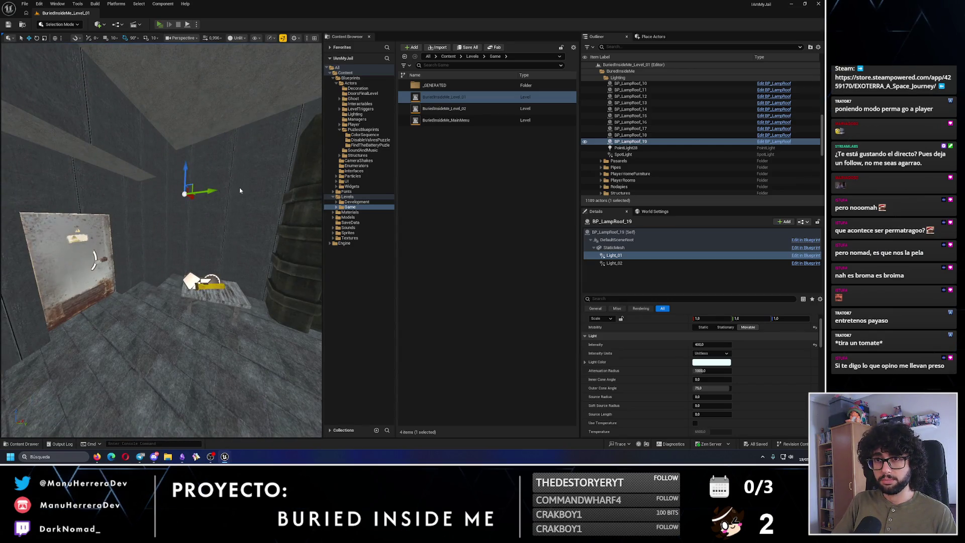
key("alt+p")
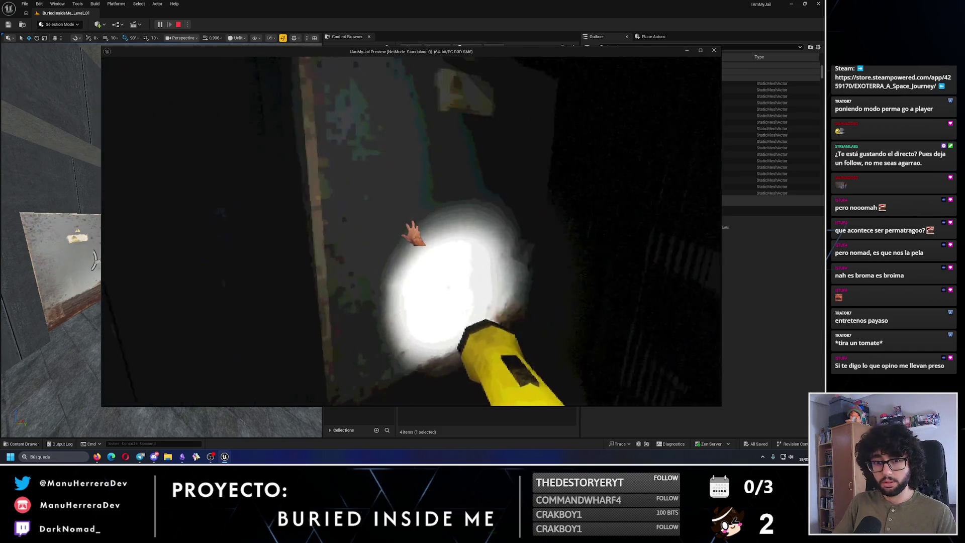
Walk and sprint through the dark corridor and along the grated walkways in play preview
key("shift+w")
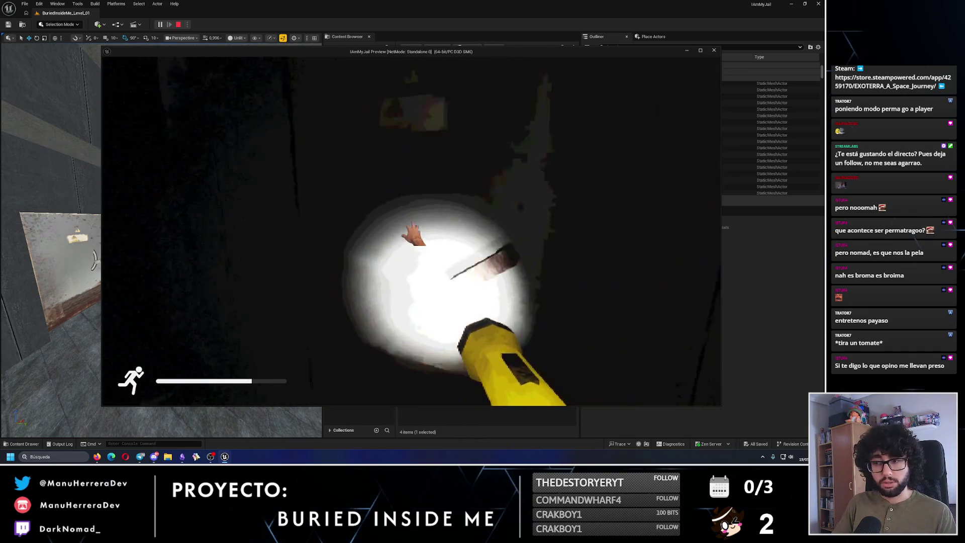
key("shift+w")
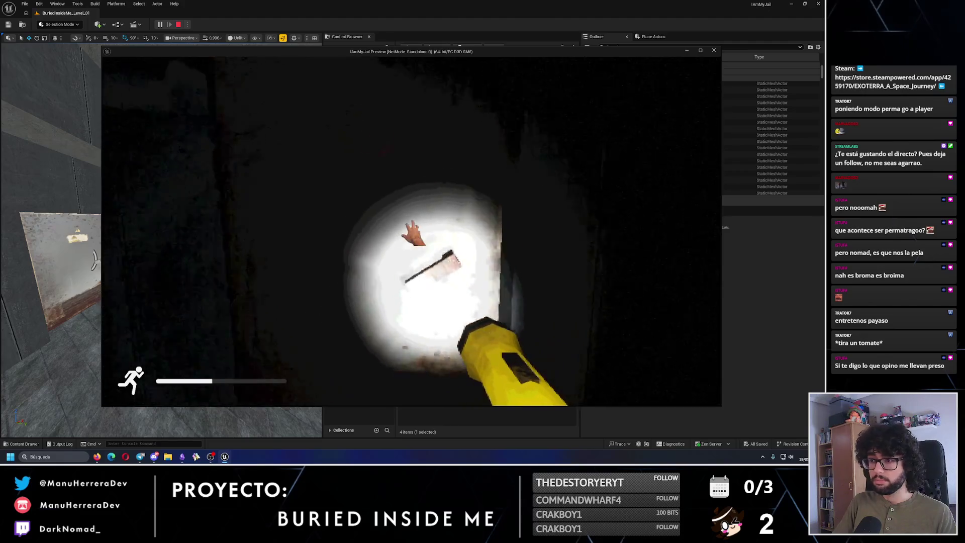
key("w")
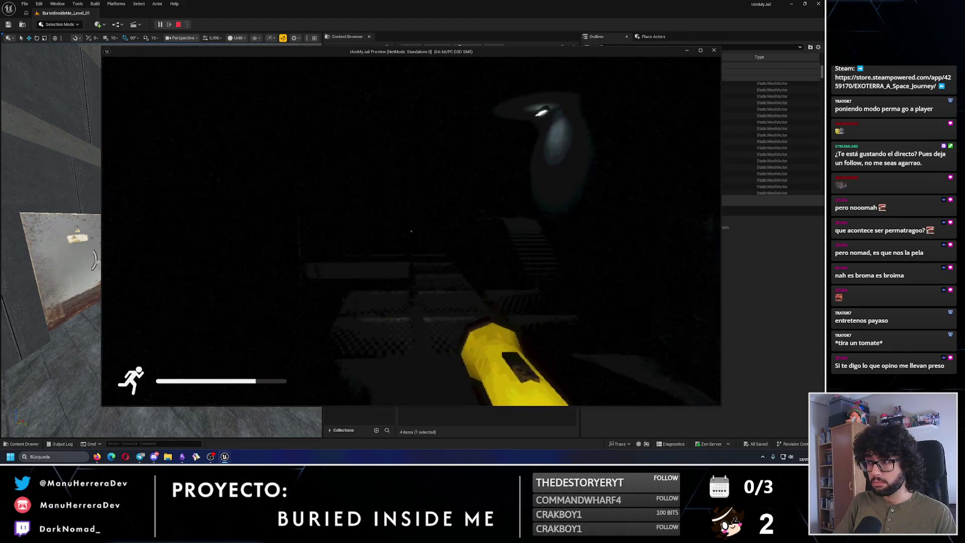
key("w")
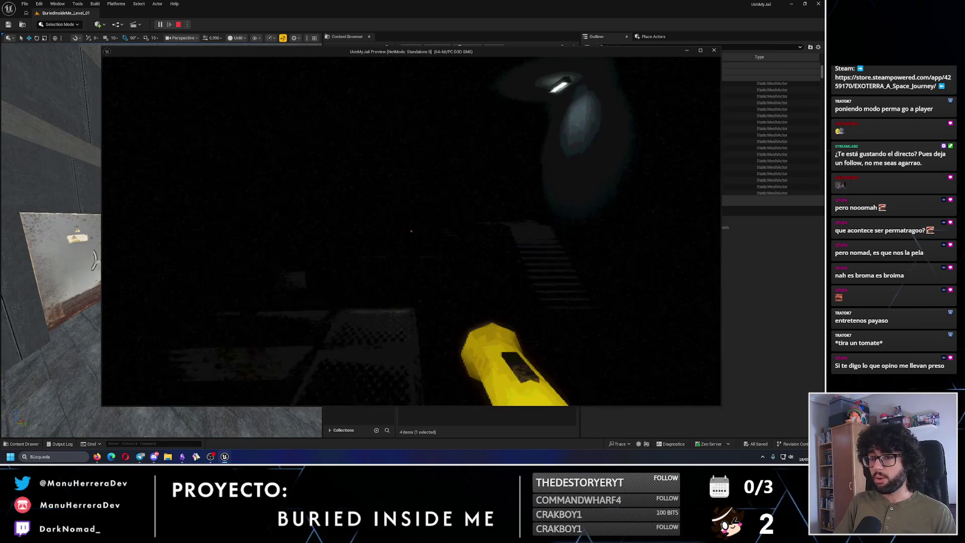
key("w")
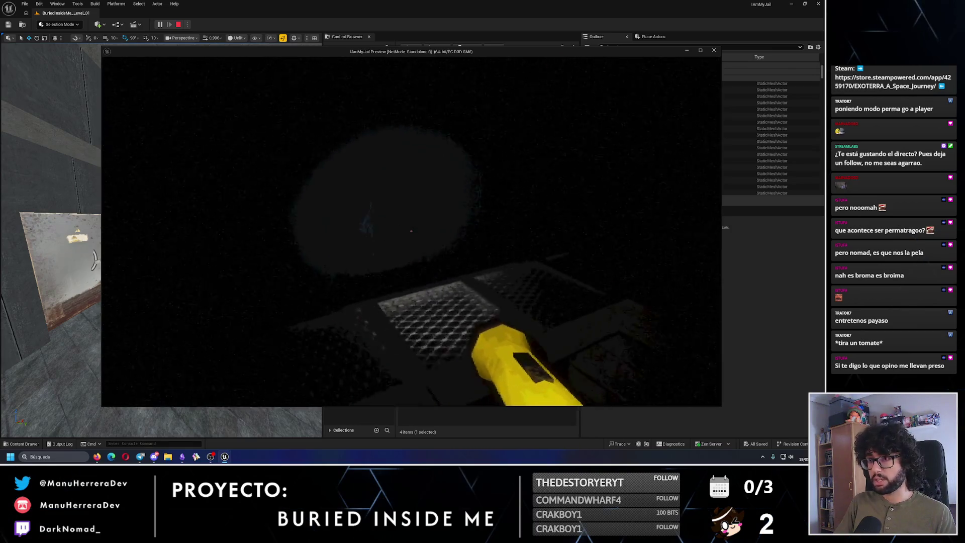
key("w")
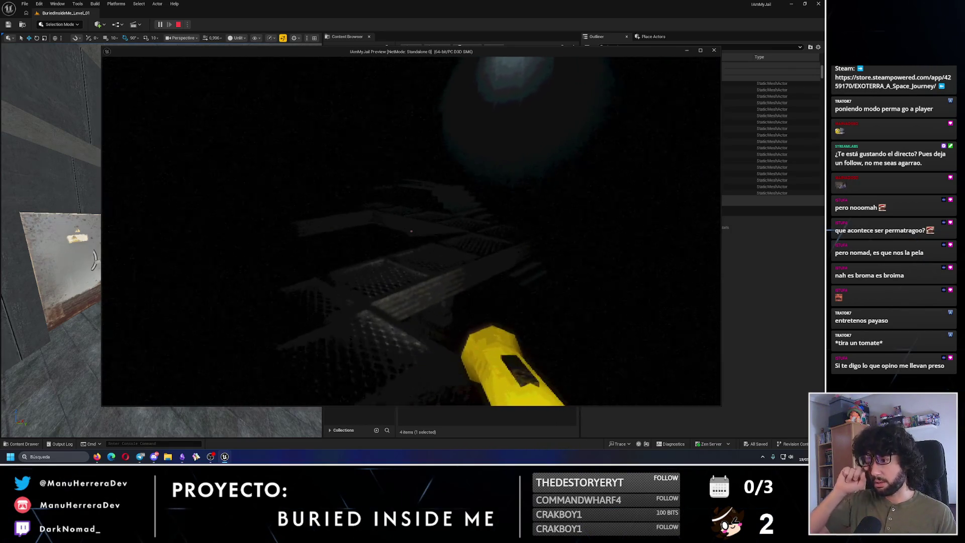
key("w")
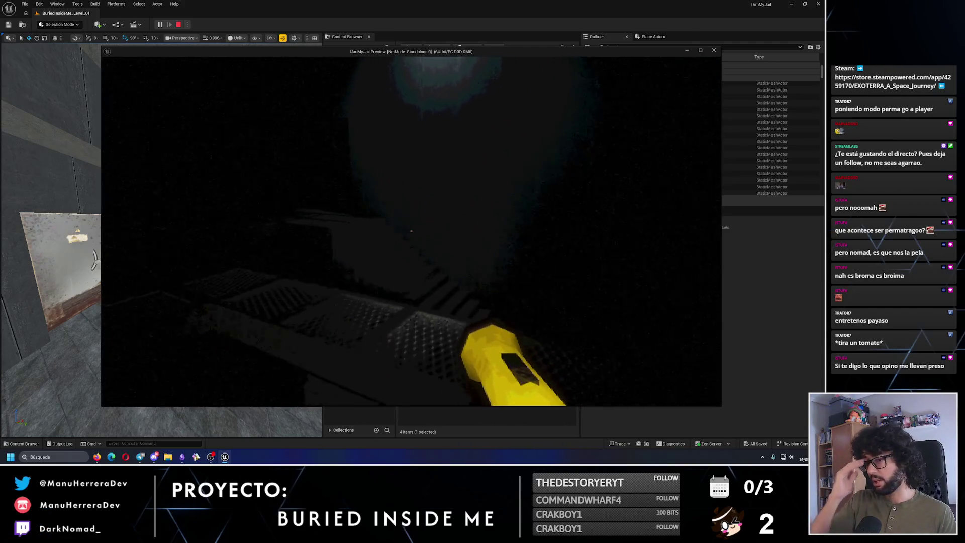
key("w")
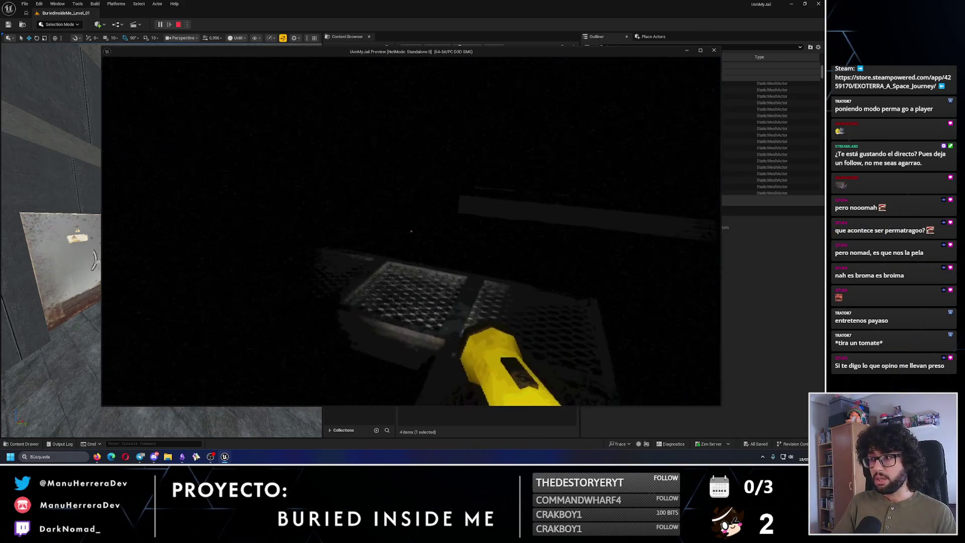
key("shift+w")
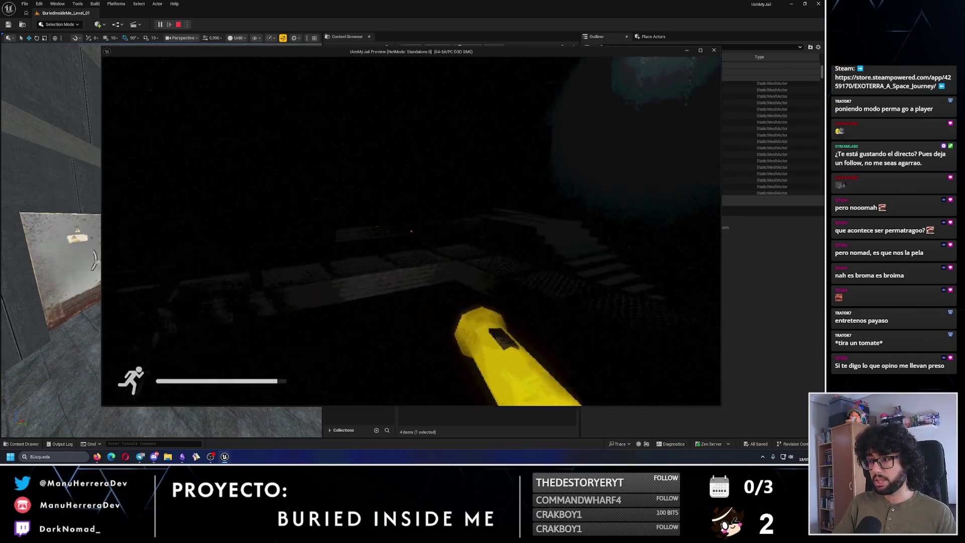
key("w")
Stop the play preview and refocus the editor view on BP_LampRoof_19 above the door
key("Escape")
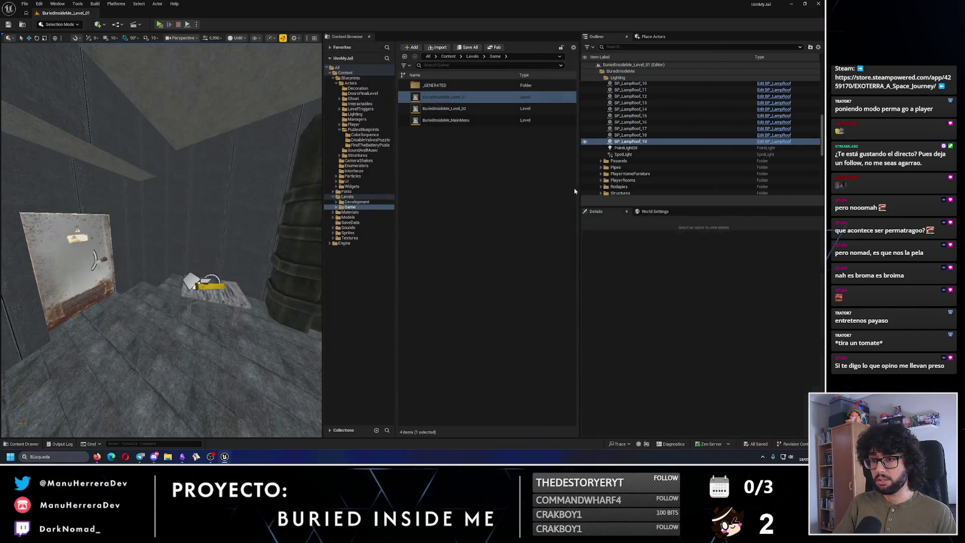
double_click(629, 141)
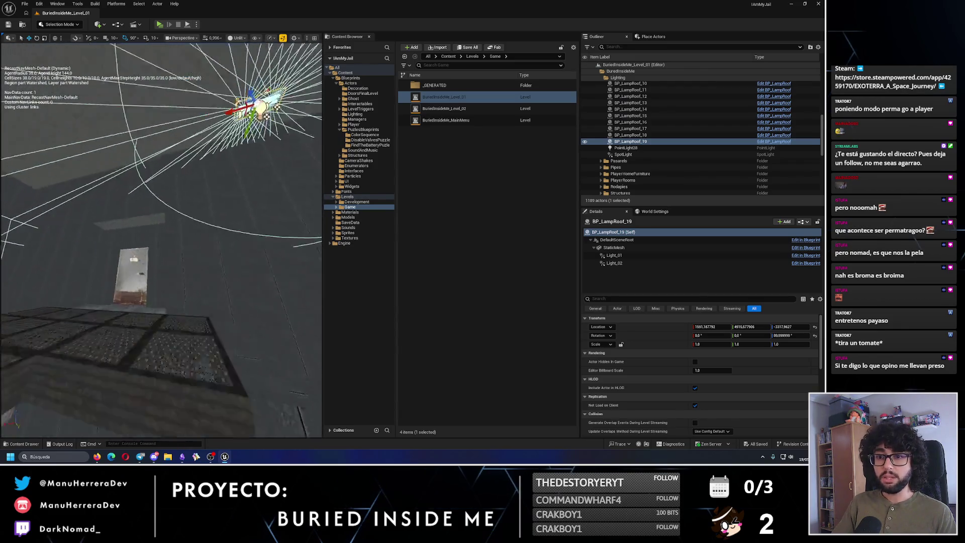
mouse_move(226, 151)
left_mouse_down()
mouse_move(267, 194)
mouse_move(189, 227)
left_mouse_up()
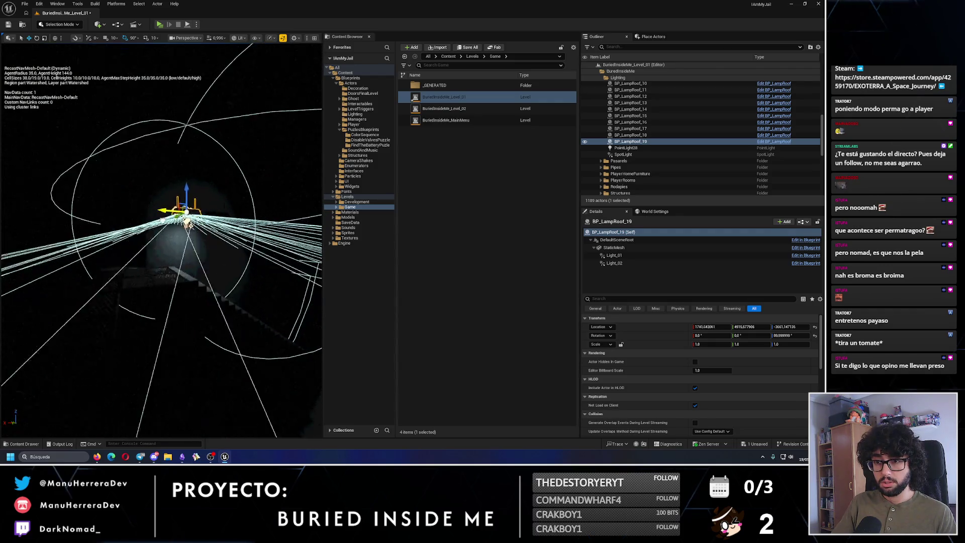
Orbit close around the lamp and drag it down-left to a new spot above the doorway
left_click_drag(189, 227, 40, 387)
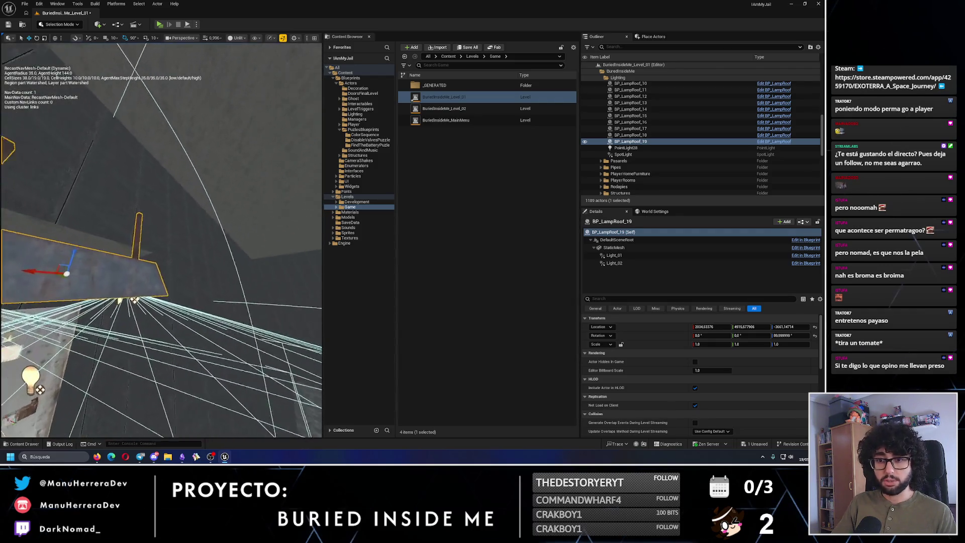
scroll(161, 242, "down", 4)
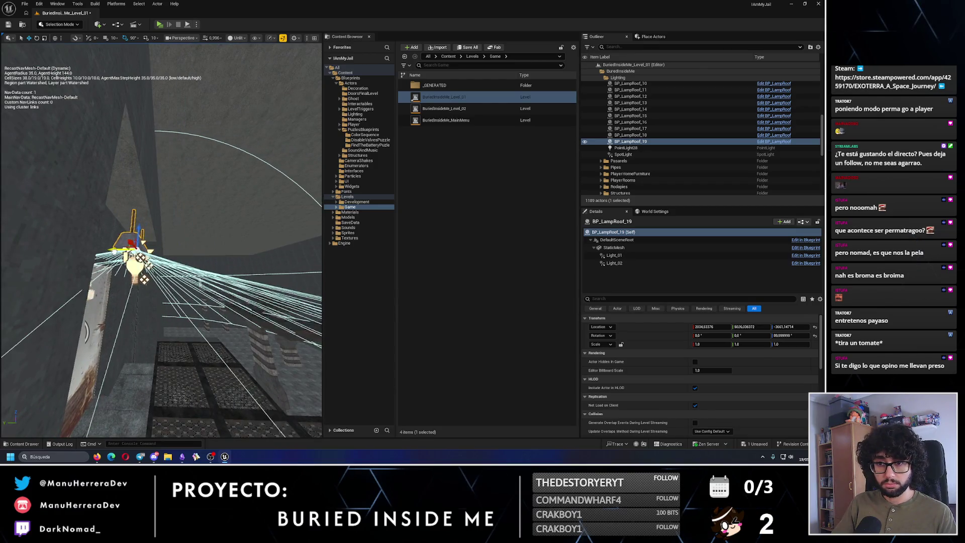
left_click_drag(162, 241, 136, 264)
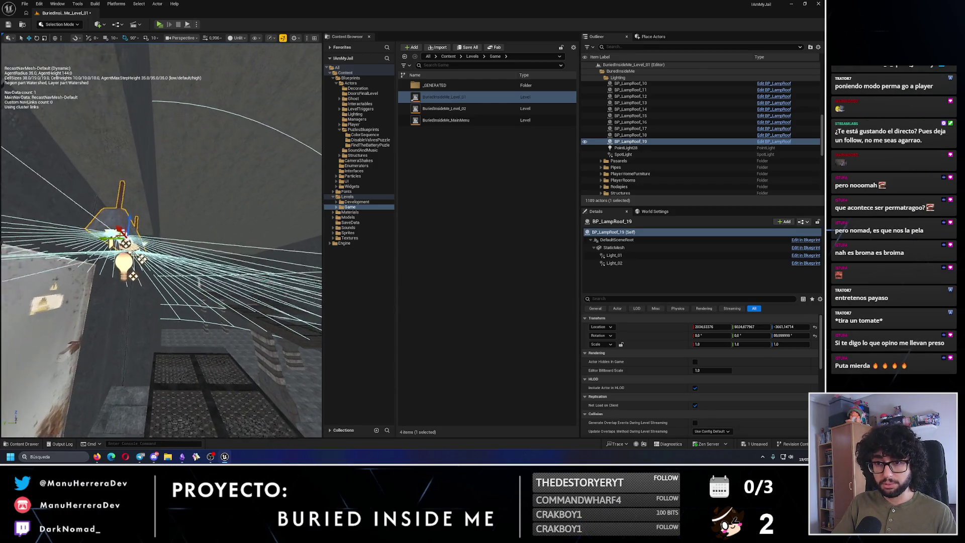
left_click_drag(128, 227, 118, 196)
left_click_drag(161, 241, 137, 286)
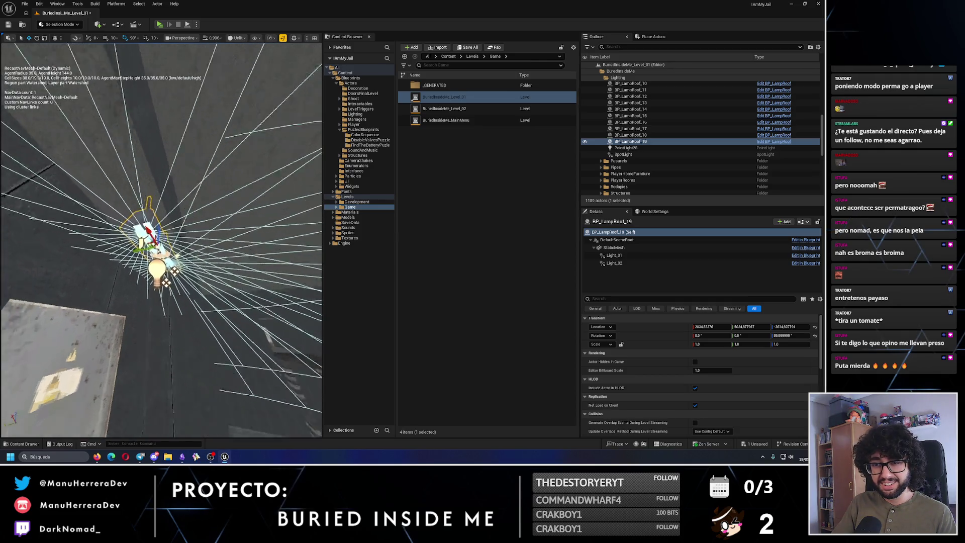
left_click_drag(161, 242, 152, 272)
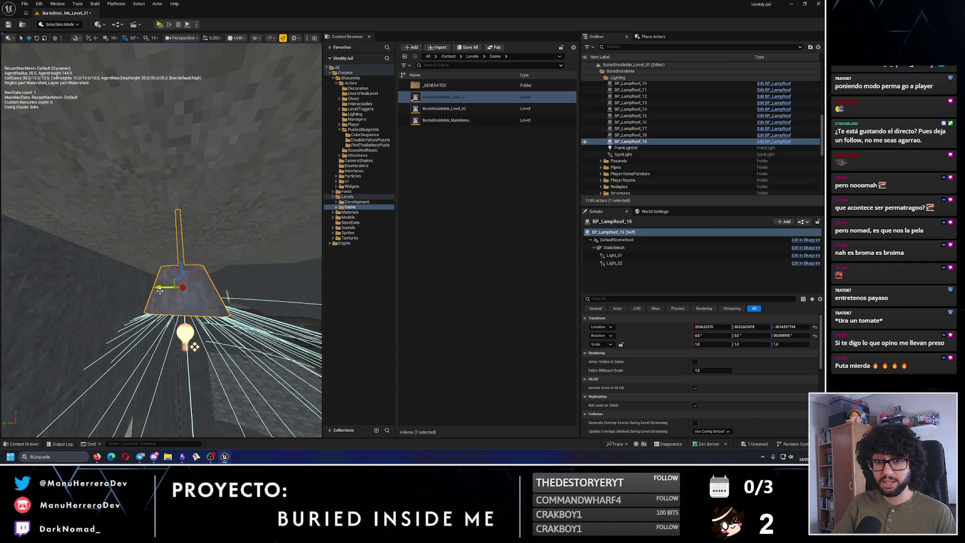
mouse_move(161, 272)
left_mouse_down()
mouse_move(114, 227)
mouse_move(188, 211)
left_mouse_up()
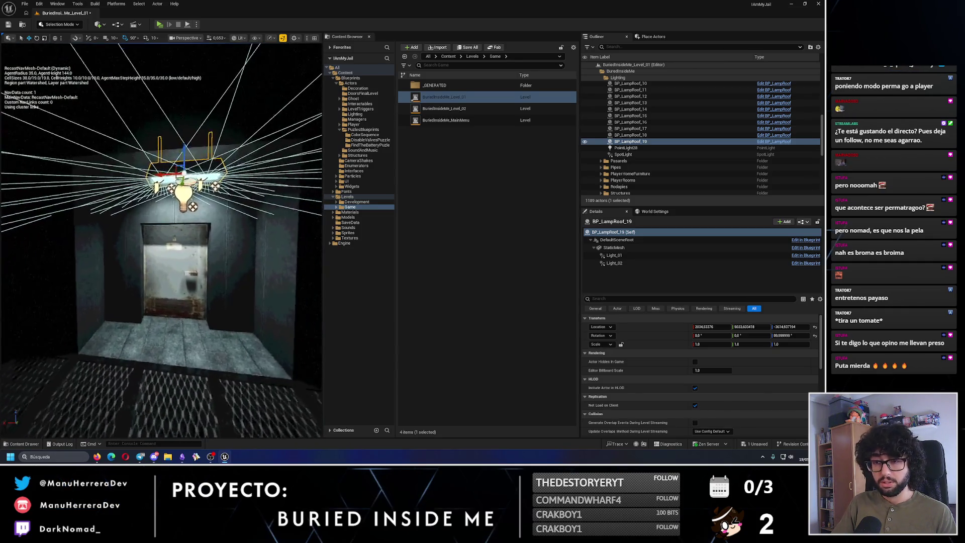
left_click_drag(182, 162, 172, 165)
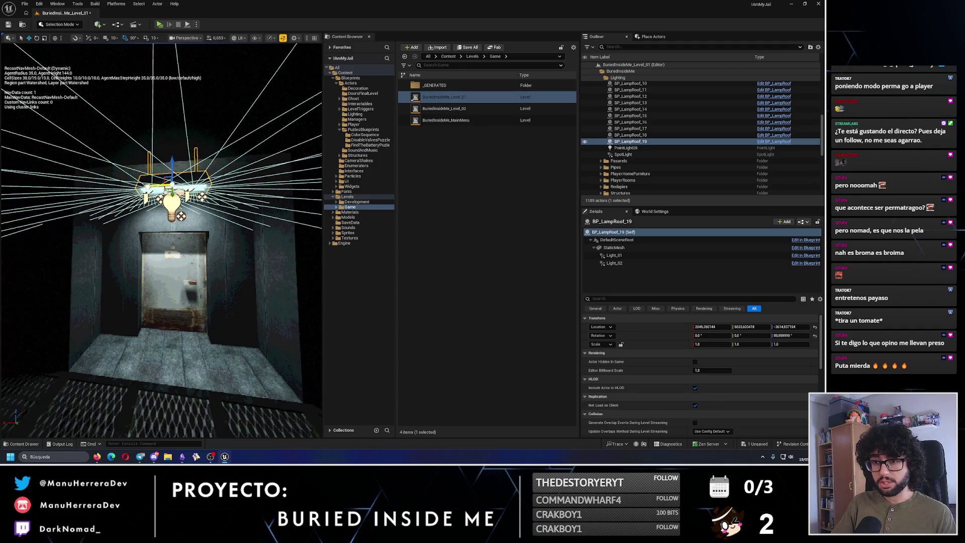
Set Light_01 intensity to 2000 and select Light_02's intensity for editing
left_click(612, 255)
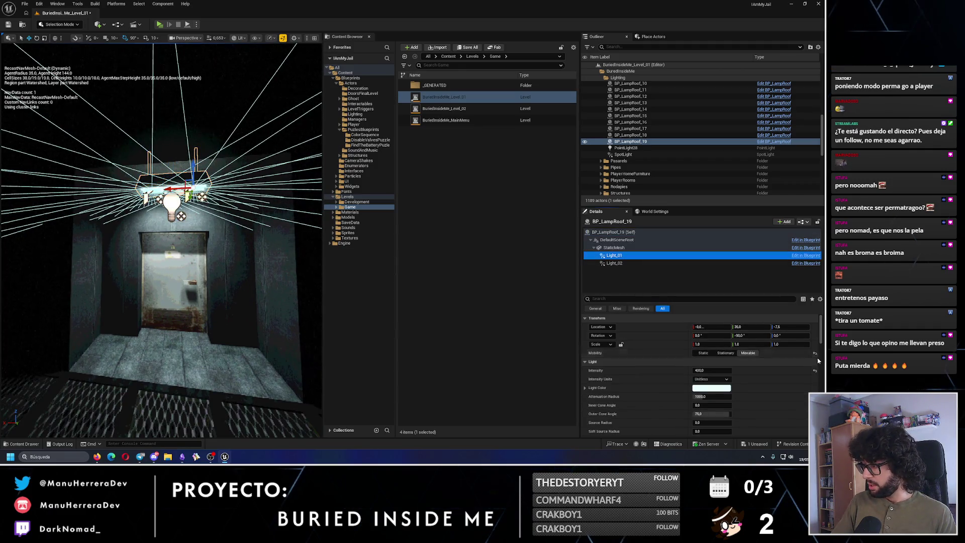
type("2000")
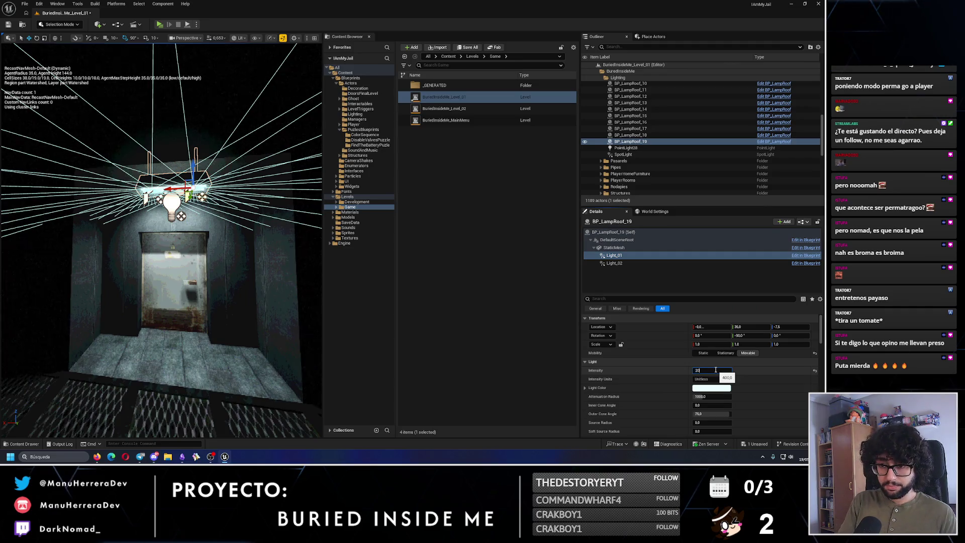
key("Return")
left_click(615, 263)
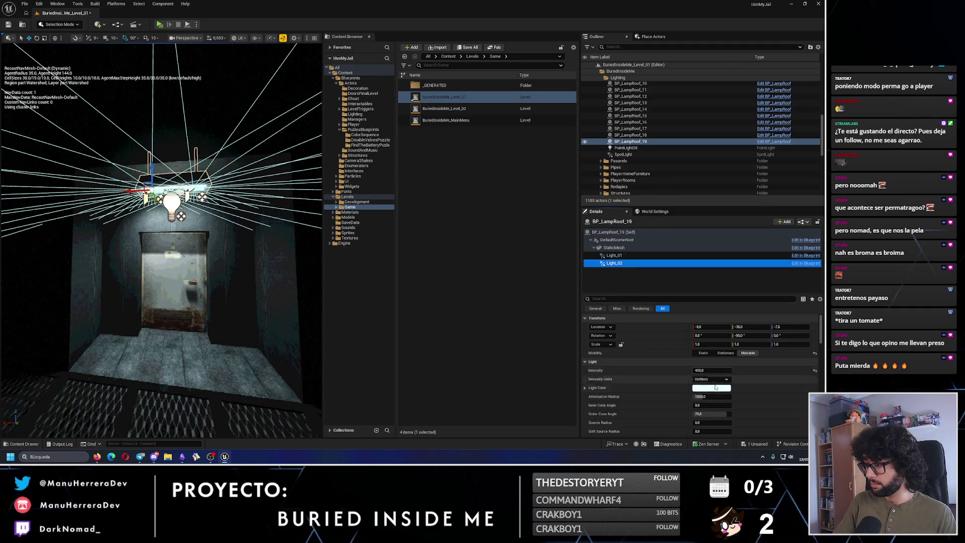
left_click(709, 369)
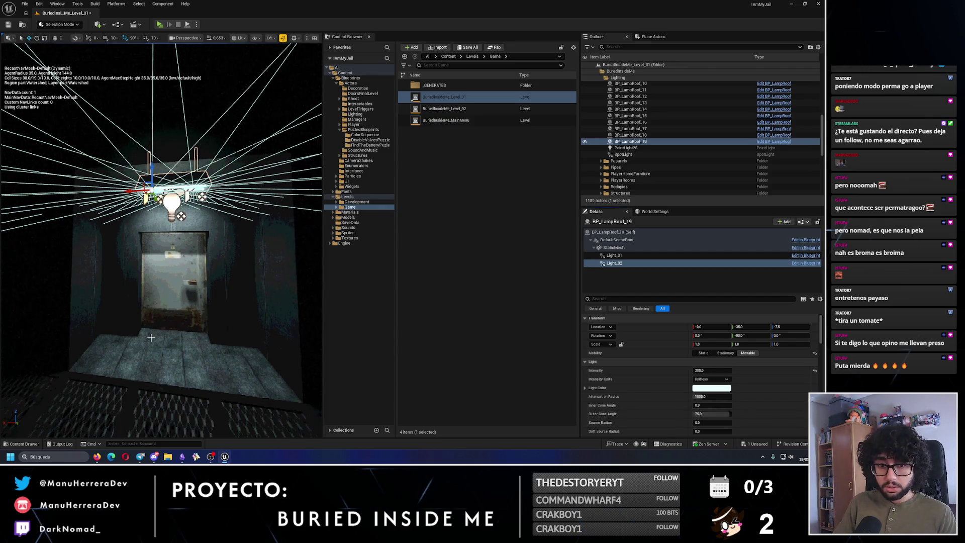
Fly to another area, run a brief play preview, then launch a second play test facing the room
left_click_drag(151, 338, 151, 226)
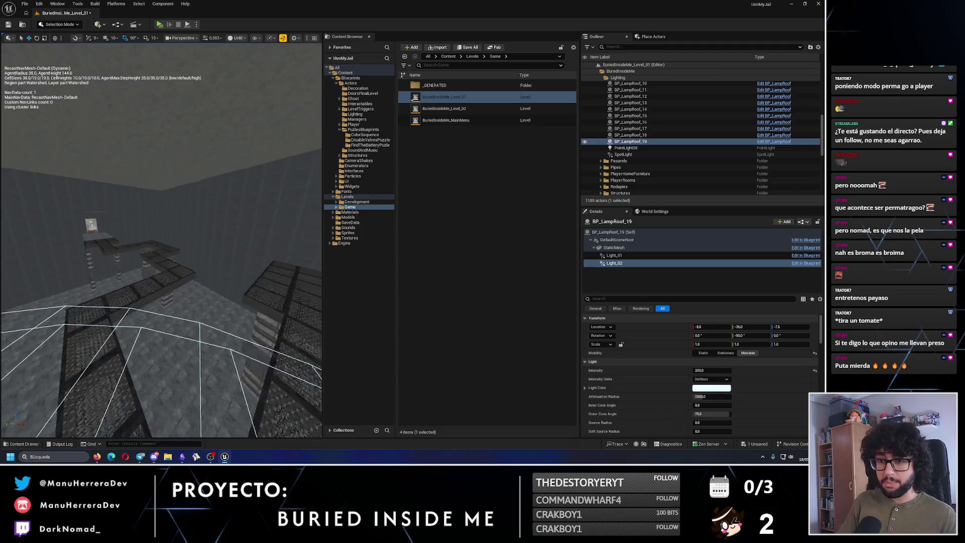
left_click_drag(151, 332, 143, 333)
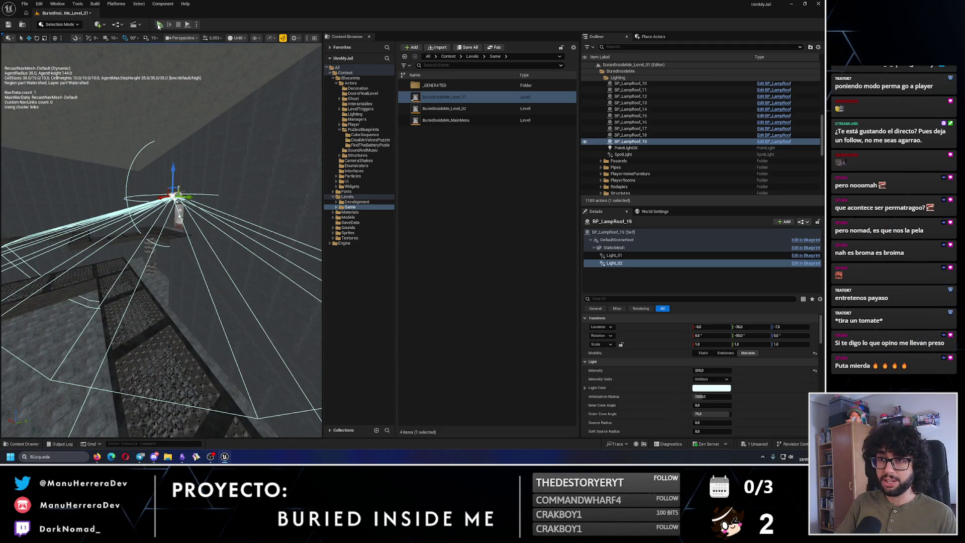
key("alt+p")
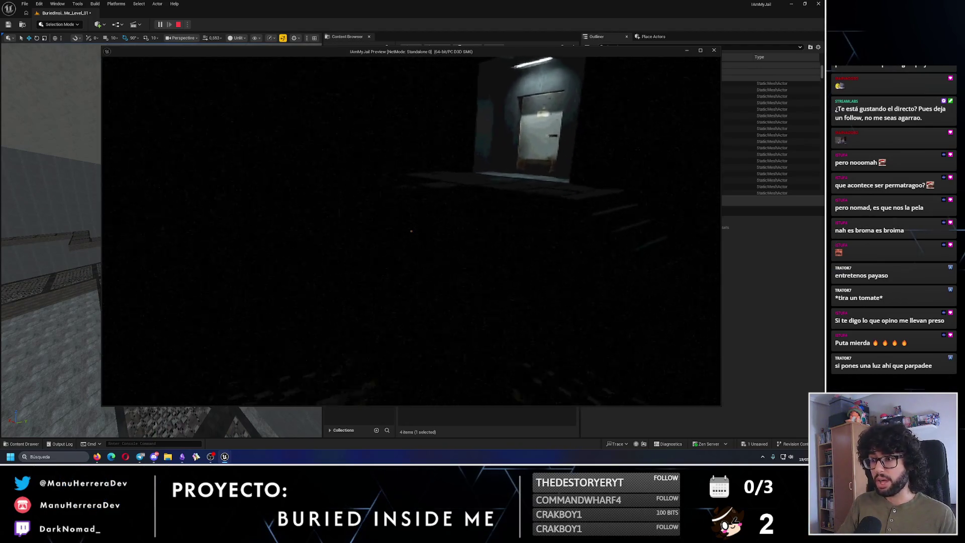
key("Escape")
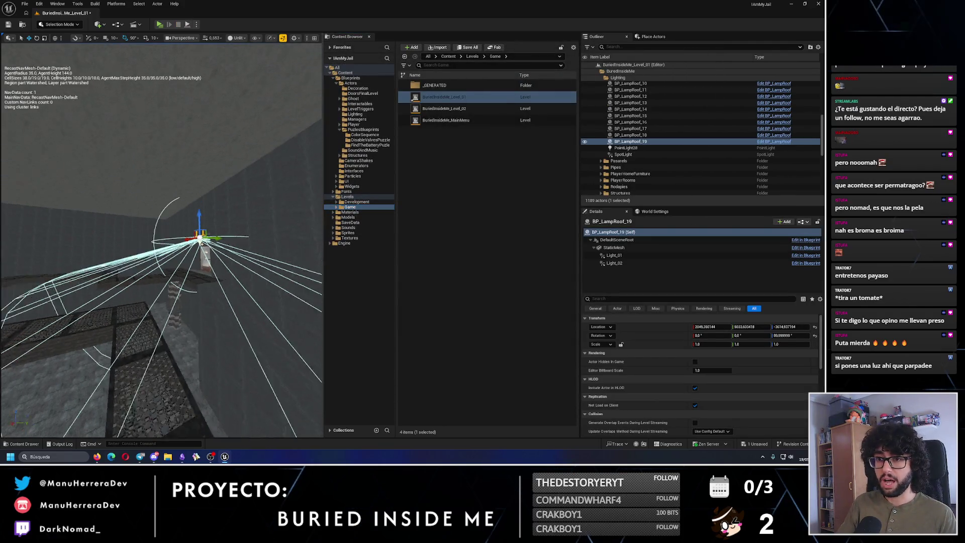
key("w")
key("w")
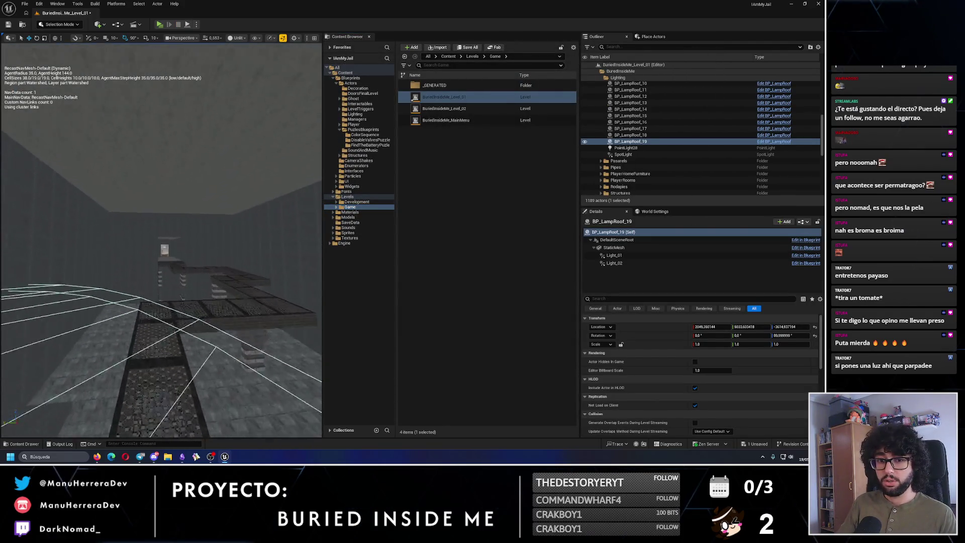
key("s")
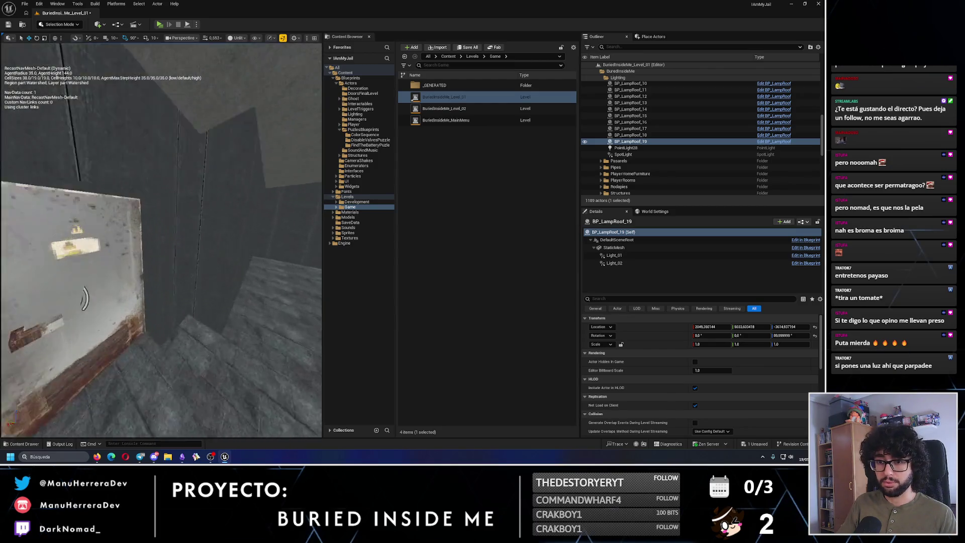
key("alt+p")
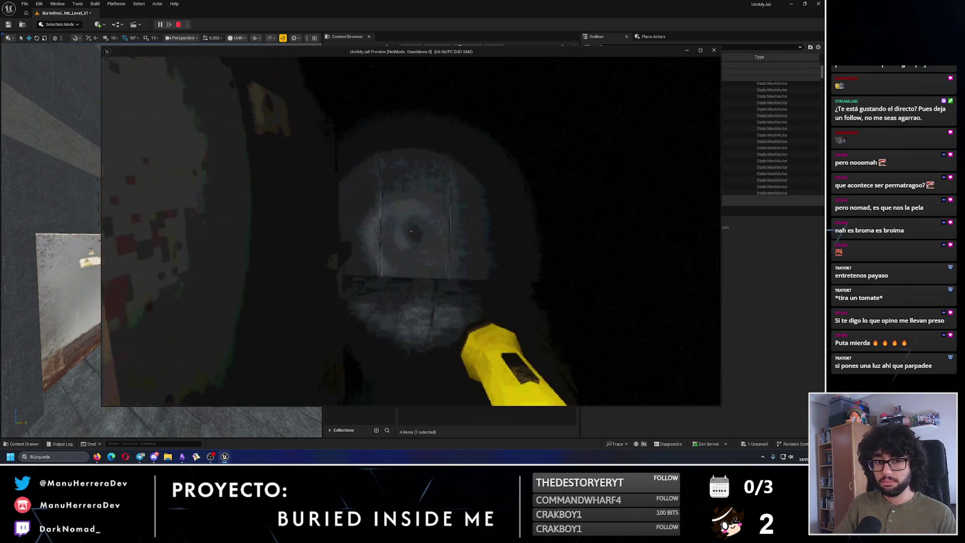
Sprint through the dark level past the pillar and climb the staircase in play preview
key("shift+w")
key("w")
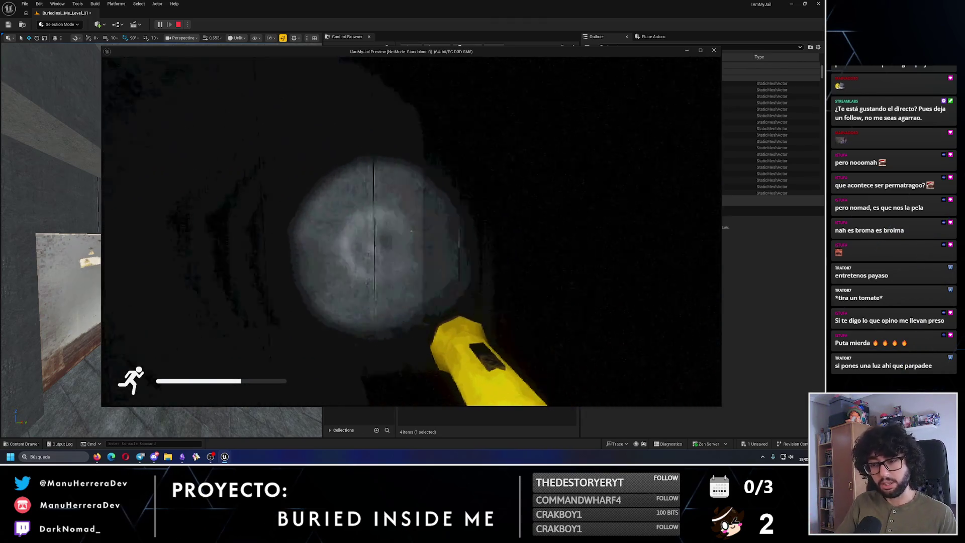
key("w")
key("w")
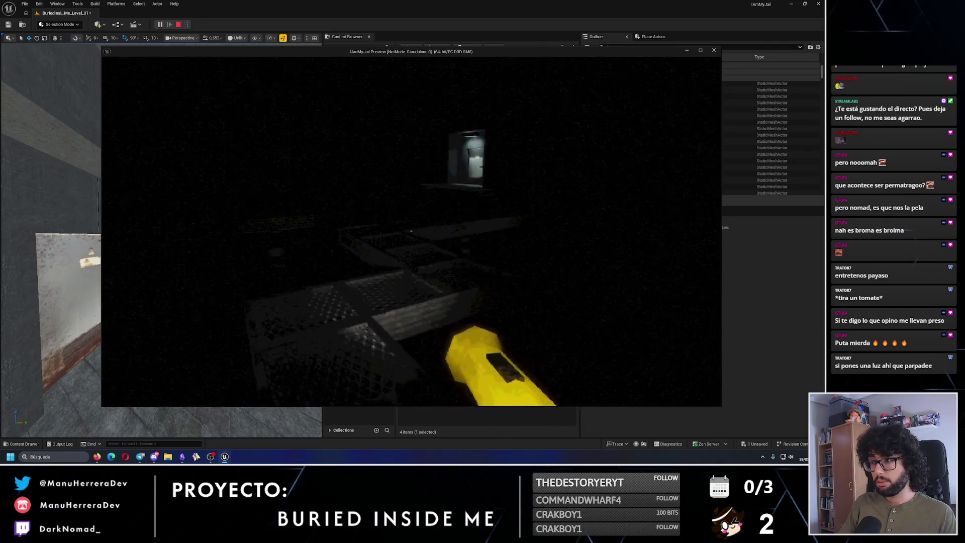
key("w")
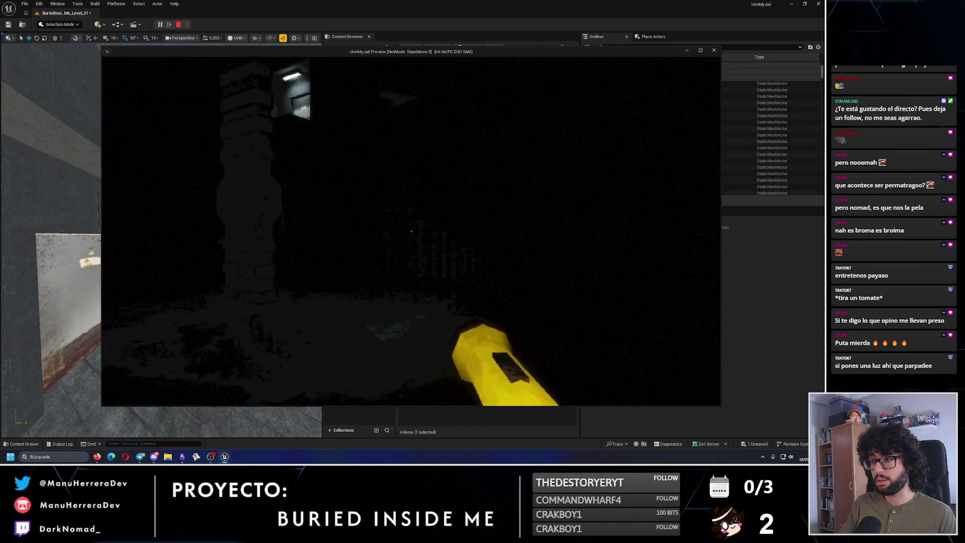
key("shift+w")
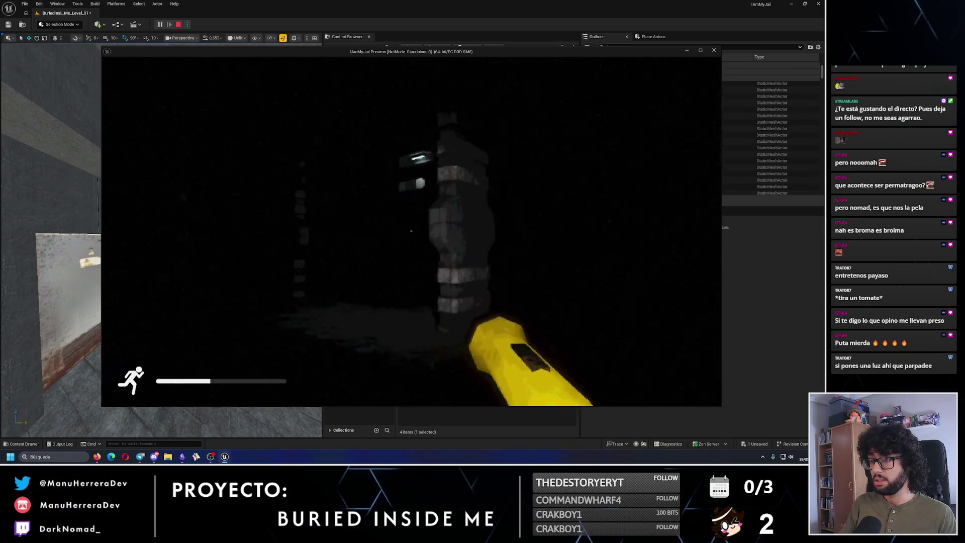
key("shift+w")
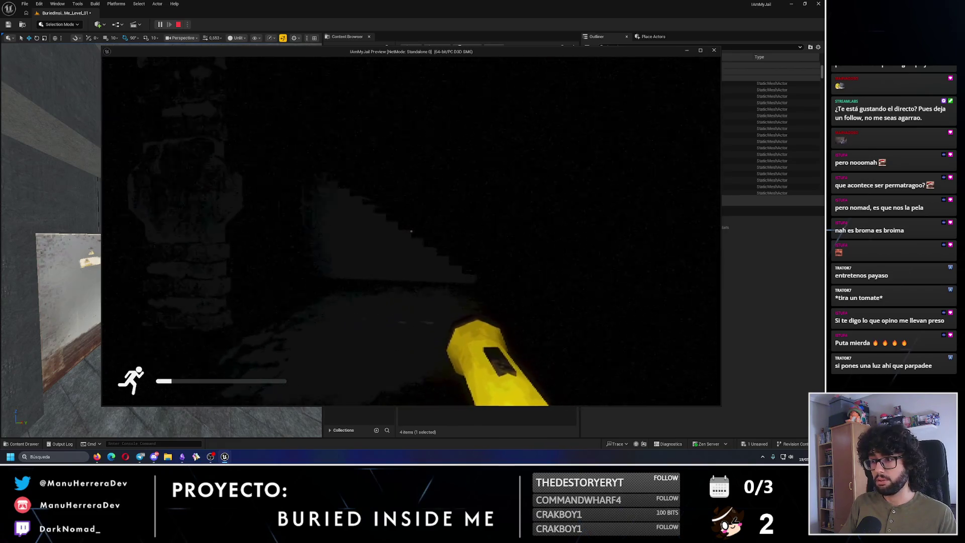
key("w")
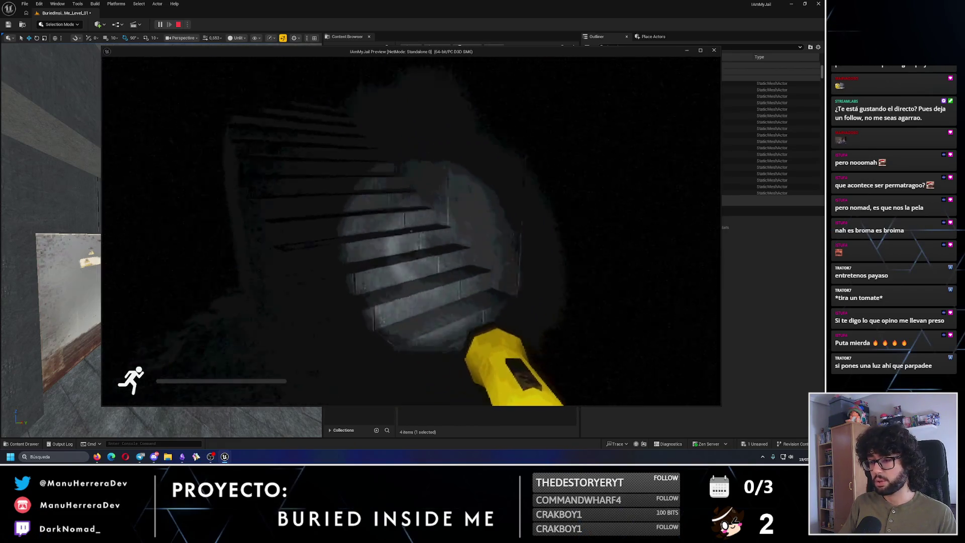
key("w")
key("w")
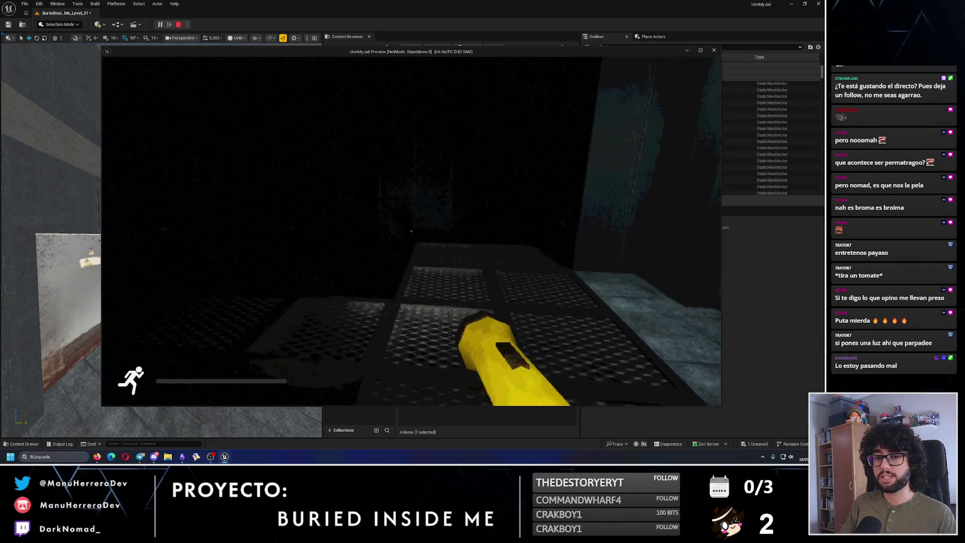
Stop the preview, look at the roof lamp in the editor, then start a fresh play session
key("Escape")
mouse_move(161, 249)
left_mouse_down()
mouse_move(166, 242)
mouse_move(161, 249)
left_mouse_up()
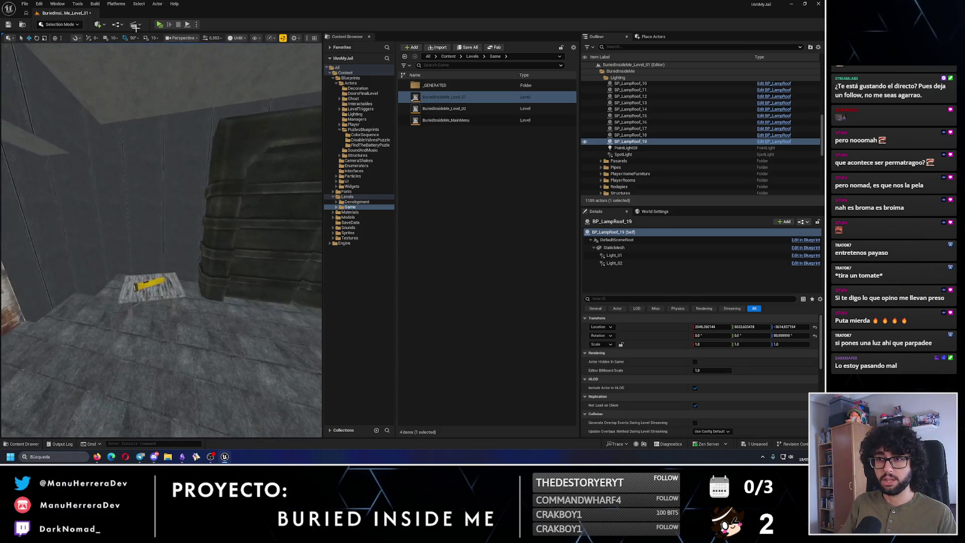
key("alt+p")
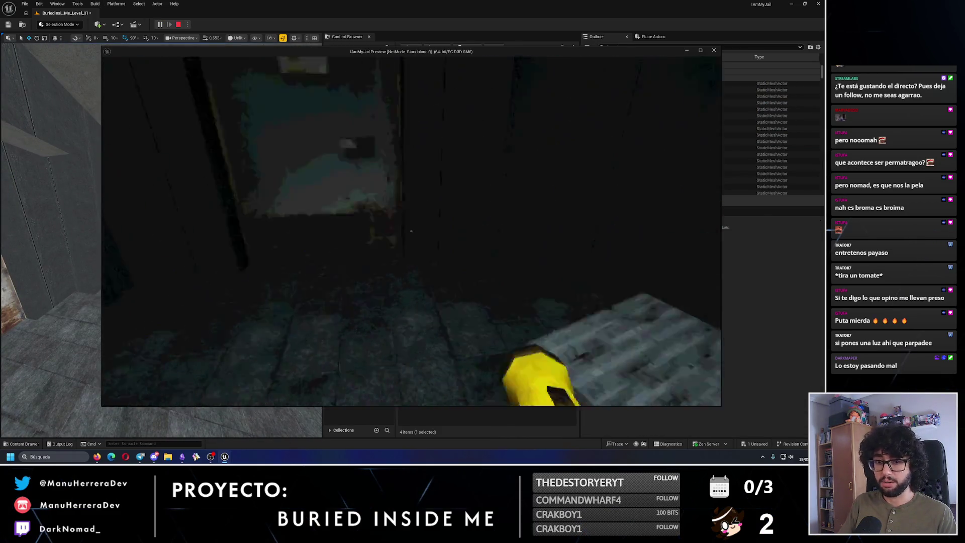
Walk the dark corridor with the flashlight, past the lit doorway and into the dark room
key("w")
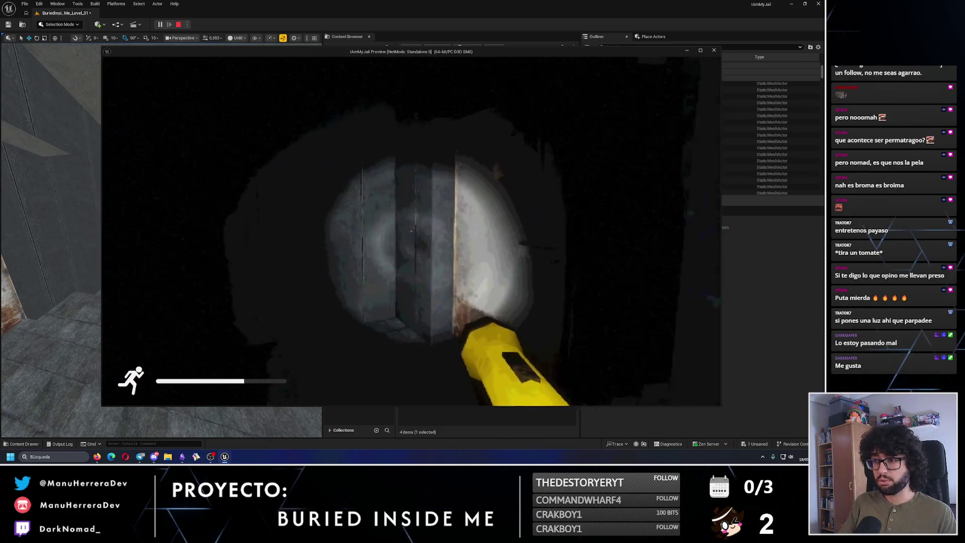
key("w")
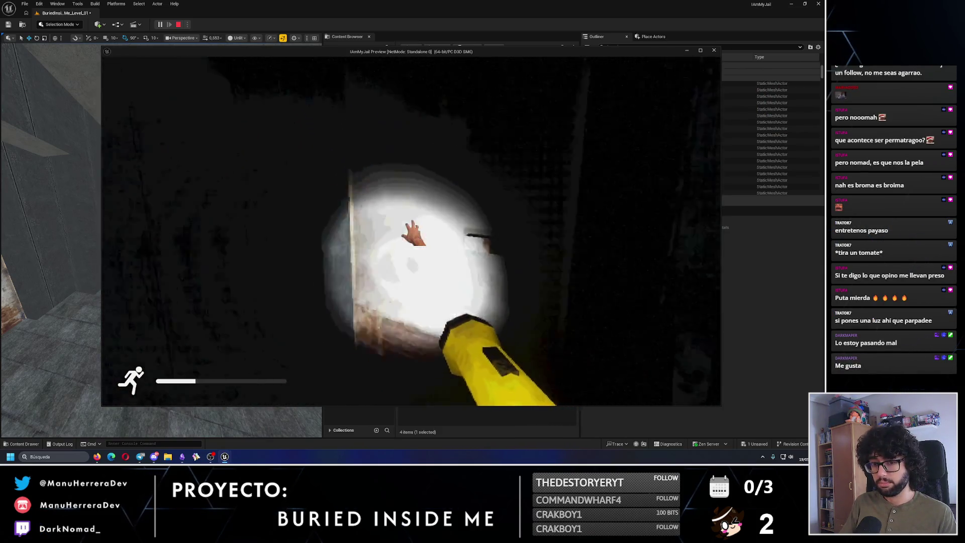
key("w")
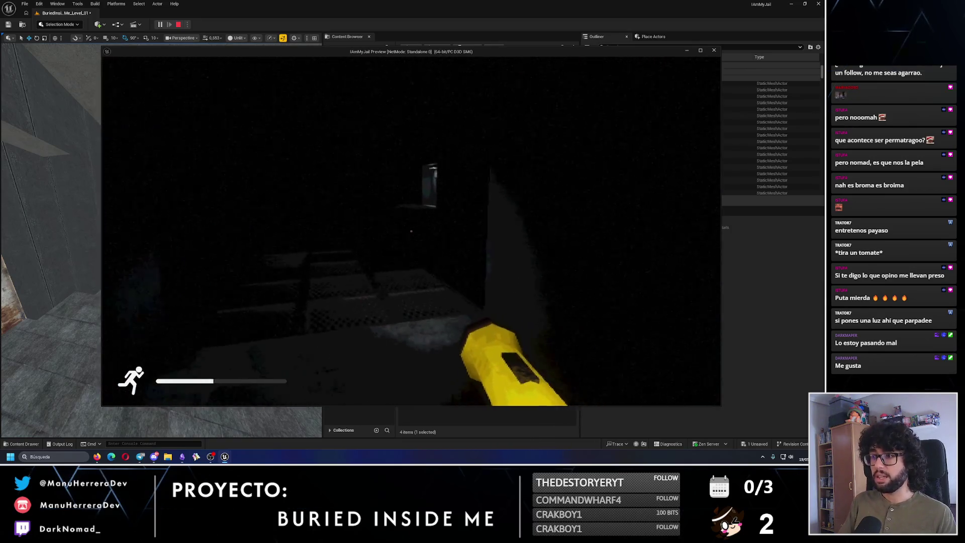
key("w")
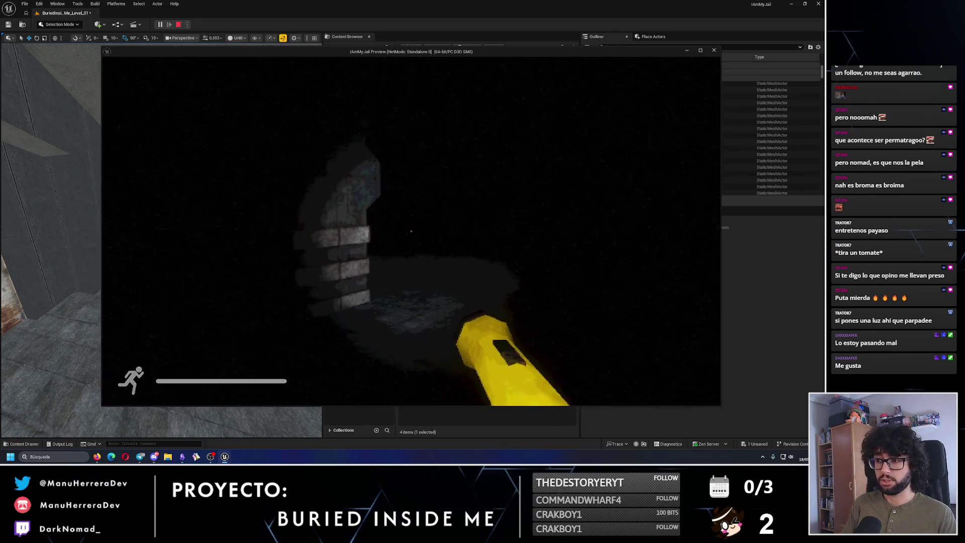
key("w")
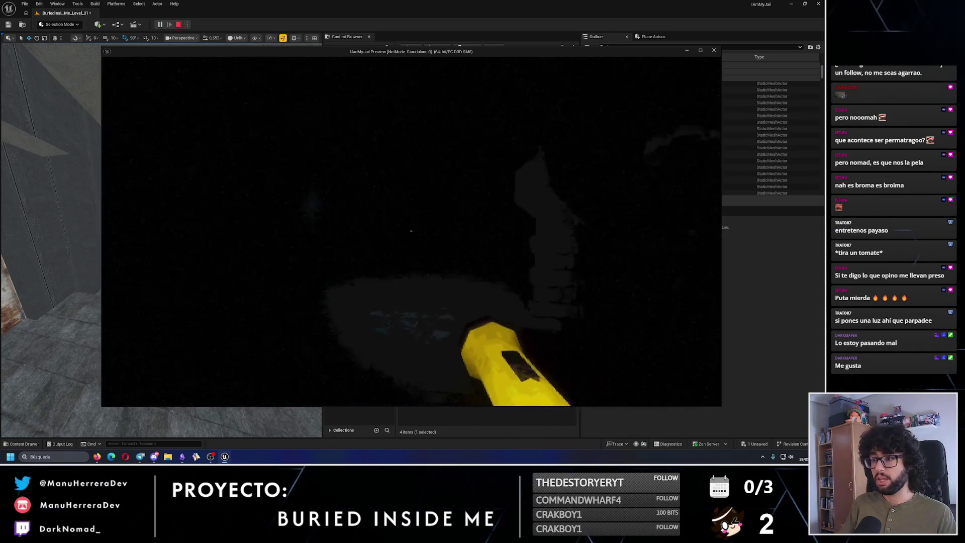
key("w")
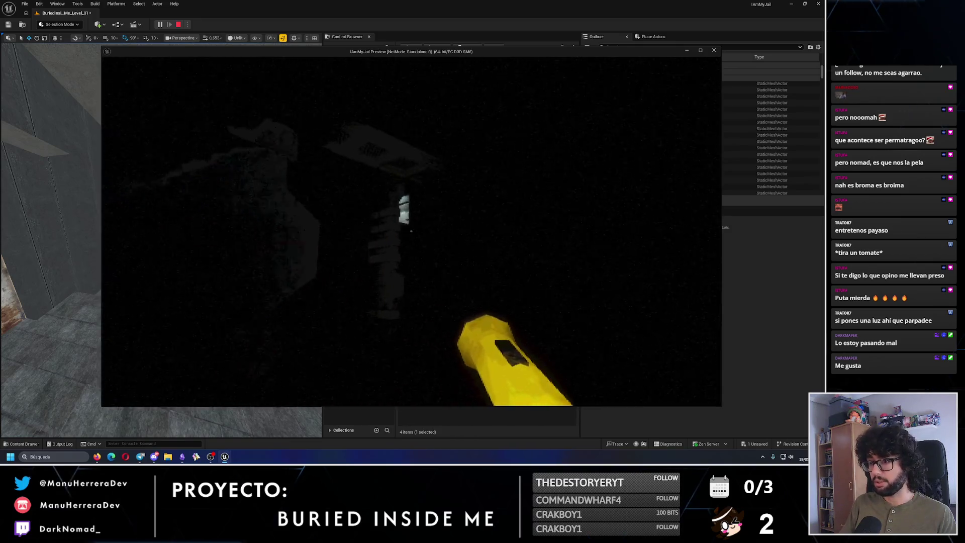
key("shift+w")
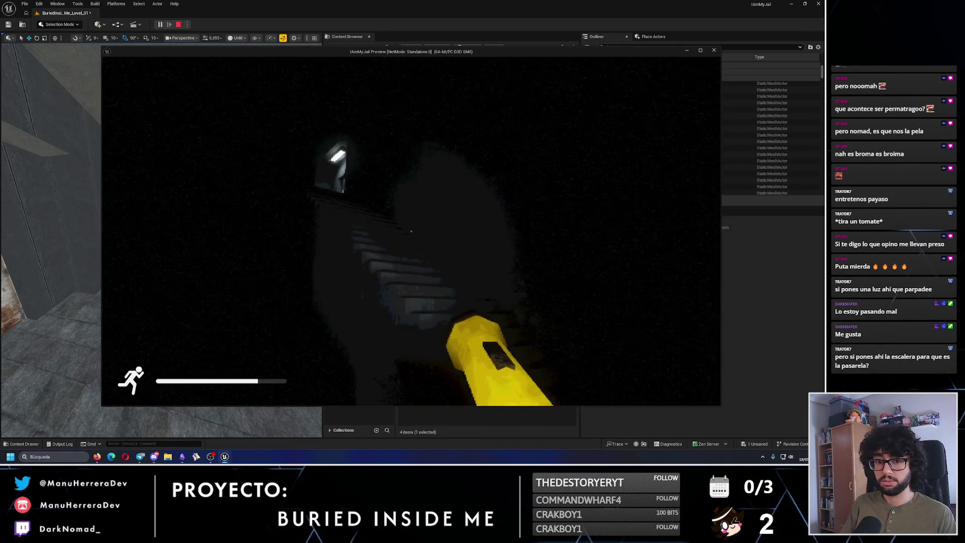
key("w")
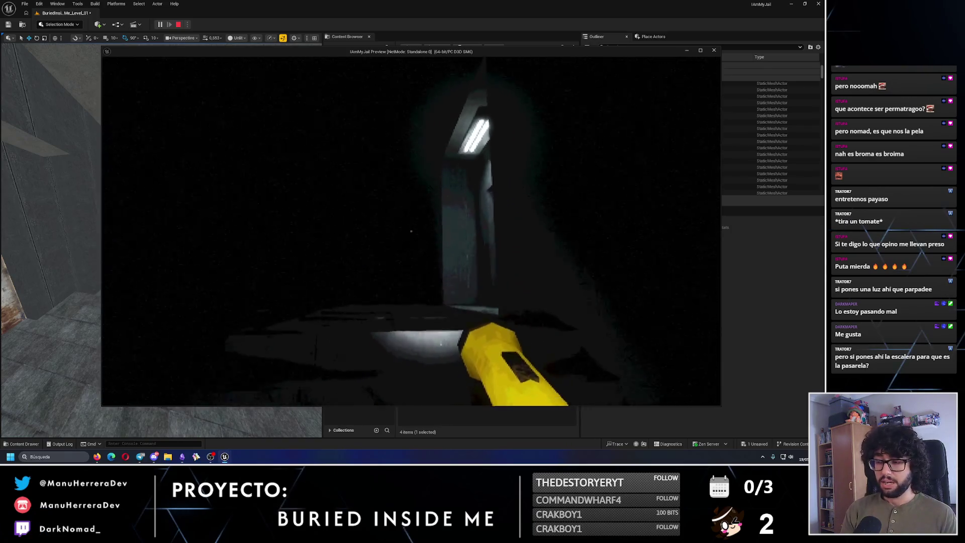
key("w")
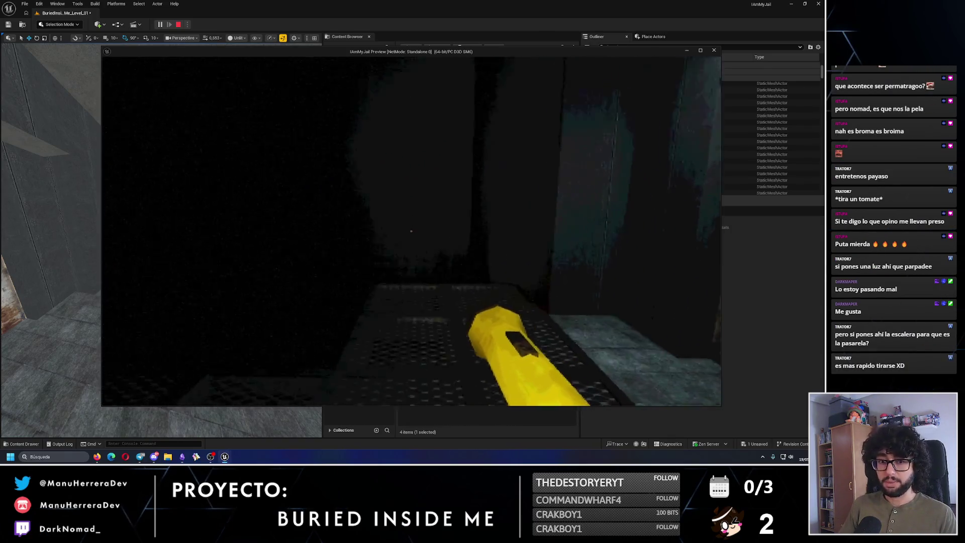
key("w")
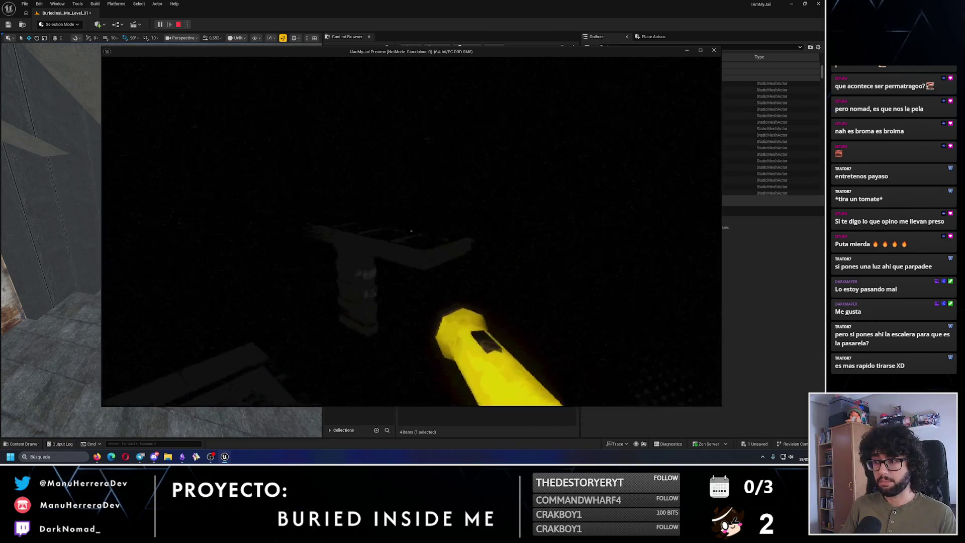
key("w")
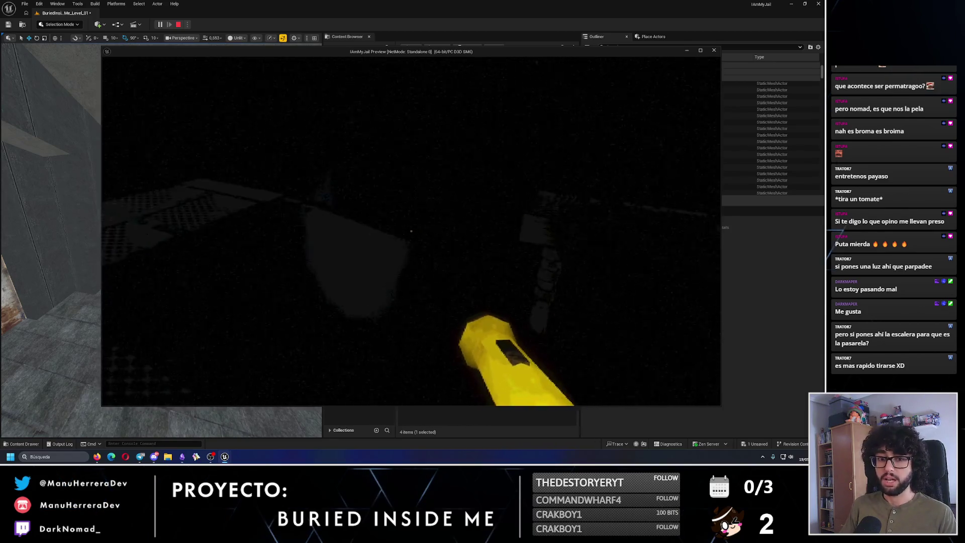
key("w")
key("w")
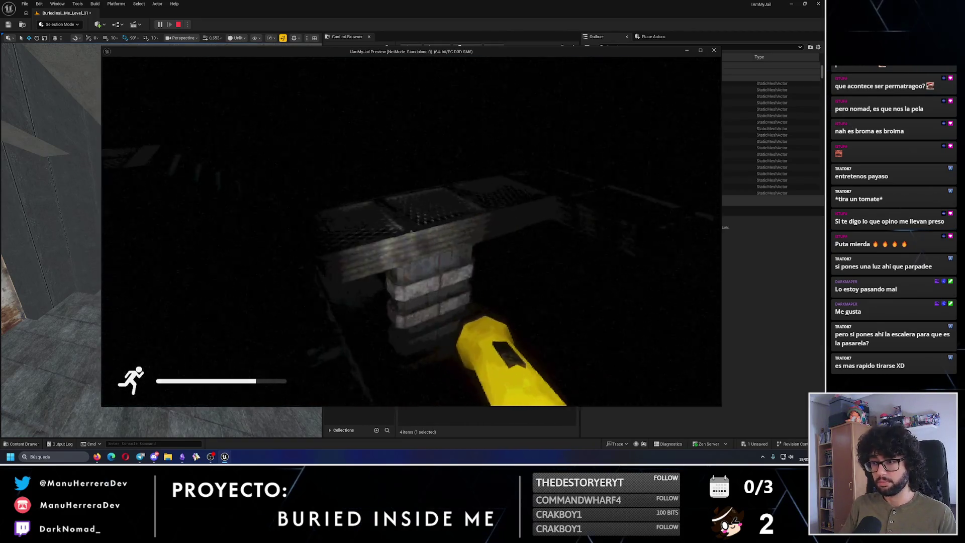
Sprint across the grate walkways toward the lit doorway, then end the play preview
key("w")
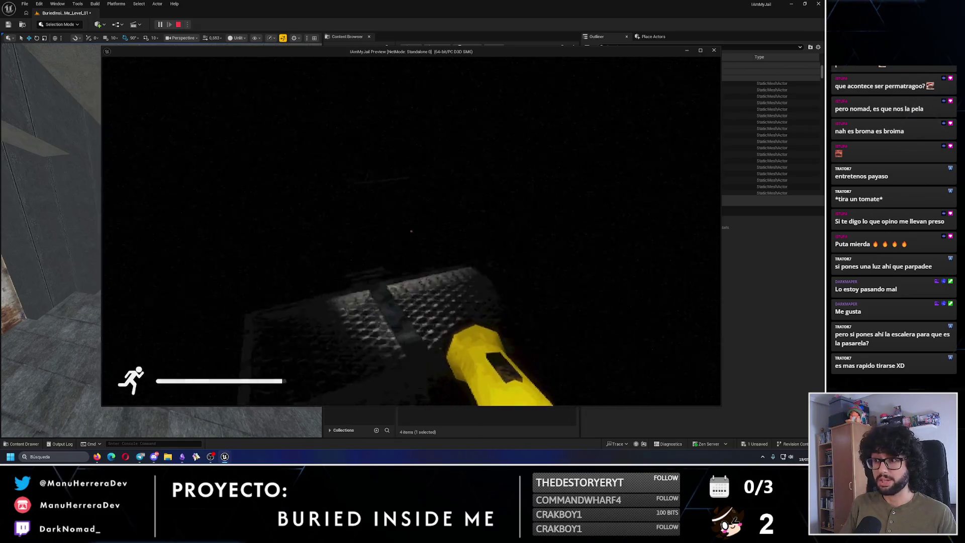
key("shift+w")
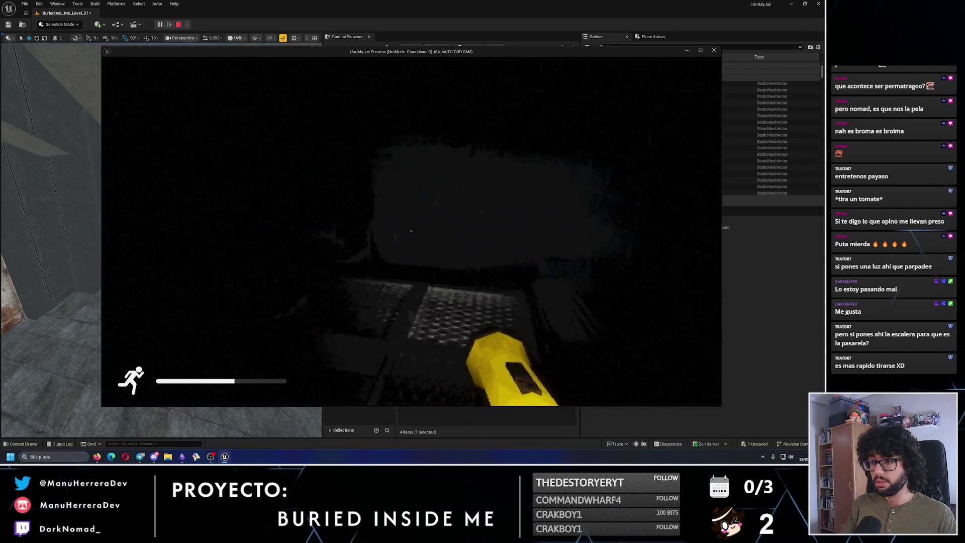
key("shift+w")
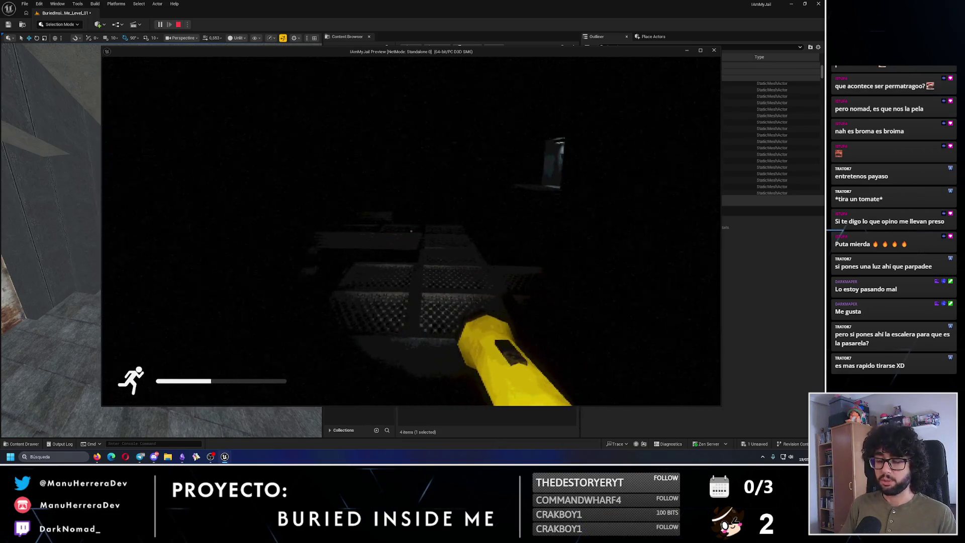
key("shift+w")
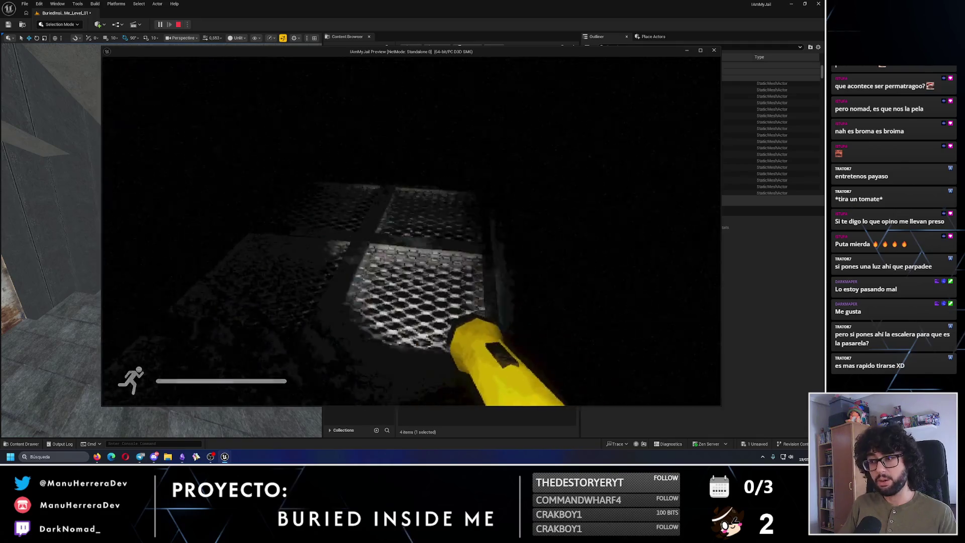
key("shift+w")
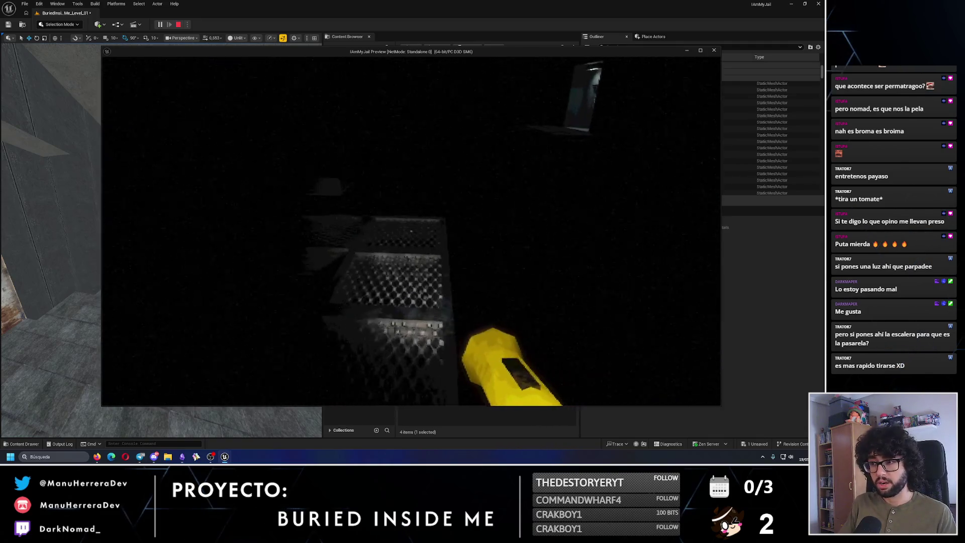
key("w")
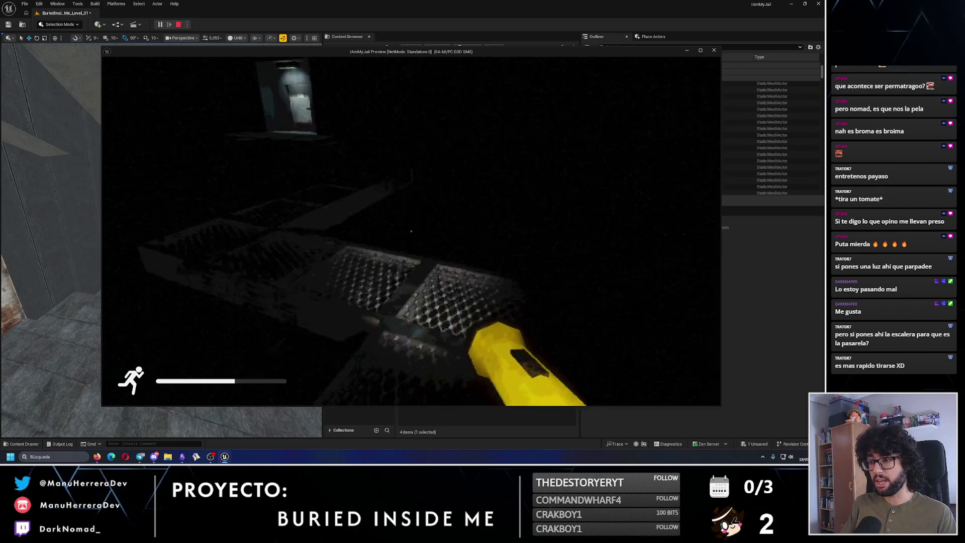
key("shift+w")
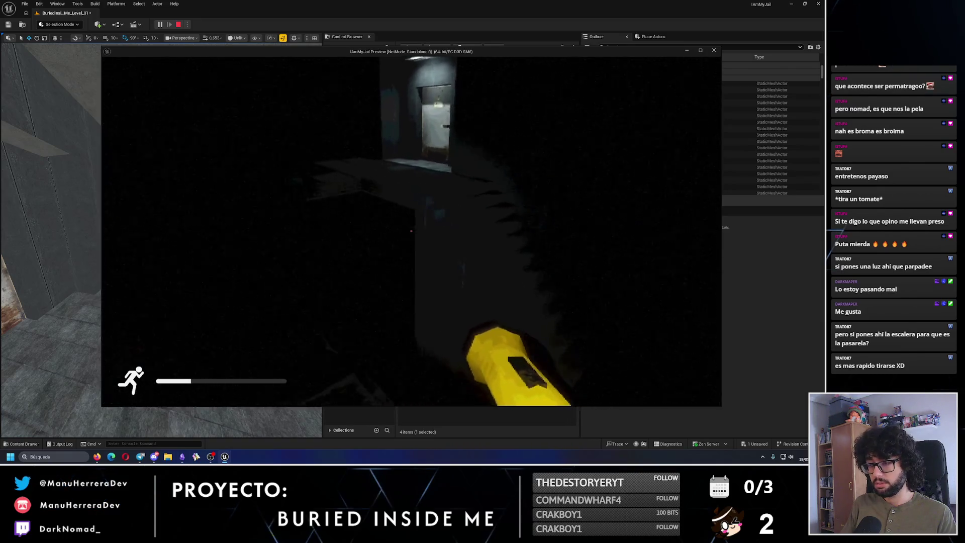
key("w")
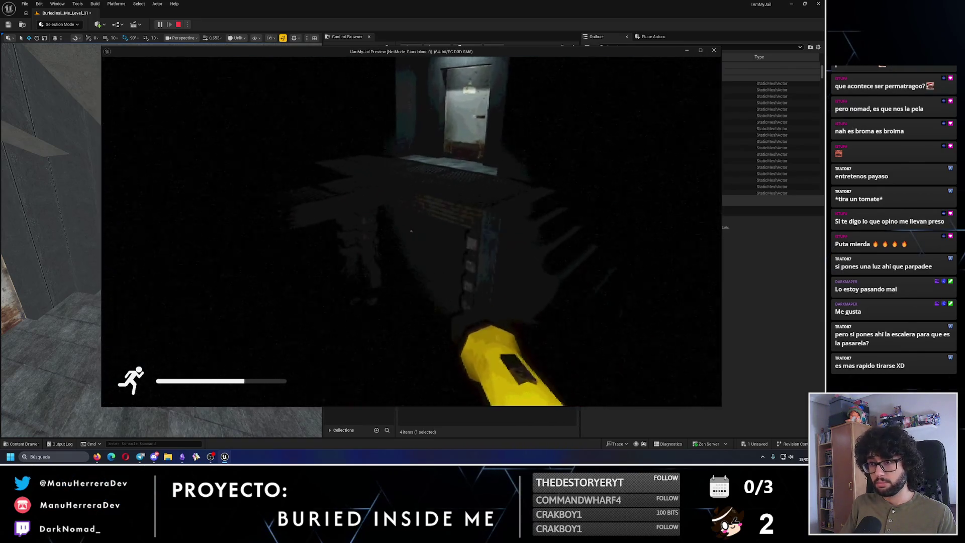
key("w")
key("Escape")
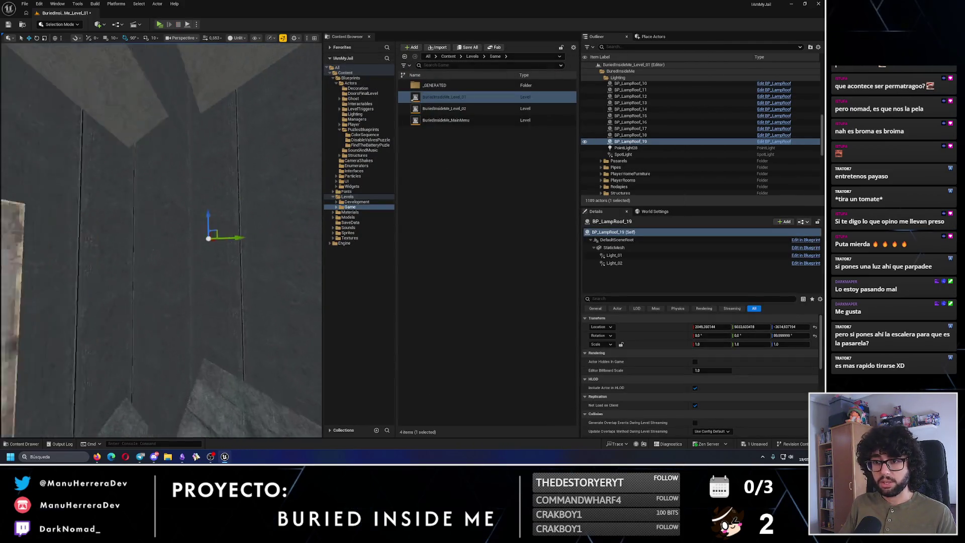
Fly to the roof lamp, select Light_01 and drag its attenuation radius to a new value
key("w")
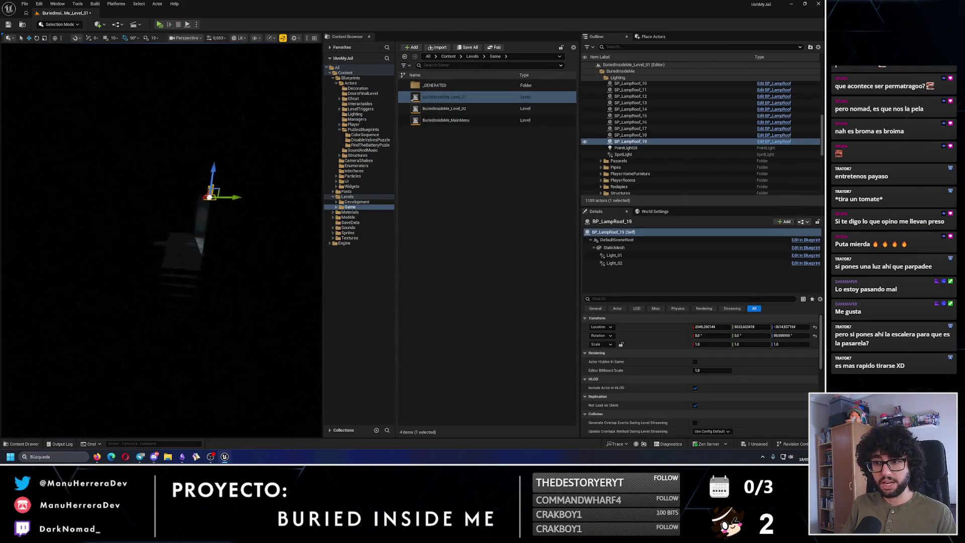
key("w")
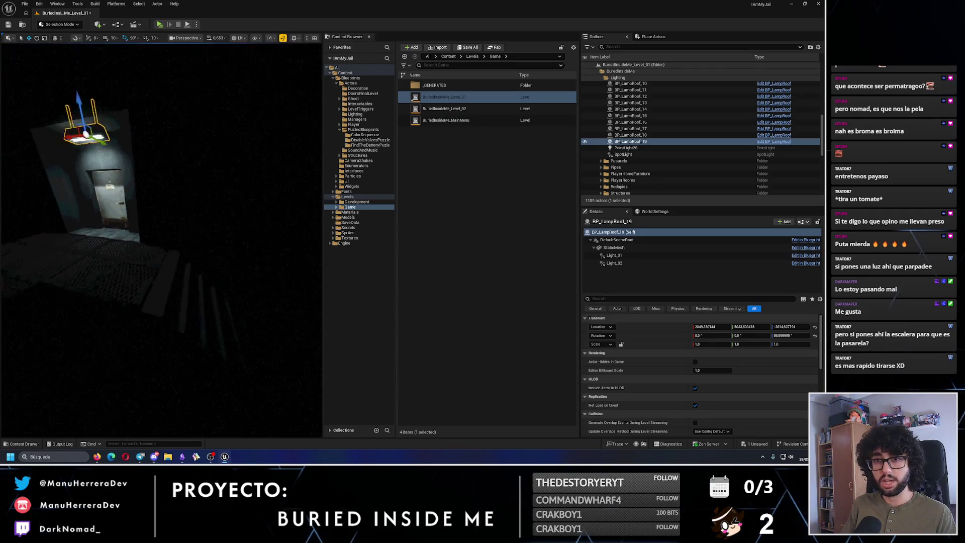
key("w")
left_click(622, 256)
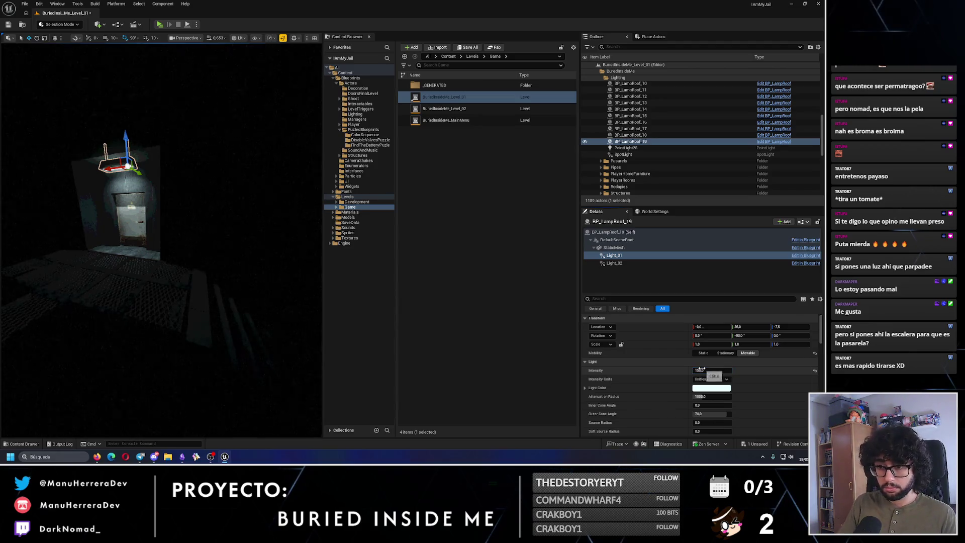
scroll(104, 243, "down", 3)
scroll(700, 391, "down", 2)
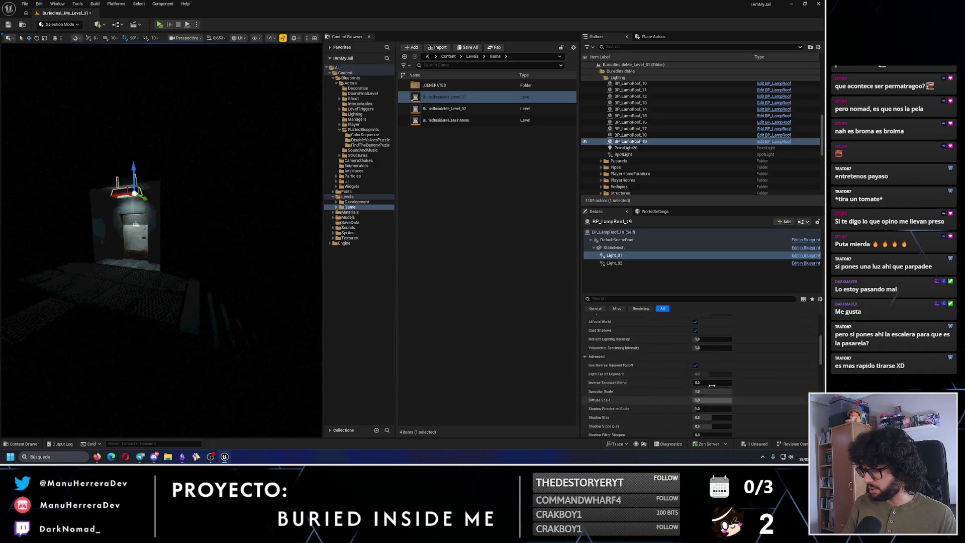
scroll(704, 367, "up", 1)
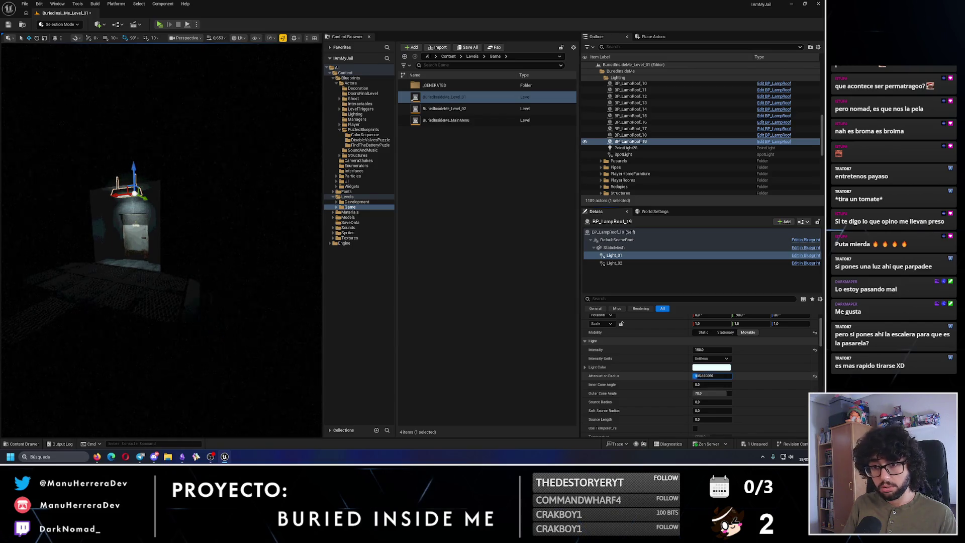
left_click_drag(704, 376, 709, 376)
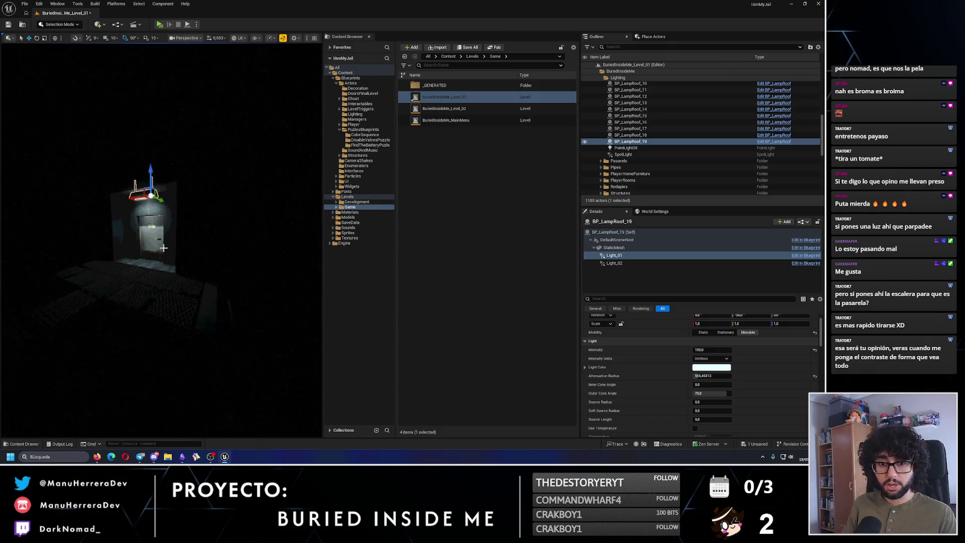
key("p")
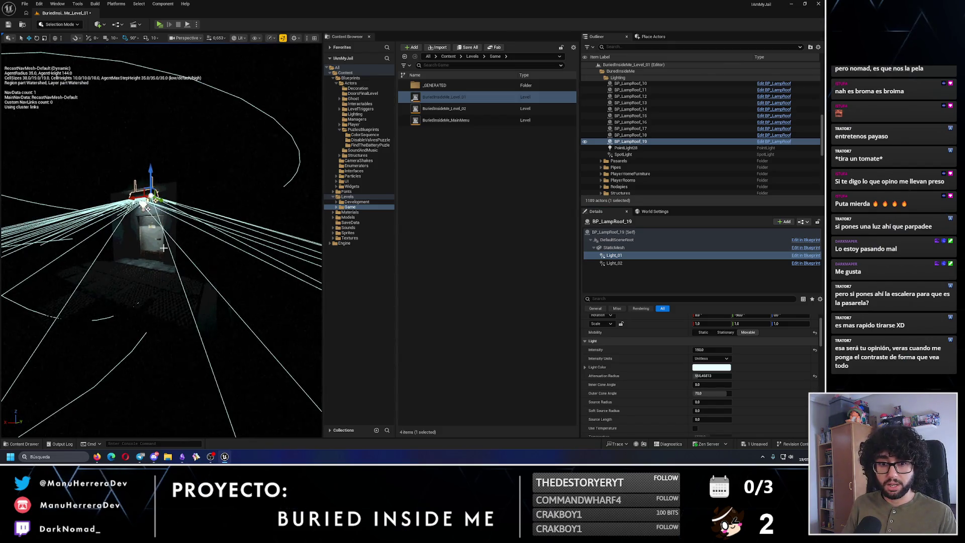
scroll(164, 247, "down", 6)
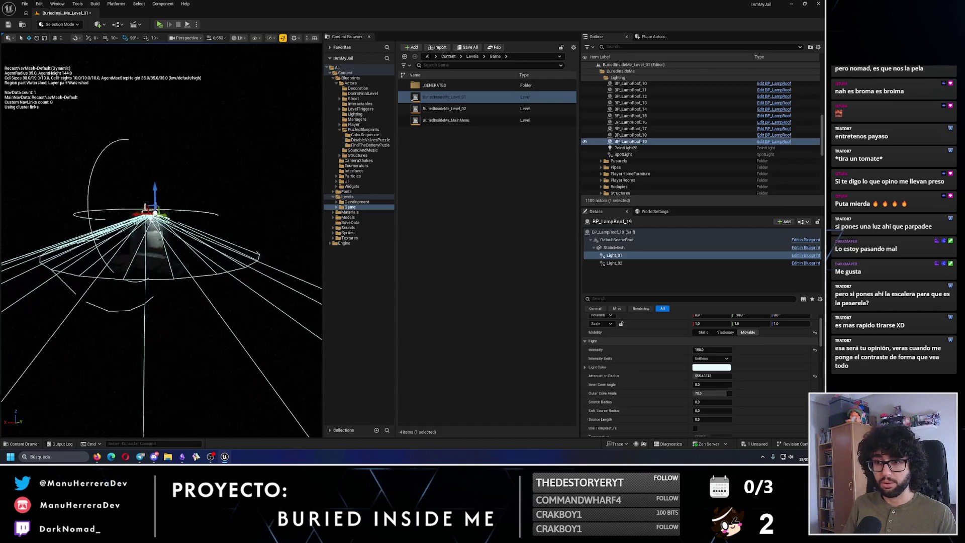
scroll(164, 247, "up", 6)
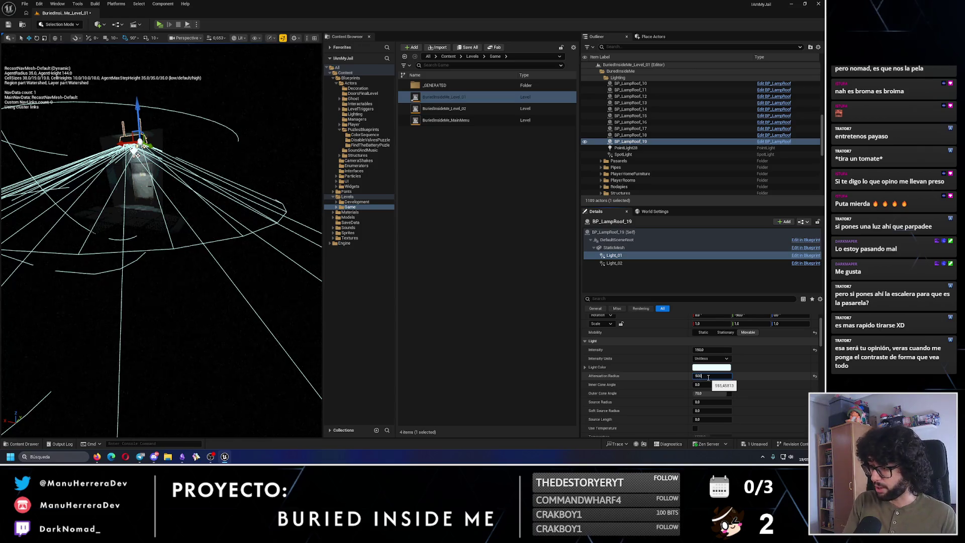
Inspect the lamp's light cone from above, save the level, and fly down into the lit room
left_click_drag(141, 224, 135, 224)
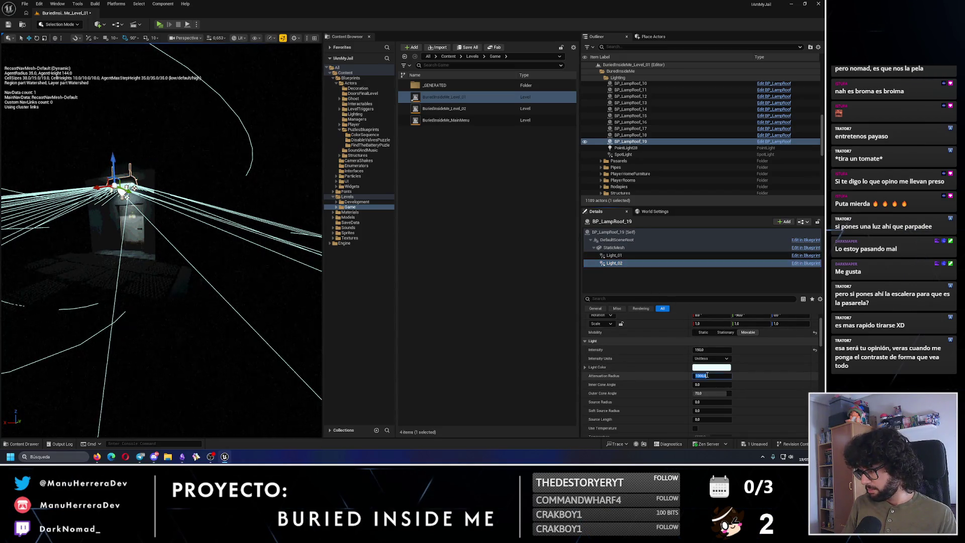
left_click_drag(150, 226, 37, 91)
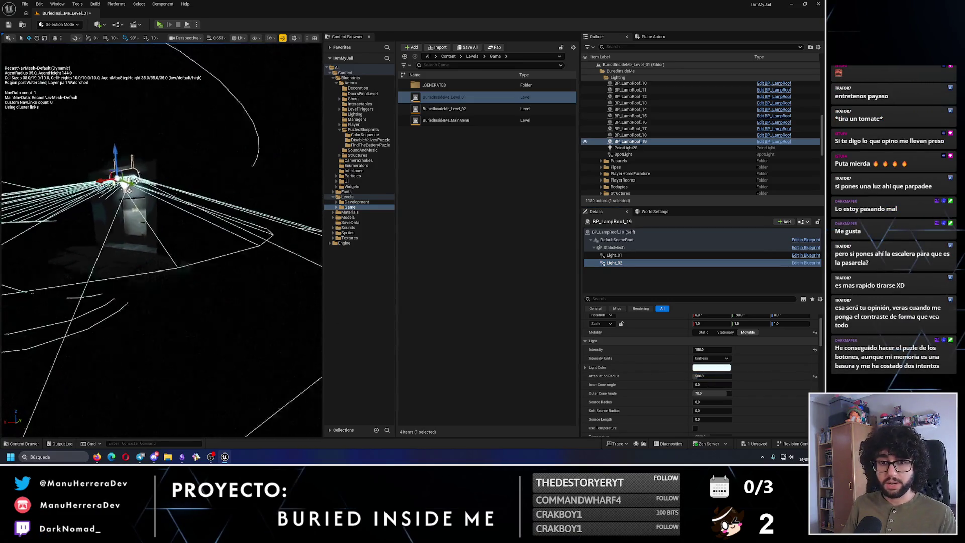
left_click(9, 28)
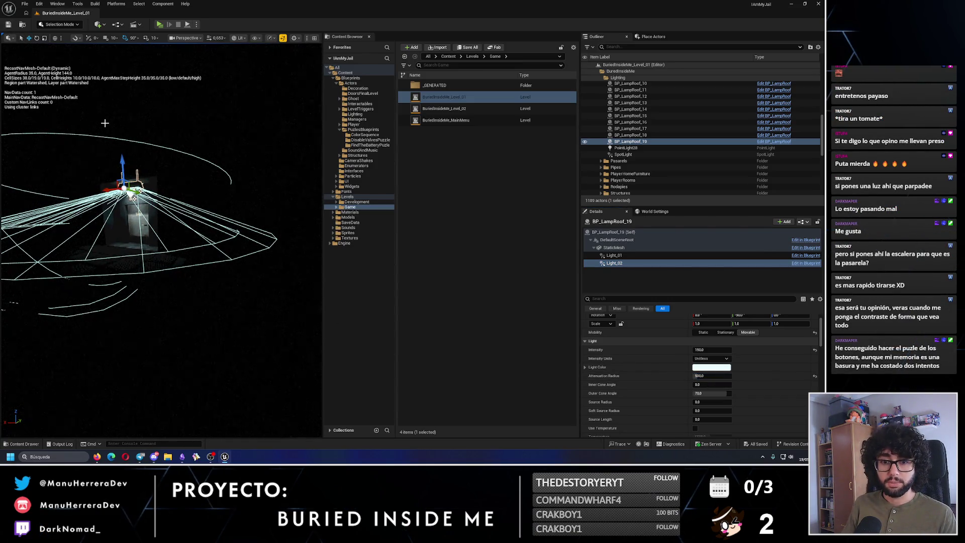
mouse_move(151, 242)
left_mouse_down()
mouse_move(91, 189)
mouse_move(189, 302)
left_mouse_up()
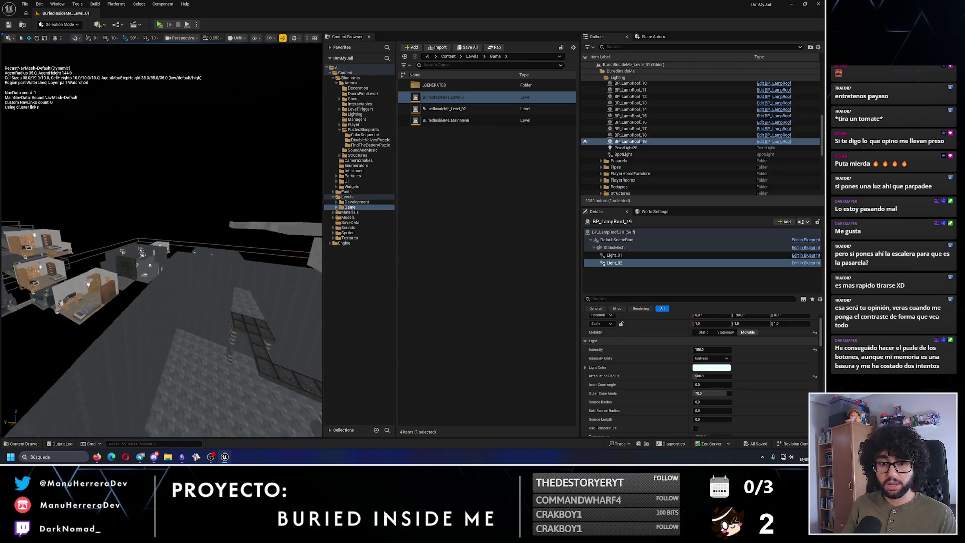
left_click_drag(151, 264, 189, 189)
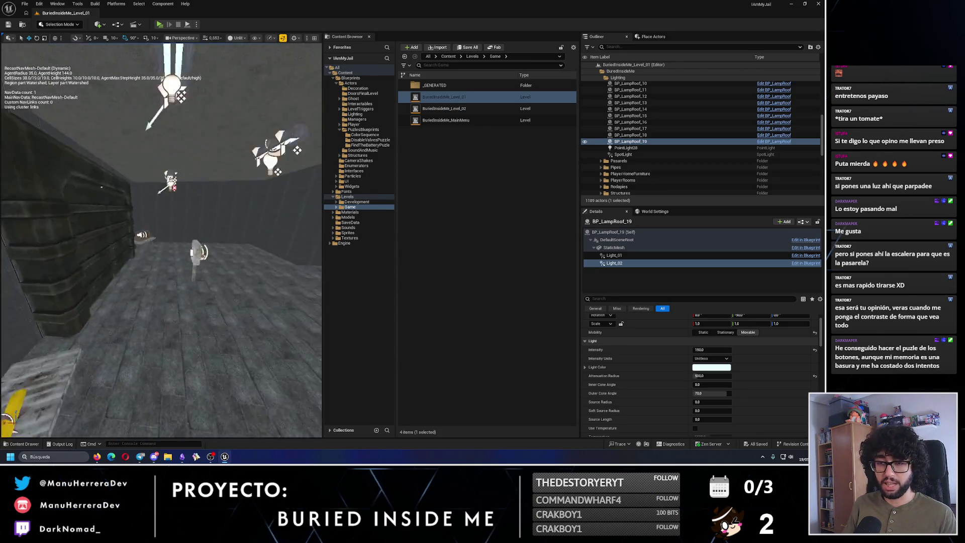
key("alt+p")
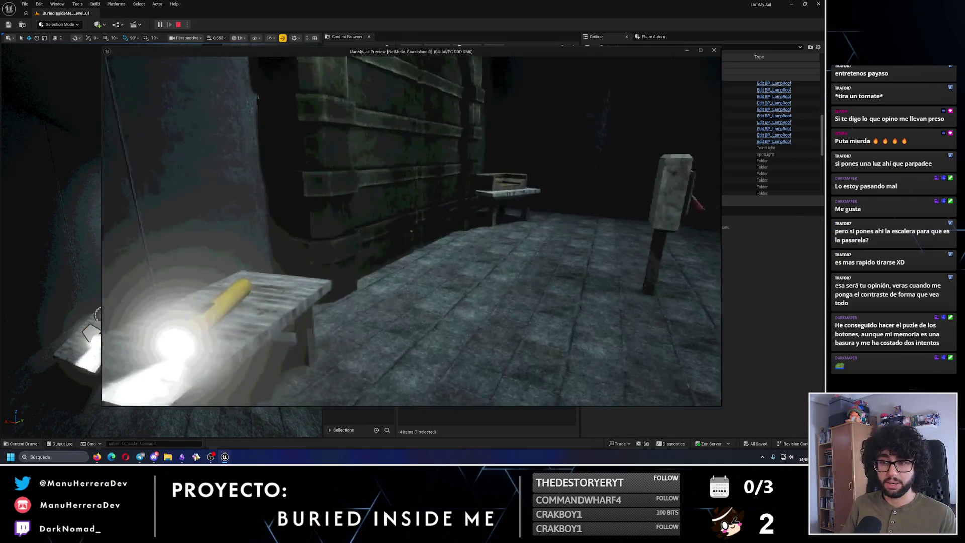
left_click_drag(415, 226, 453, 264)
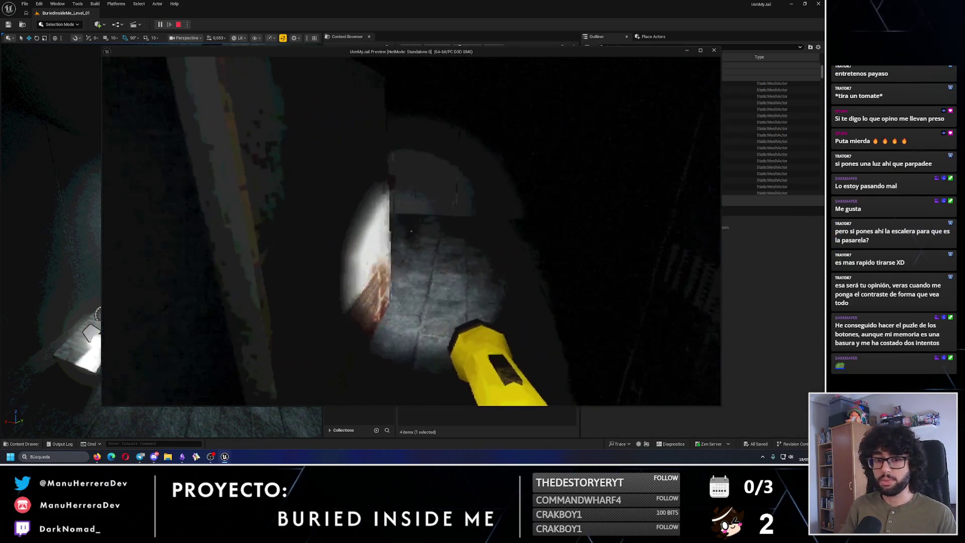
key("w")
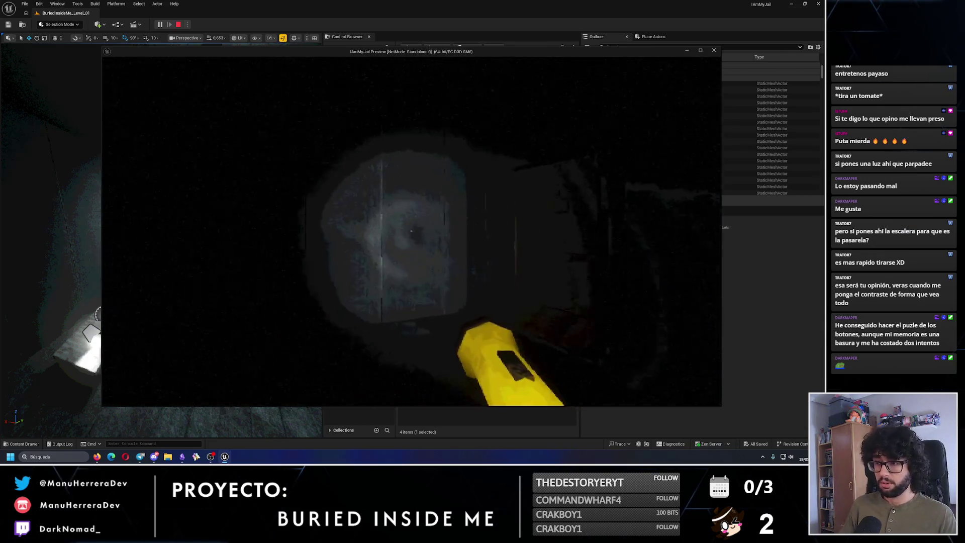
key("w")
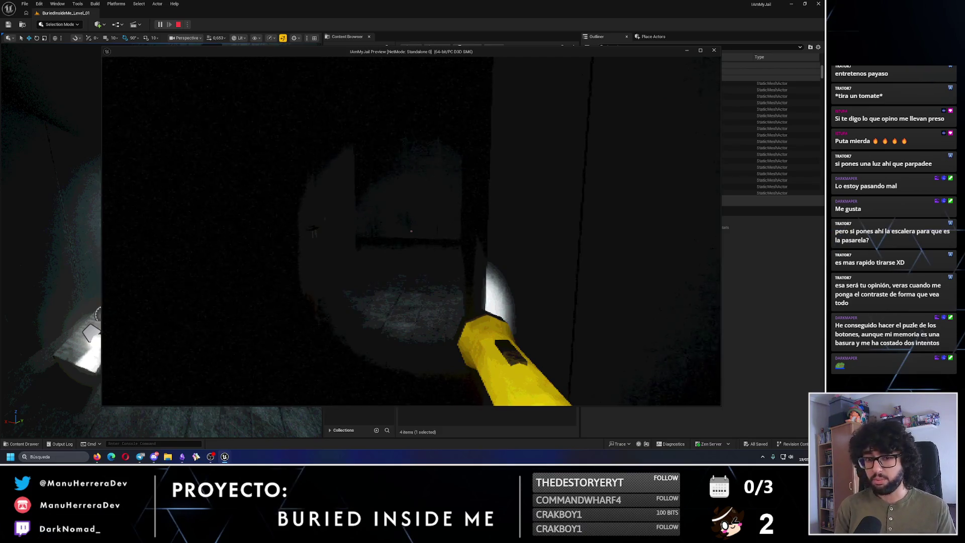
key("w")
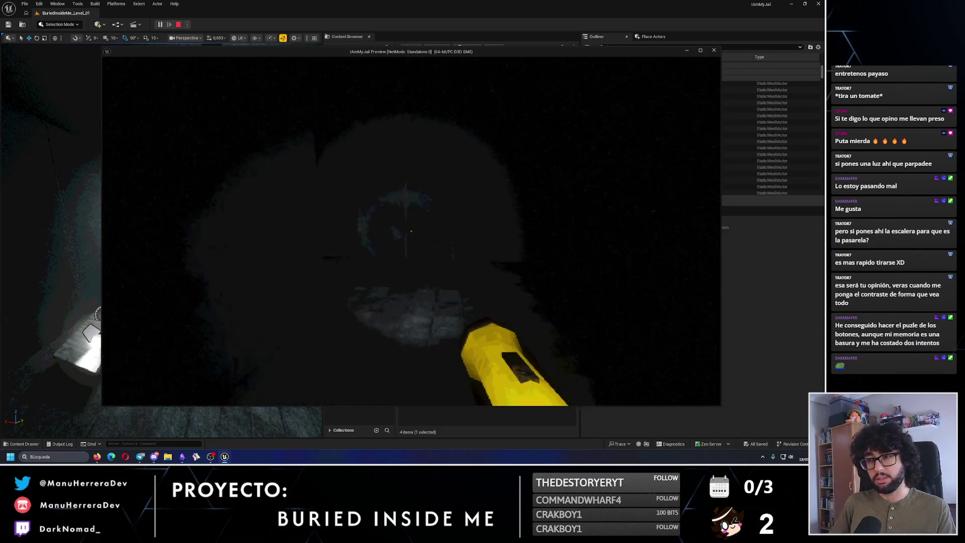
key("w")
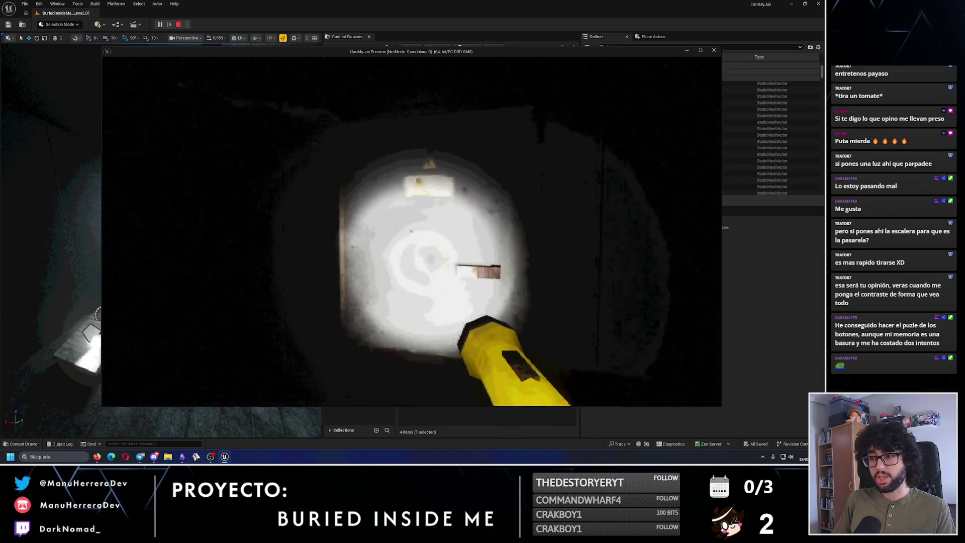
key("w")
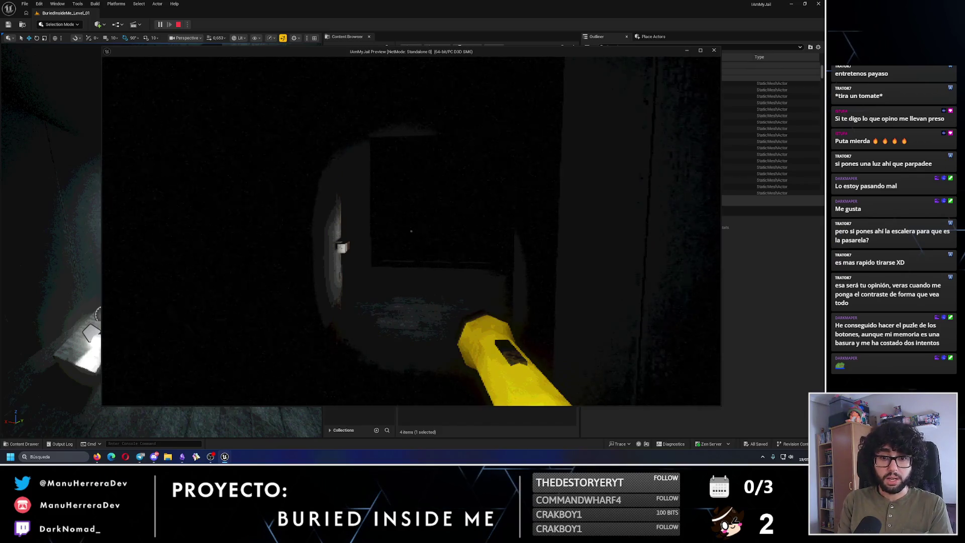
key("w")
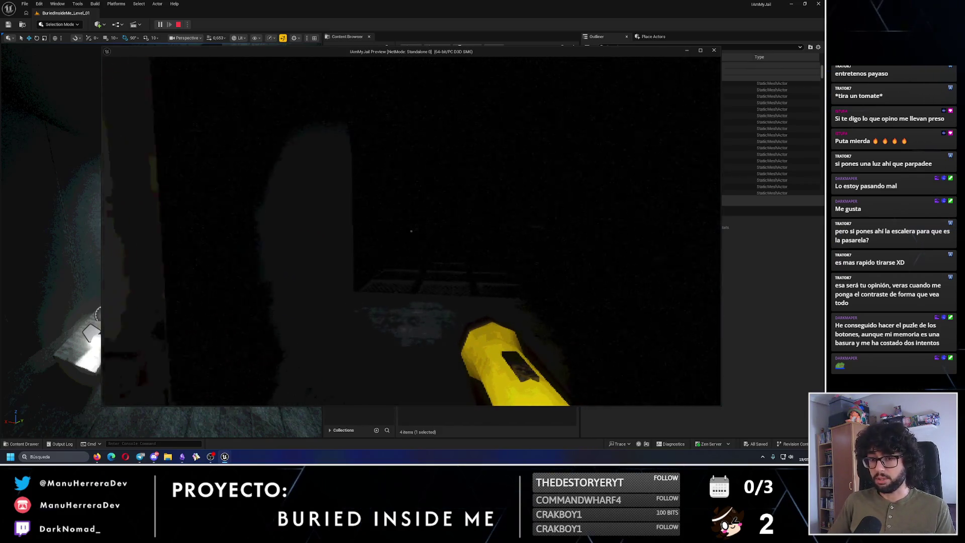
key("w")
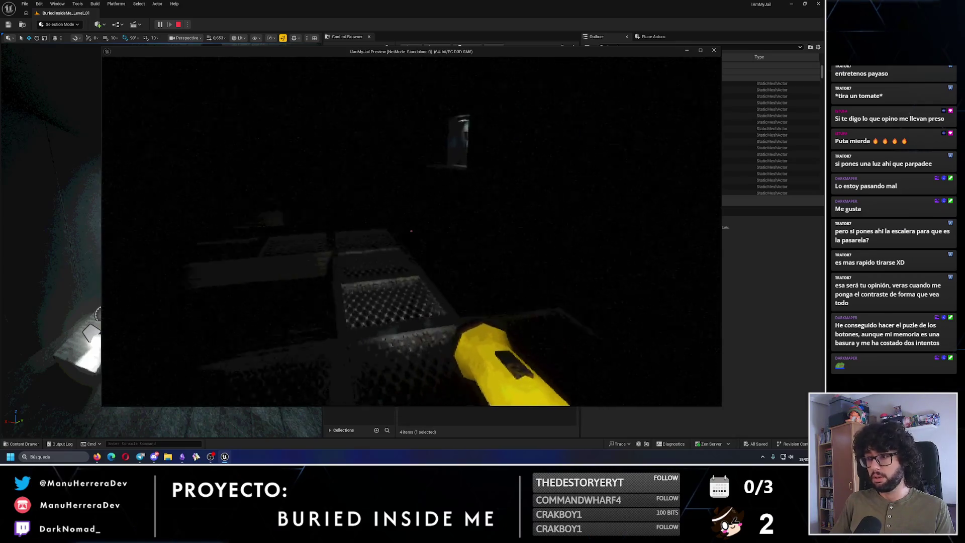
key("w")
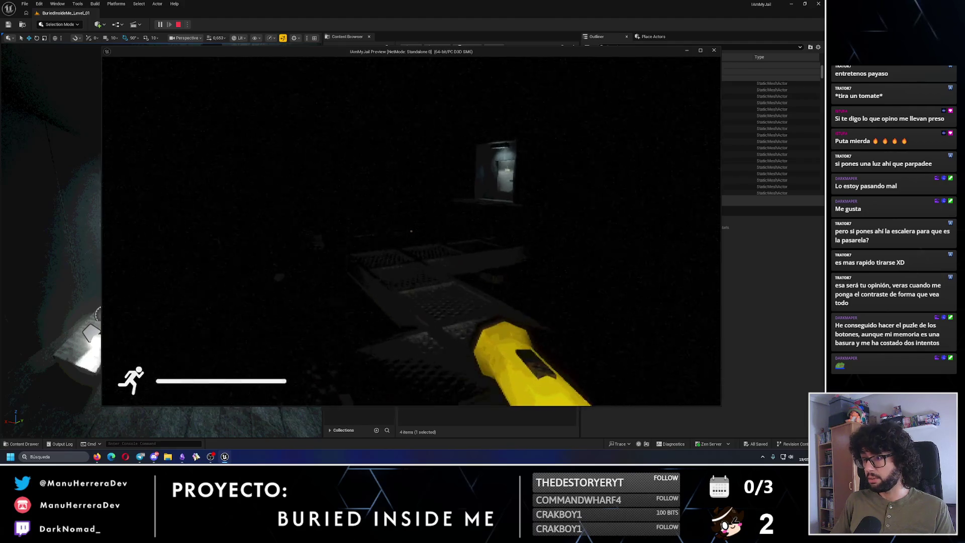
key("w")
key("w")
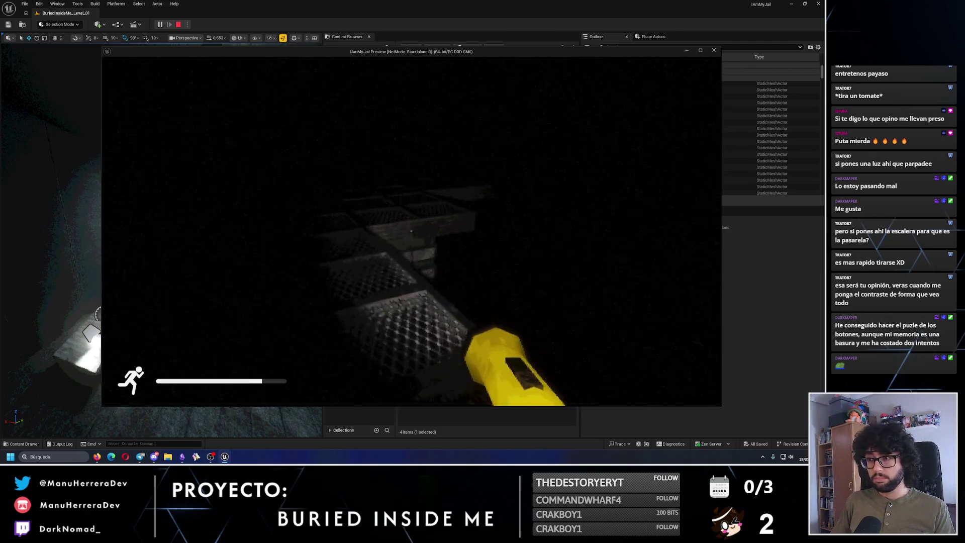
key("w")
key("w")
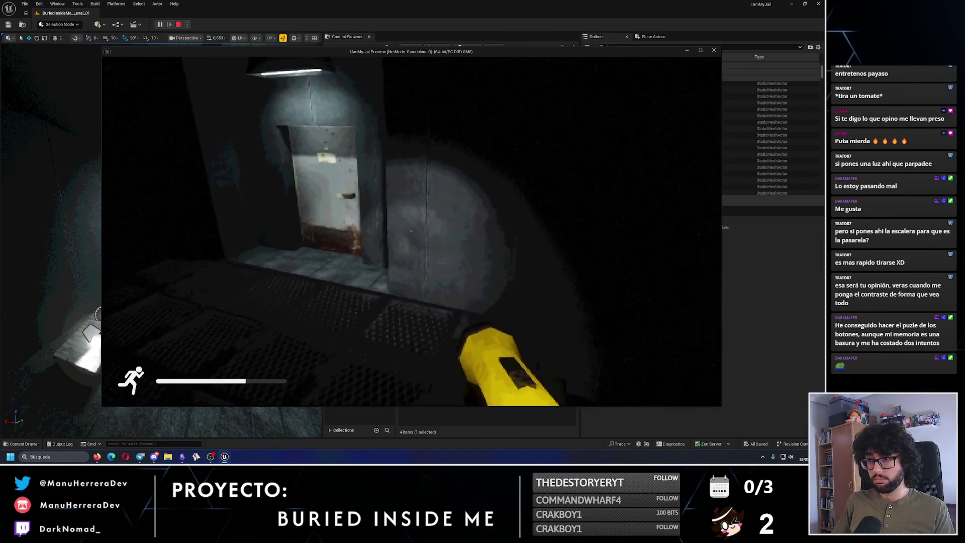
key("w")
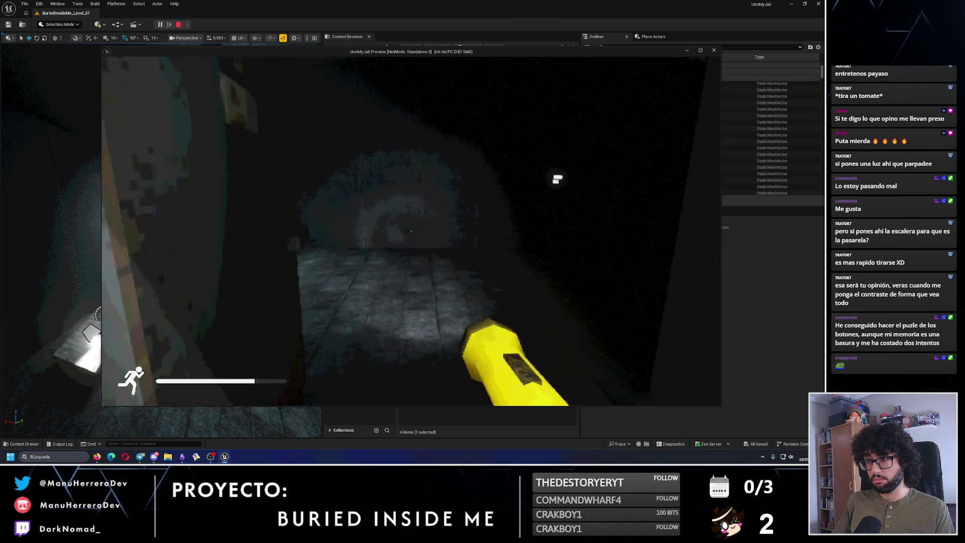
key("shift+w")
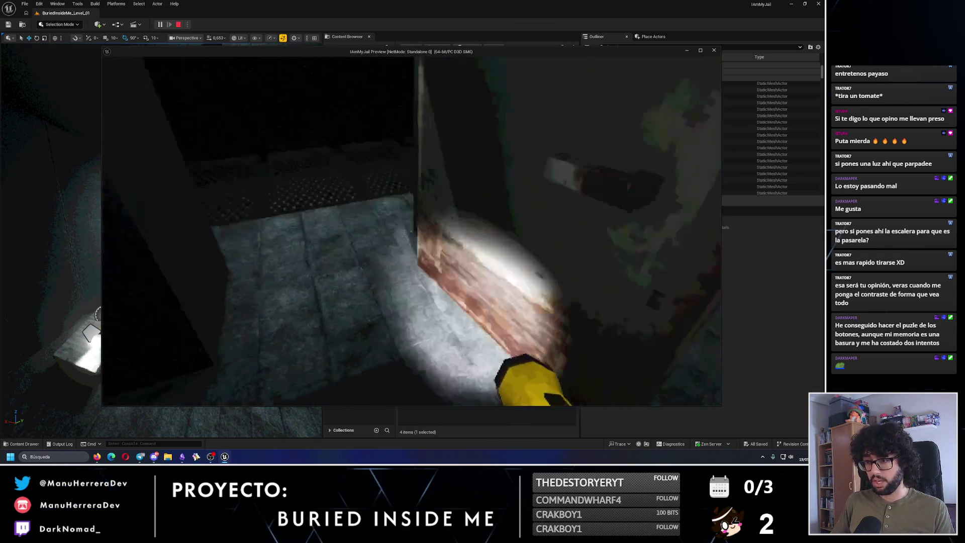
key("w")
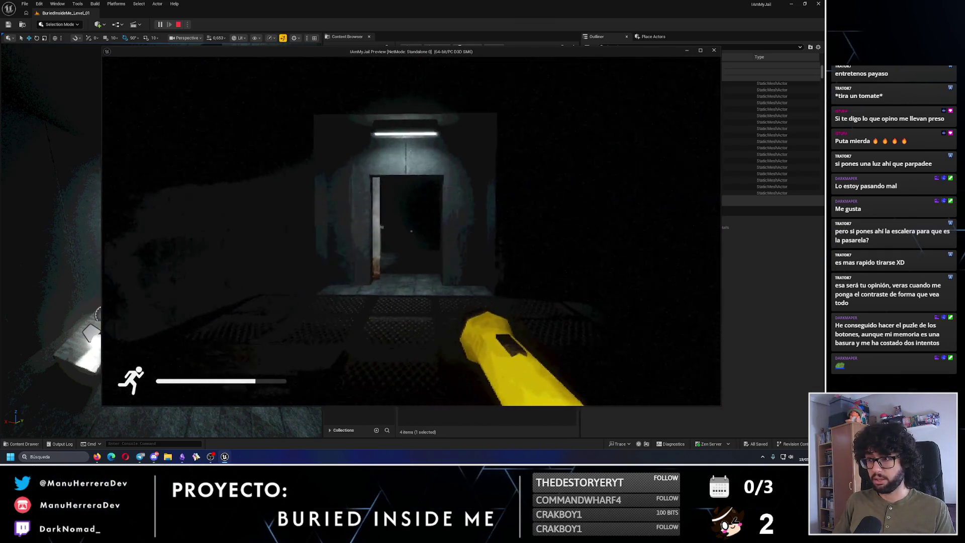
key("Escape")
key("w")
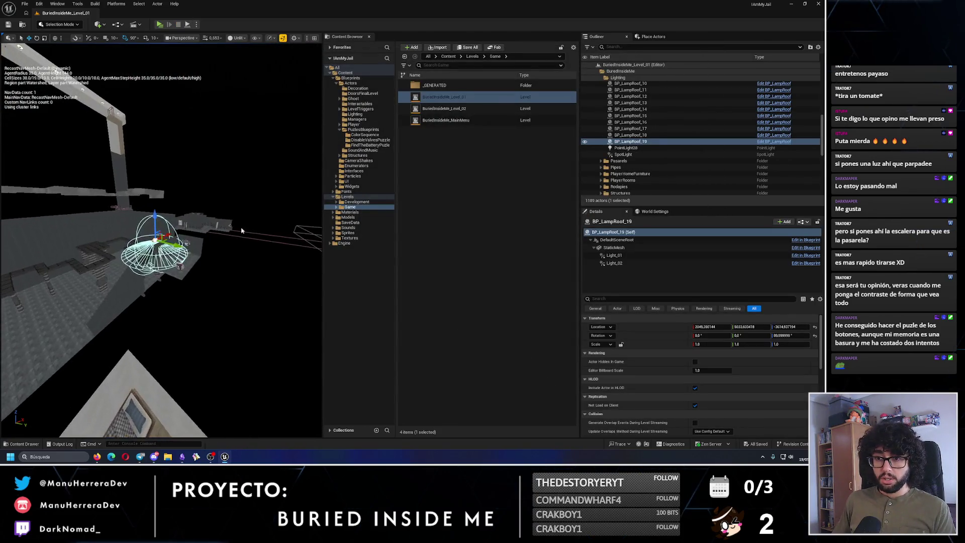
Deselect the lamp, switch the viewport to lit rendering and fly close to the lamp-lit doorway
key("Escape")
key("w")
left_click_drag(158, 136, 158, 200)
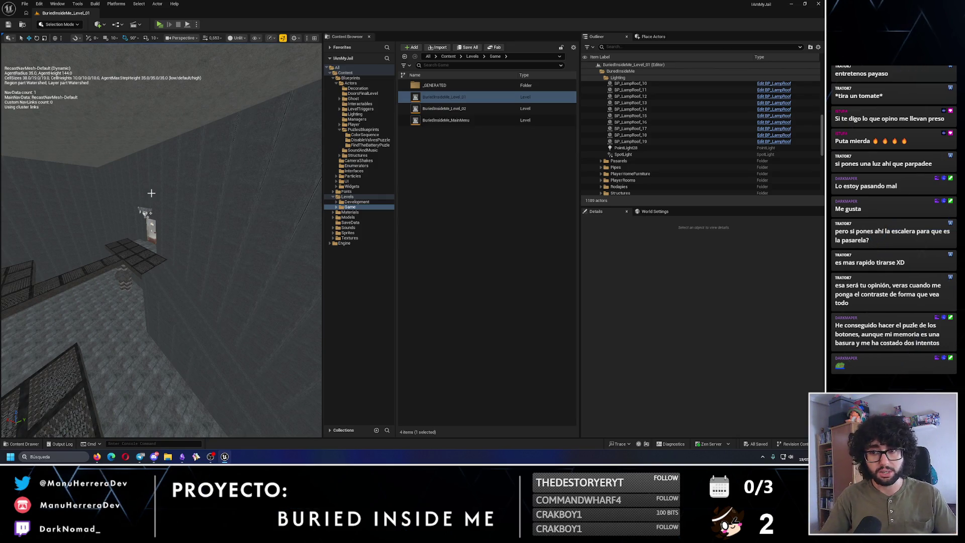
key("alt+p")
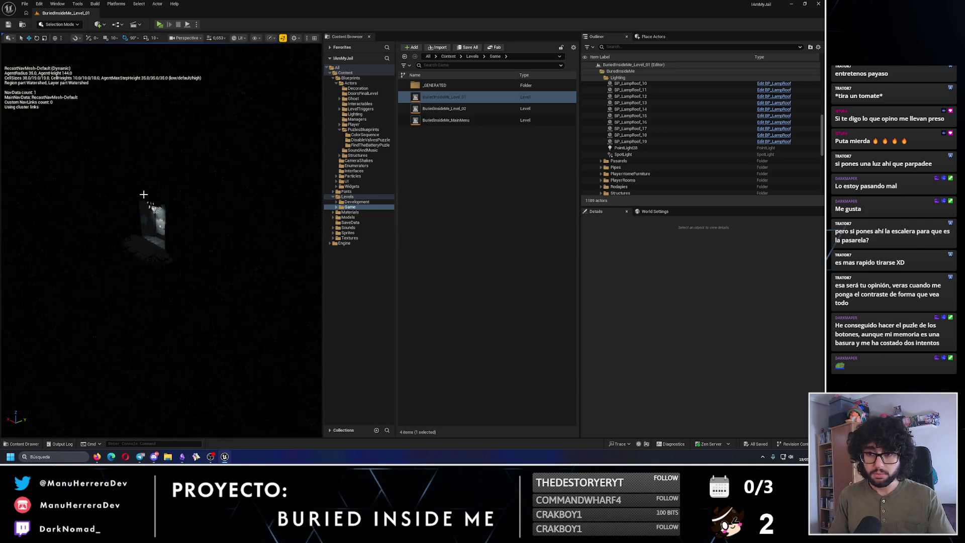
key("w")
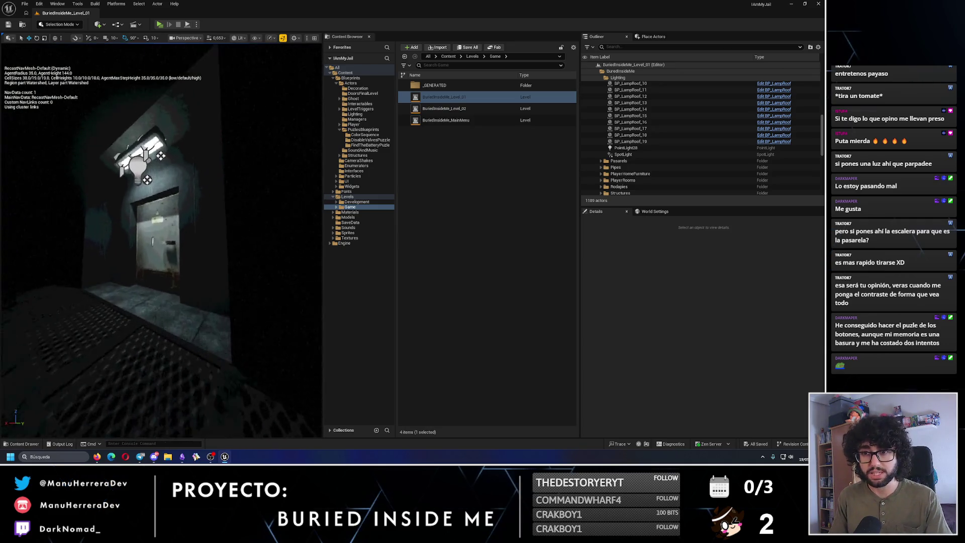
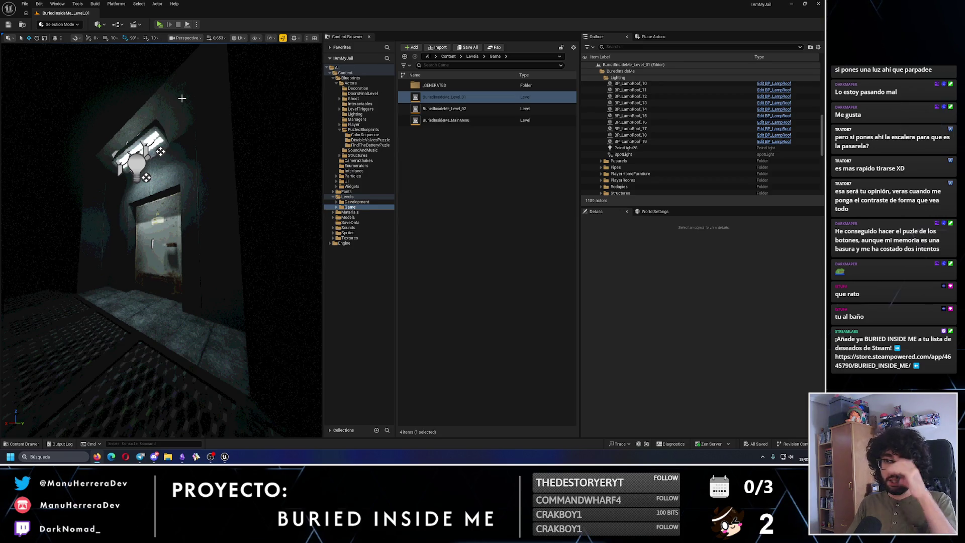
Switch the viewport to Unlit and start packaging the project for Windows
mouse_move(182, 97)
left_mouse_down()
mouse_move(151, 189)
mouse_move(130, 112)
left_mouse_up()
key("alt+3")
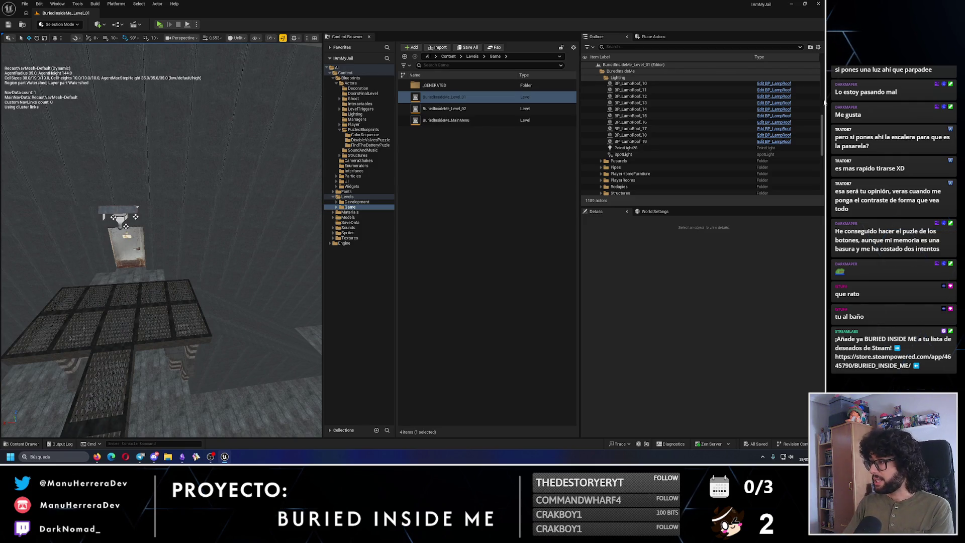
scroll(701, 136, "up", 3)
left_click(593, 64)
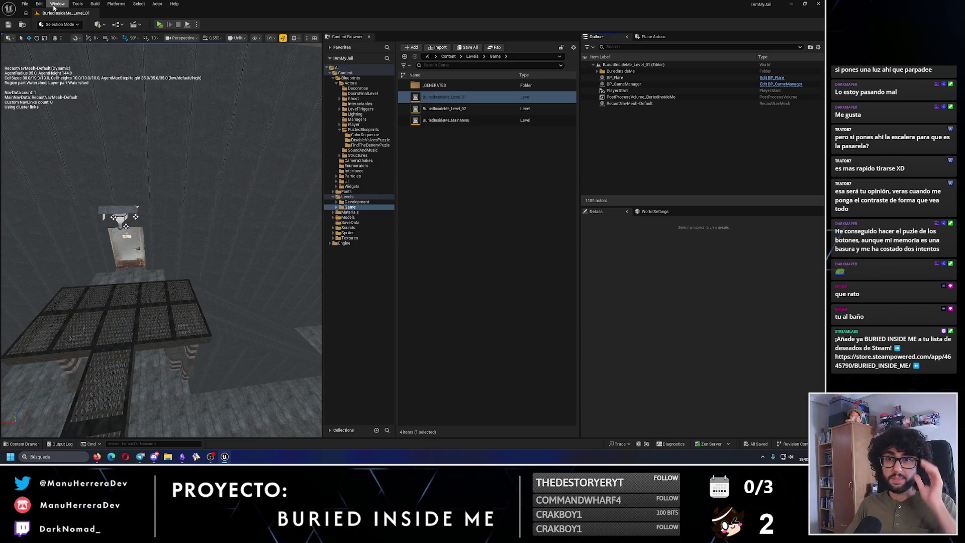
left_click(116, 4)
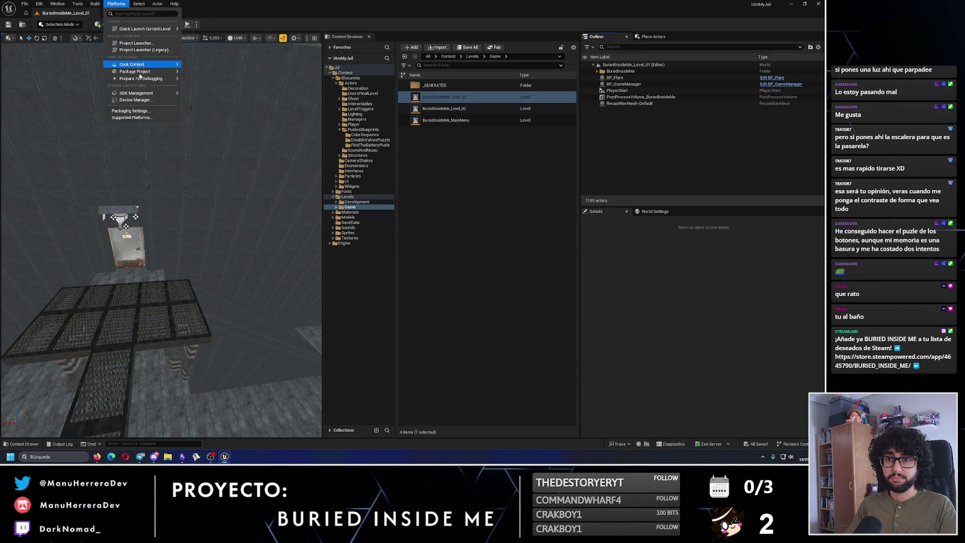
left_click(156, 289)
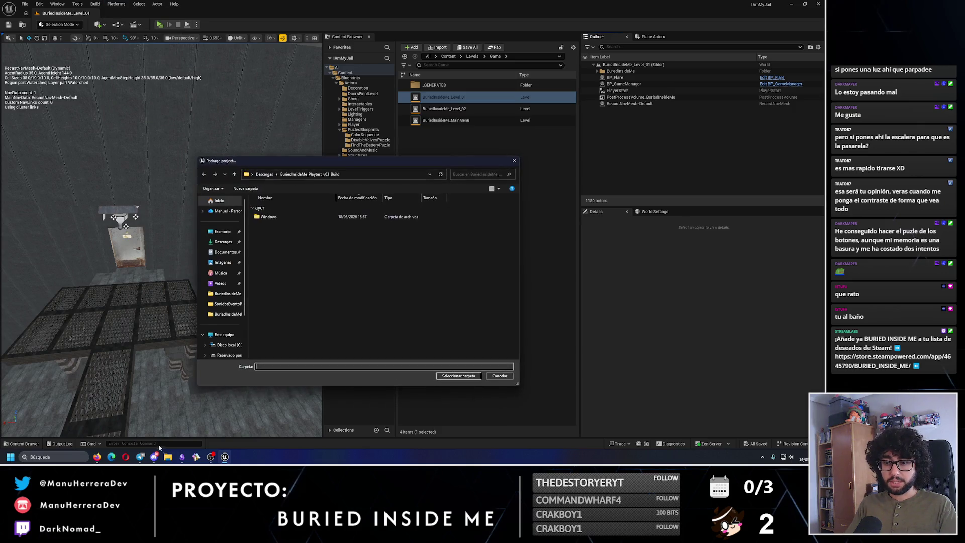
Delete the old Windows build in BuriedInsideMe_Playtest_v03_Build and confirm that folder as destination
left_click(131, 198)
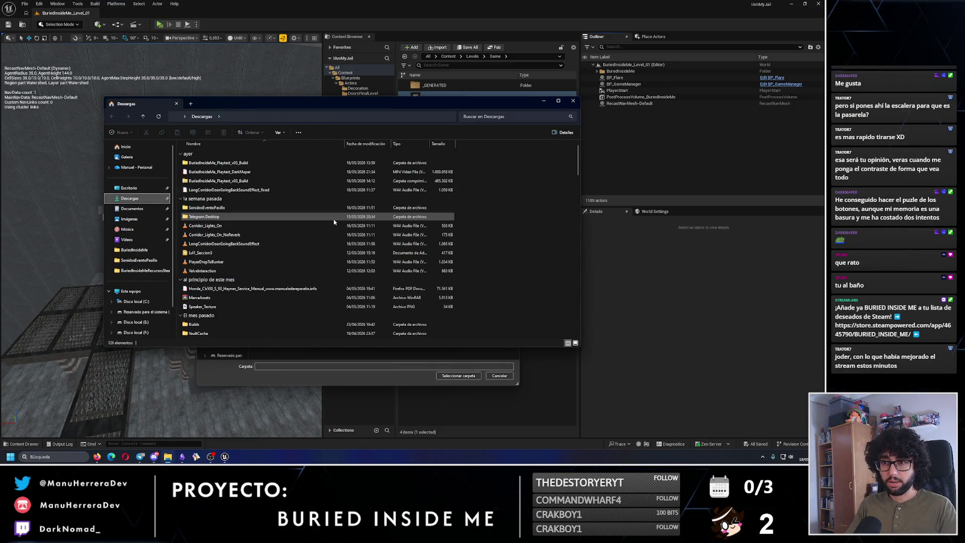
double_click(219, 163)
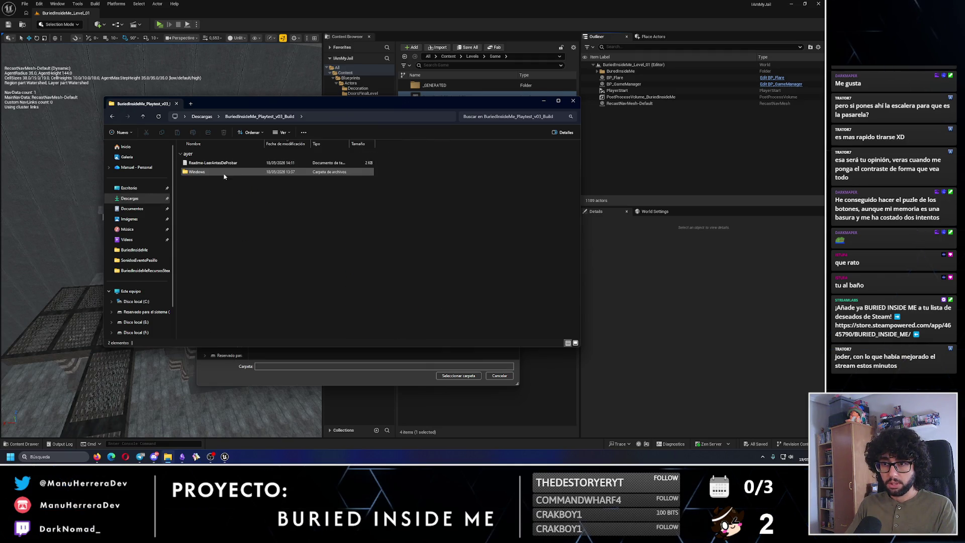
left_click(226, 172)
key("Delete")
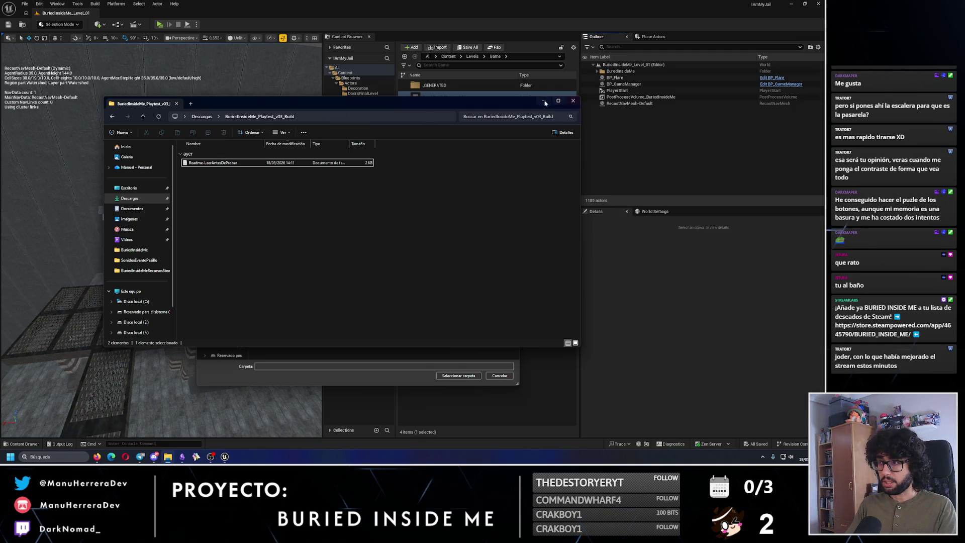
left_click(572, 101)
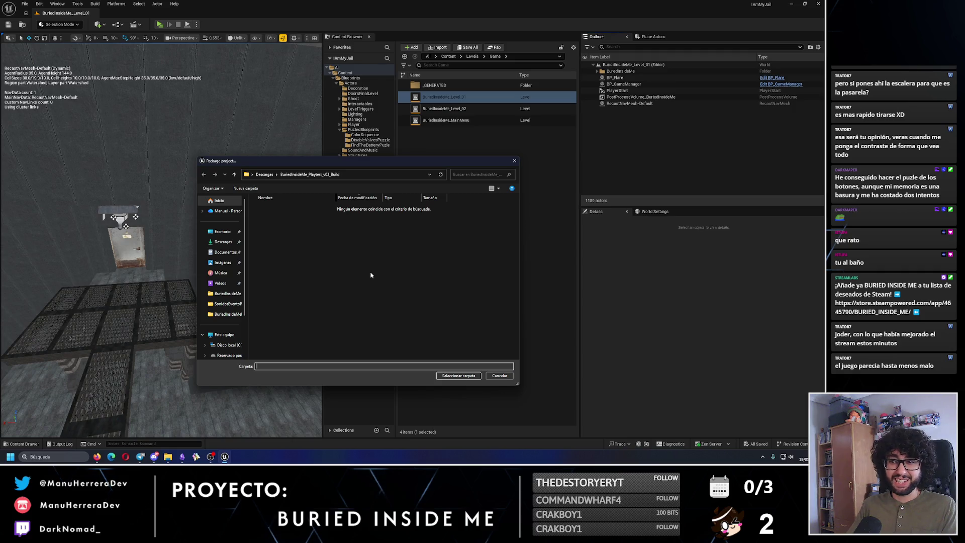
left_click(458, 376)
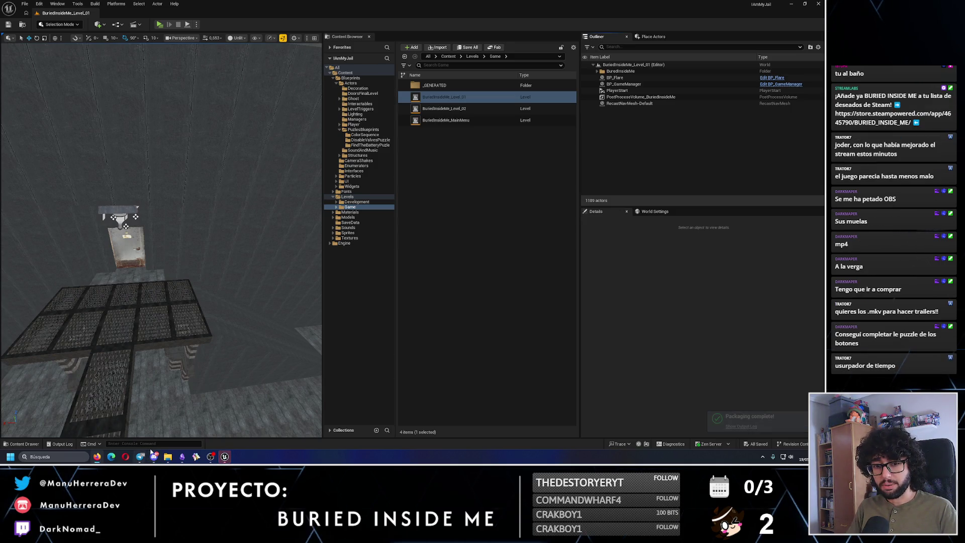
After packaging completes, bring up the playtest build folder in File Explorer
left_click(167, 456)
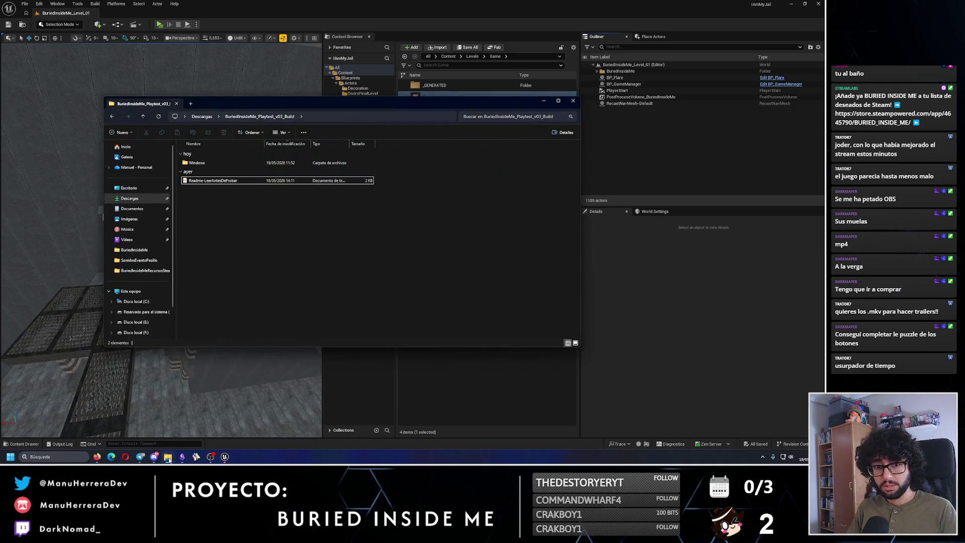
Launch IAmMyJail.exe from the Windows build, walk through the wooden door into the bedroom, then quit
double_click(198, 163)
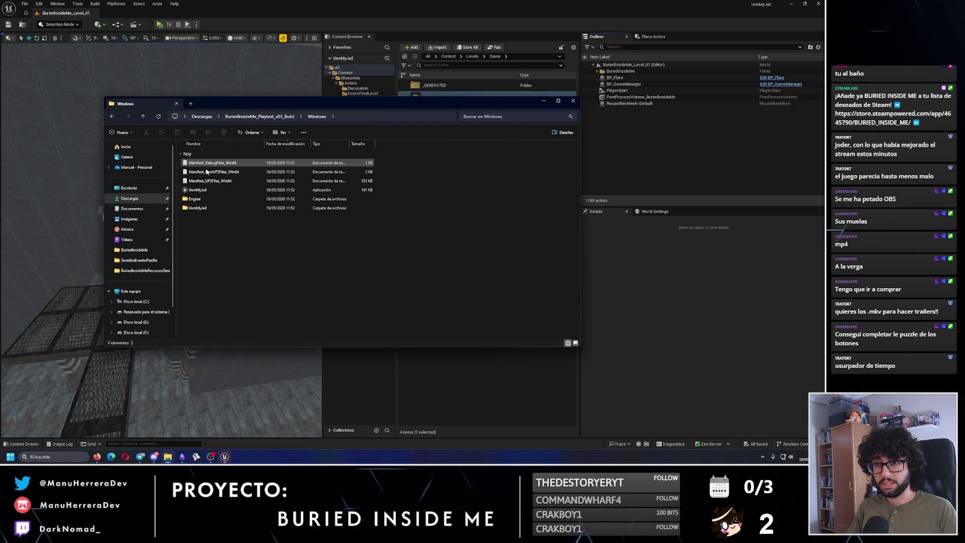
double_click(205, 190)
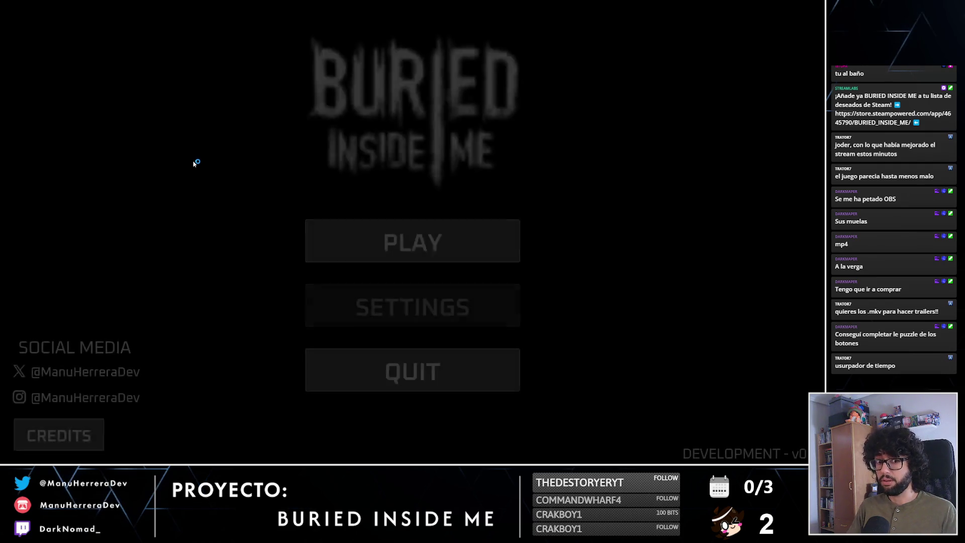
left_click(357, 228)
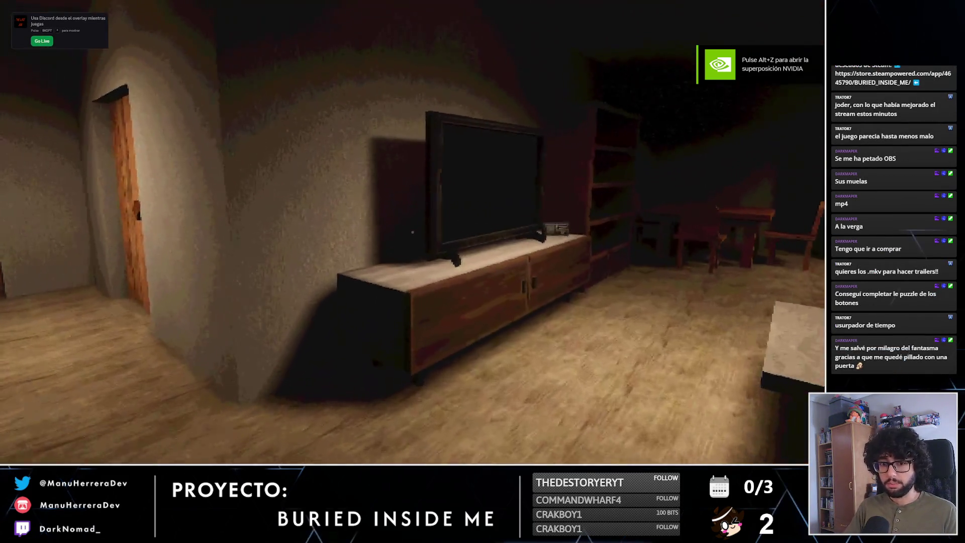
key("shift+w")
left_click(416, 235)
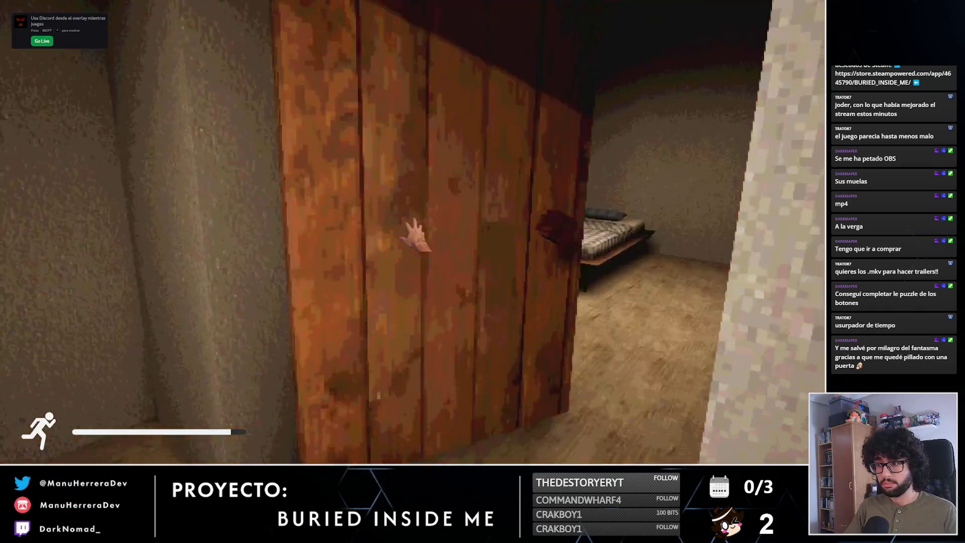
key("w")
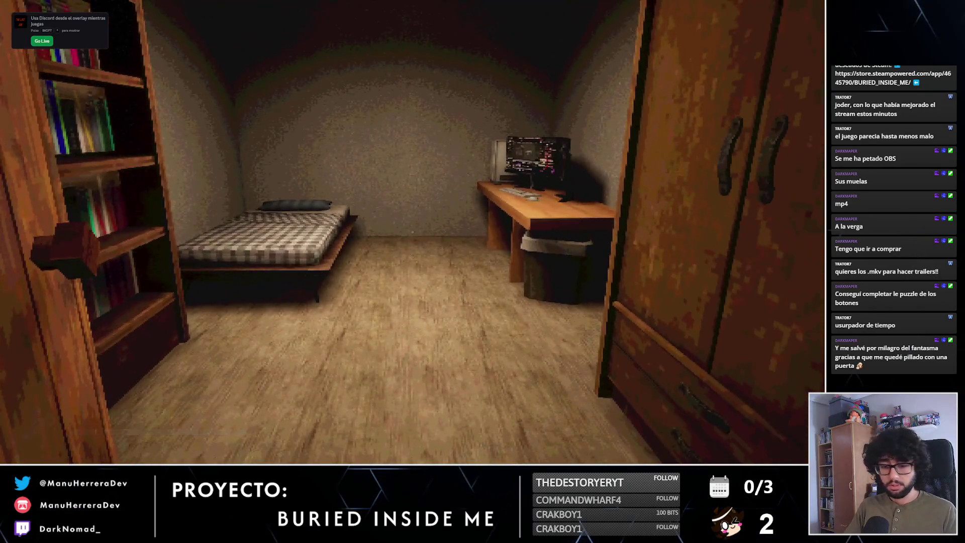
key("alt+Tab")
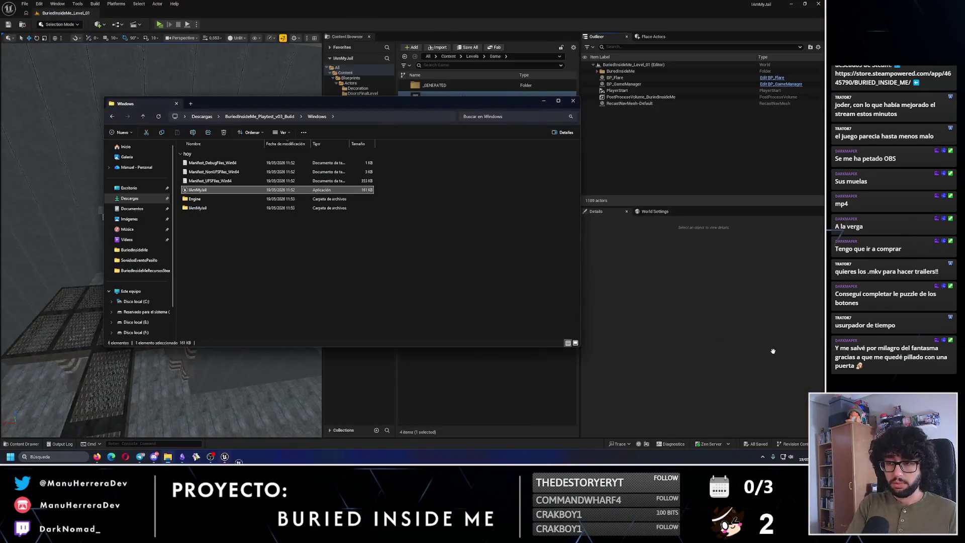
Return to the build folder and open the Readme file
left_click(267, 117)
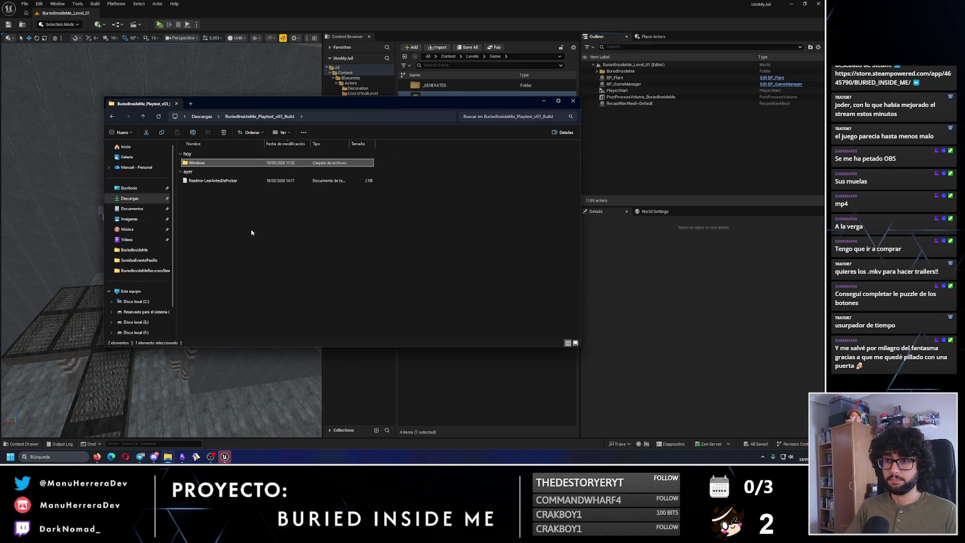
left_click(227, 180)
double_click(226, 180)
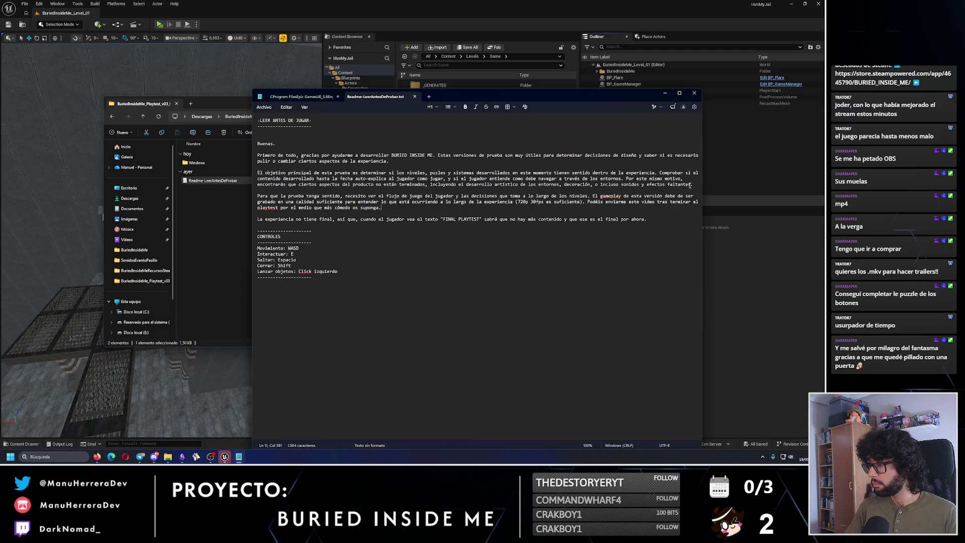
type("Ta")
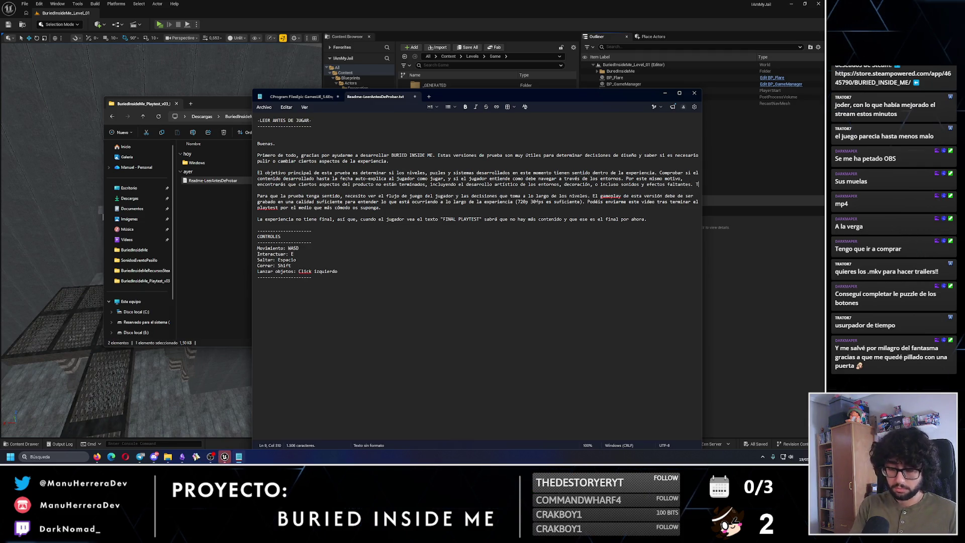
Add the warning about debug messages at the top left of the screen to the readme and save it
key("BackSpace")
key("BackSpace")
key("BackSpace")
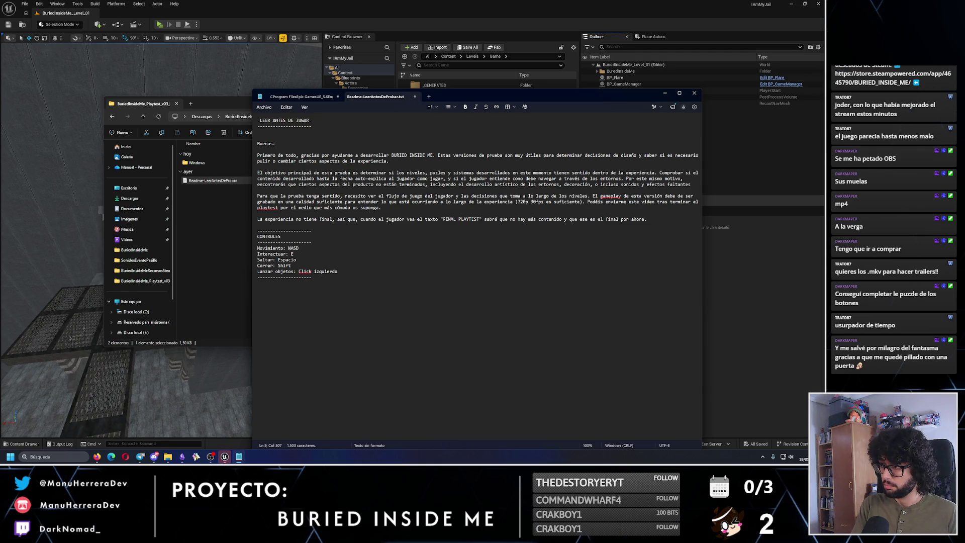
key("BackSpace")
key("BackSpace")
key("BackSpace")
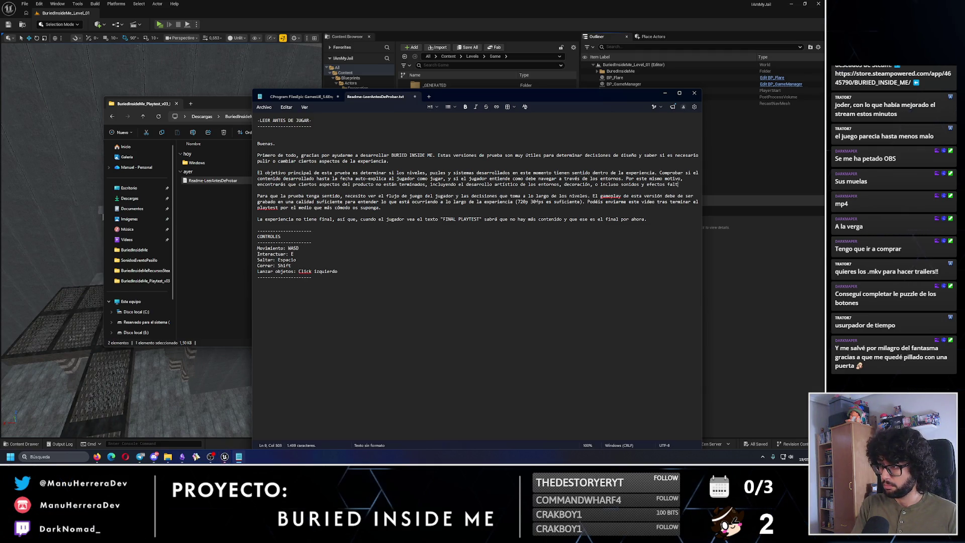
type("entos ")
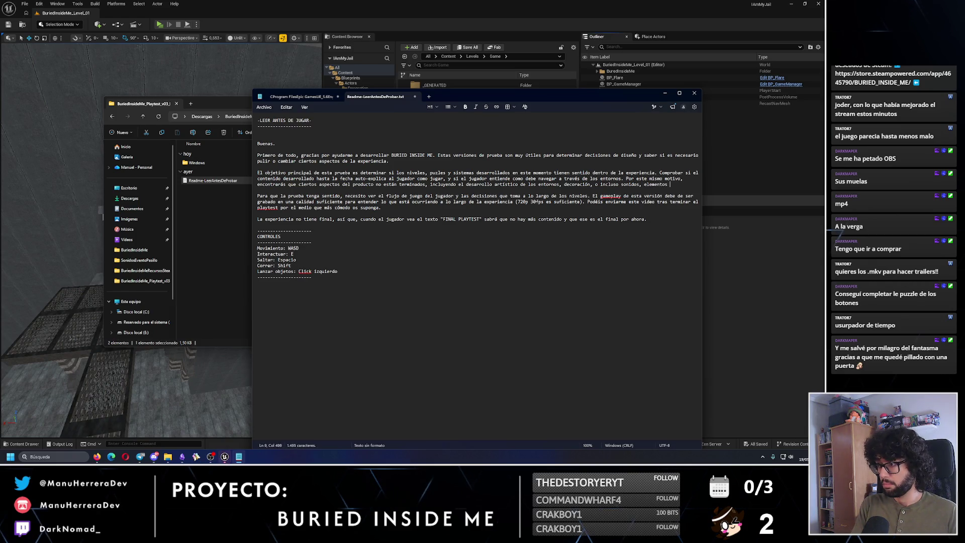
type("incl")
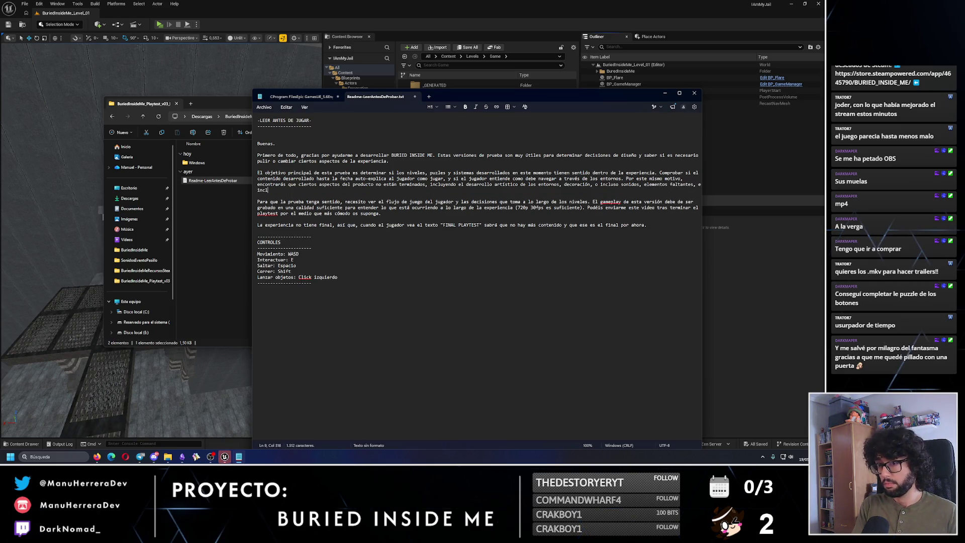
type("uso, de")
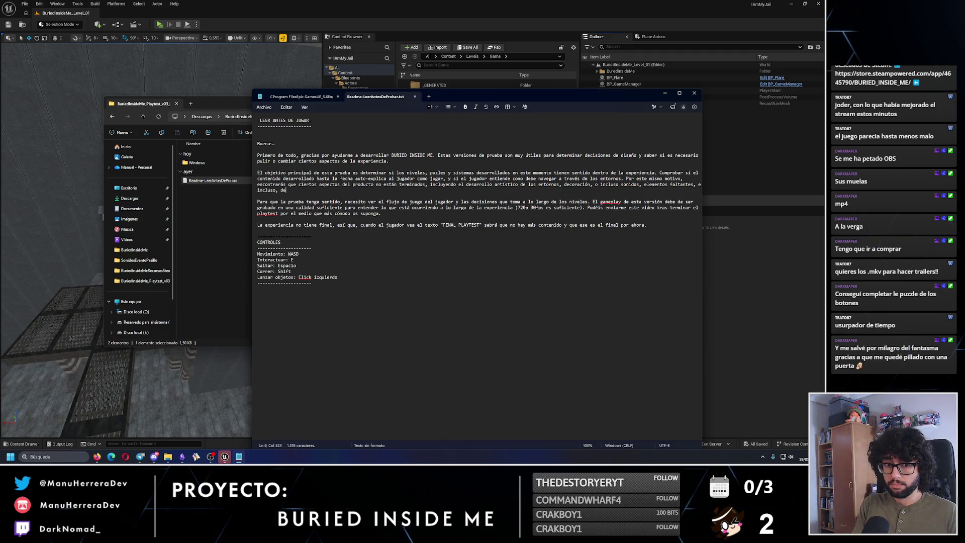
type("ódi")
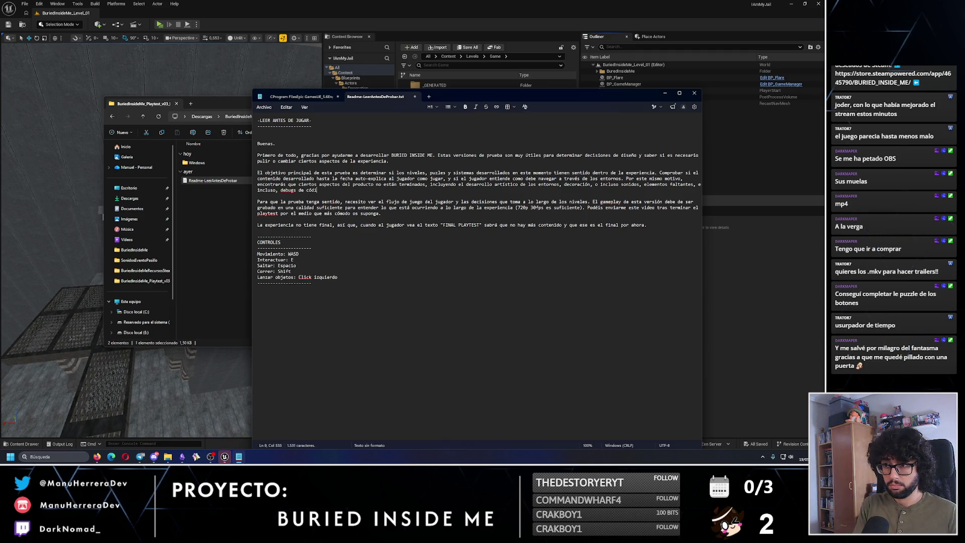
type("go que aparecen en forma de mensaje en la pa")
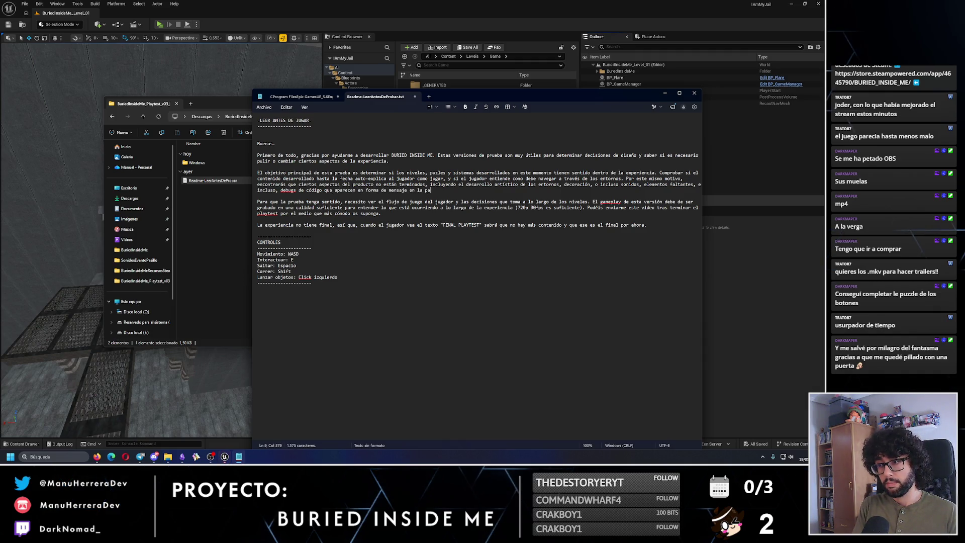
type("rte superio")
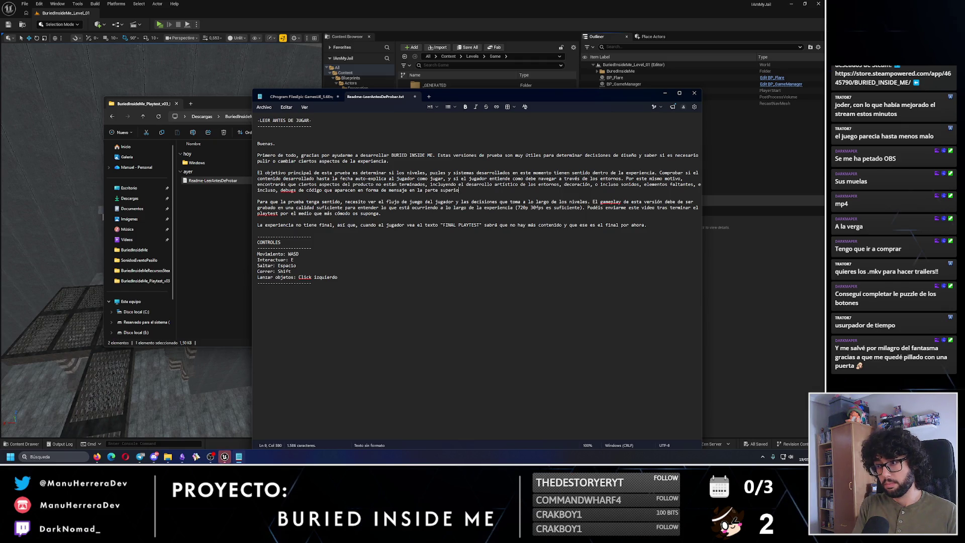
type("quierda de la pantalla.")
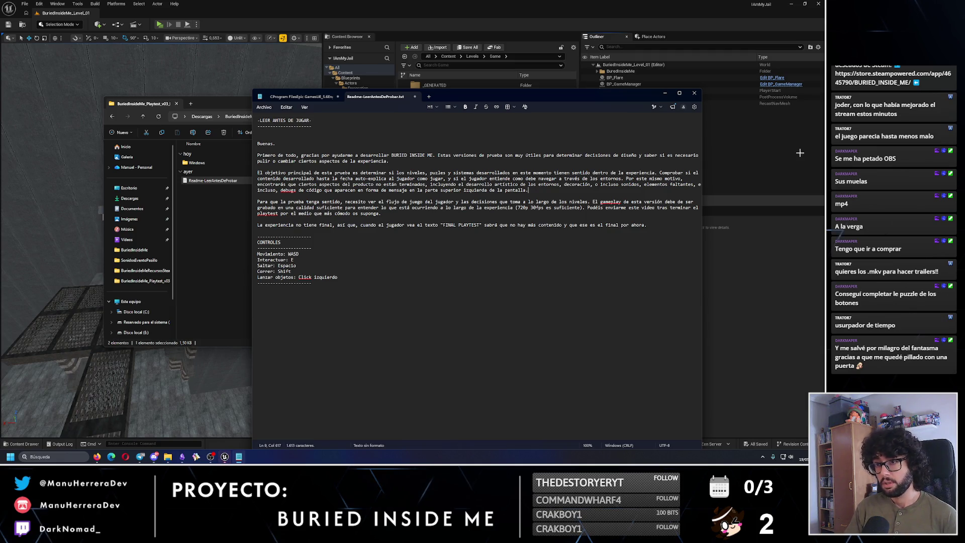
left_click(263, 107)
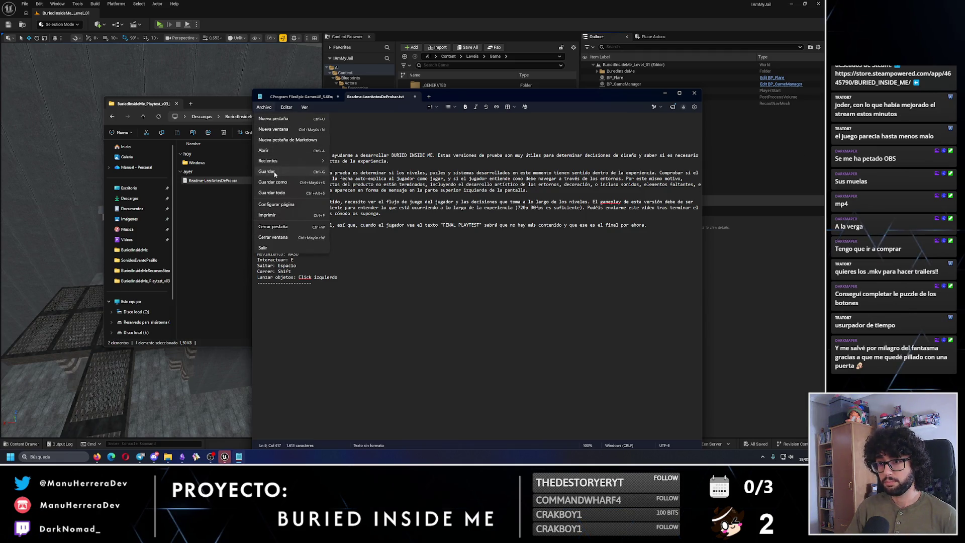
left_click(541, 196)
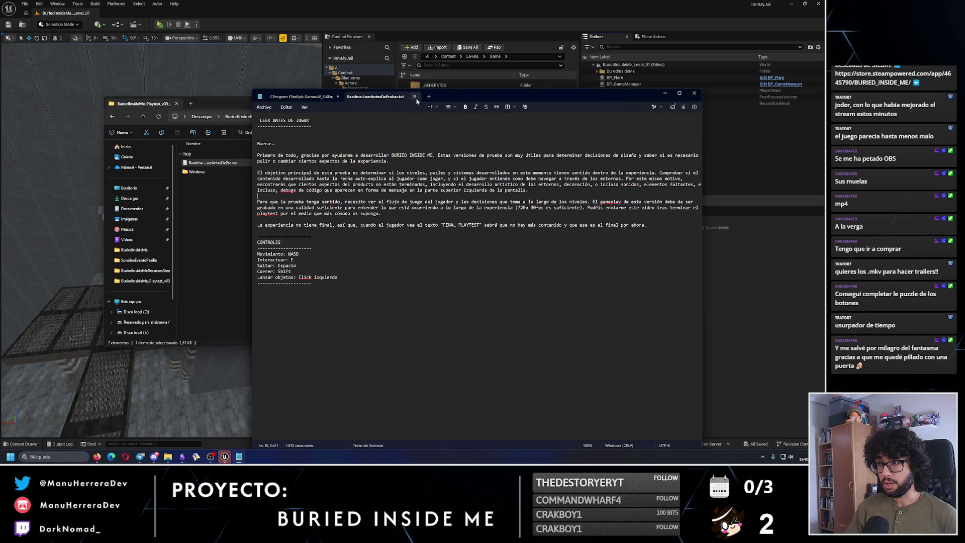
Close the readme and compress the build folder into a ZIP archive in Descargas
left_click(693, 92)
left_click(202, 119)
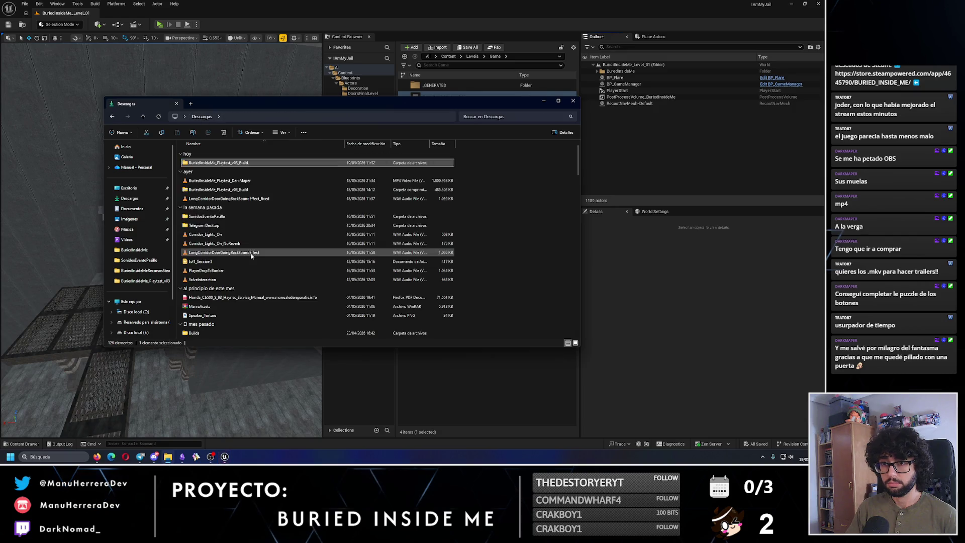
right_click(223, 163)
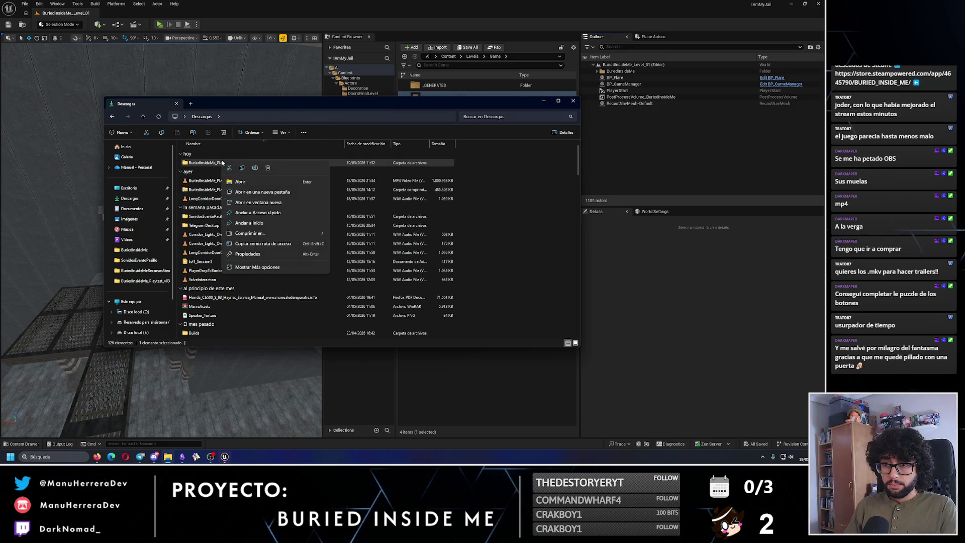
left_click(200, 189)
left_click(226, 163)
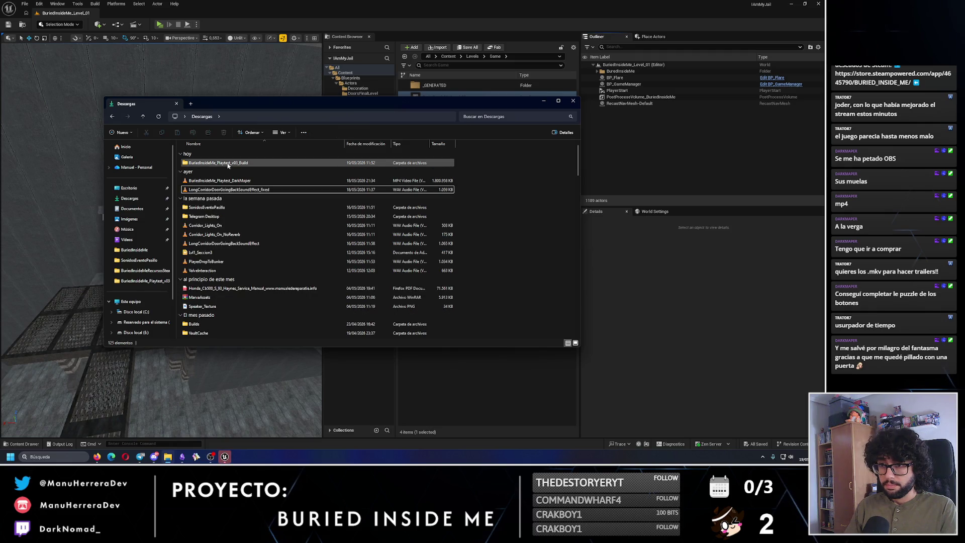
right_click(226, 163)
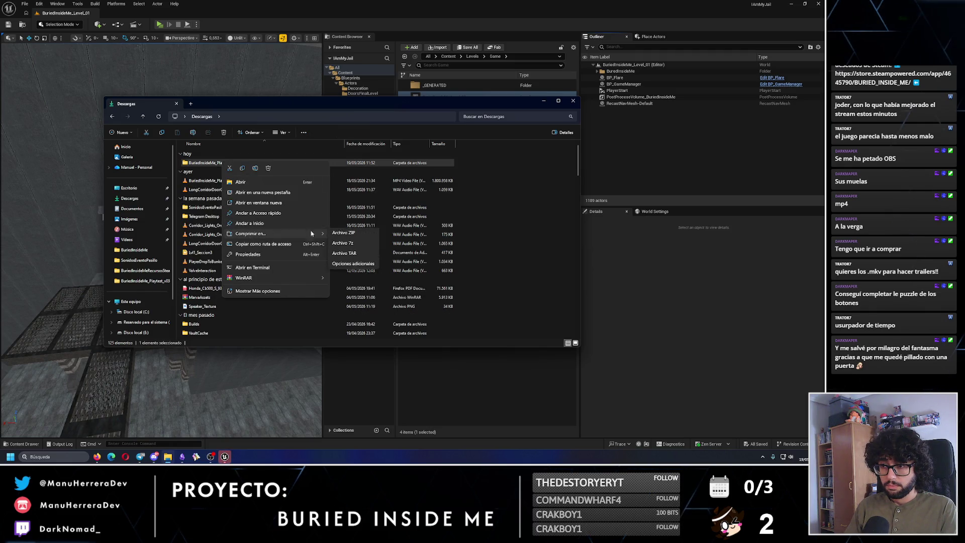
left_click(346, 238)
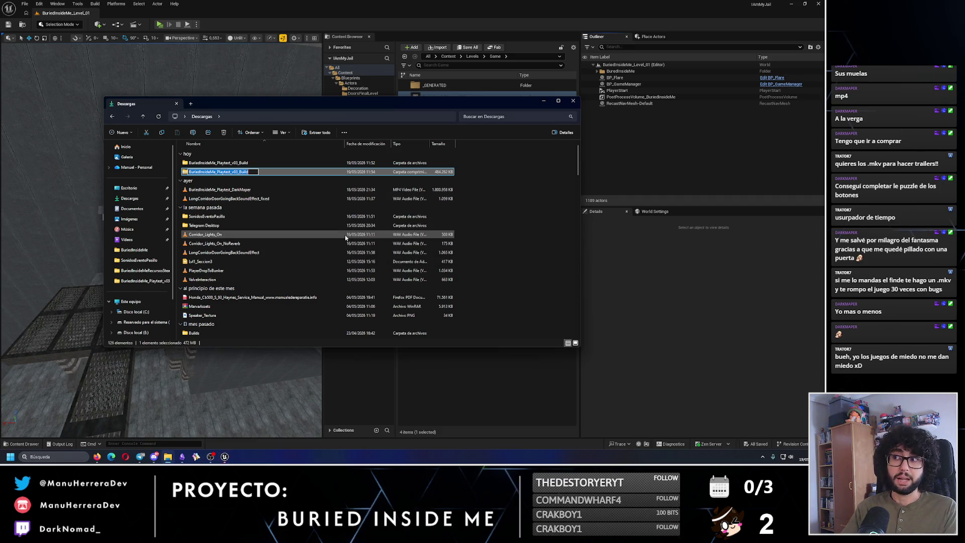
Keep the default archive name and check the build folder's Windows subfolder
left_click(476, 166)
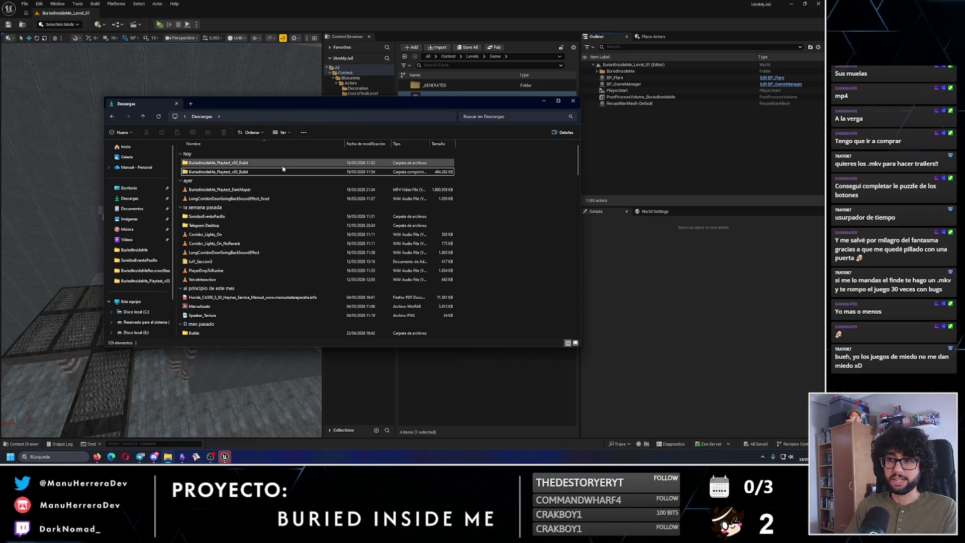
double_click(226, 162)
double_click(226, 172)
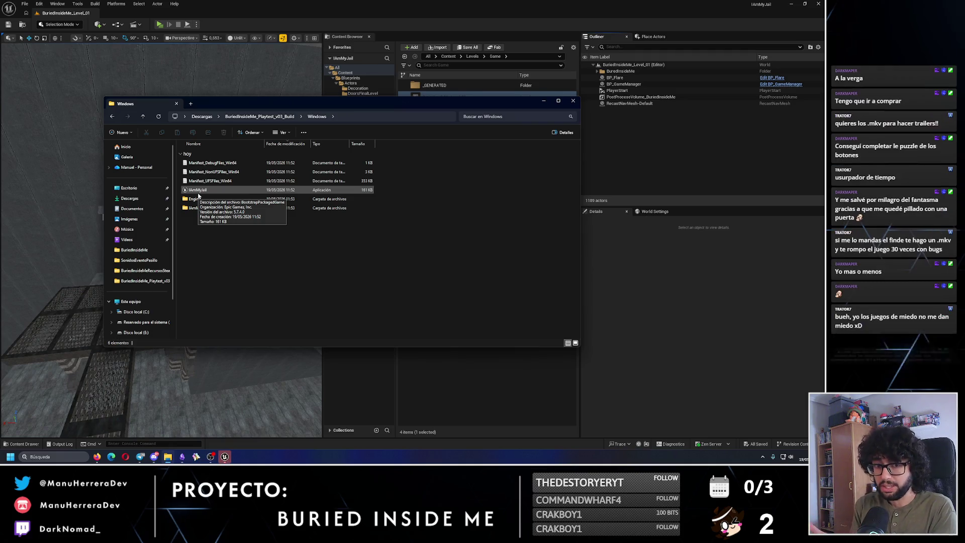
left_click(112, 117)
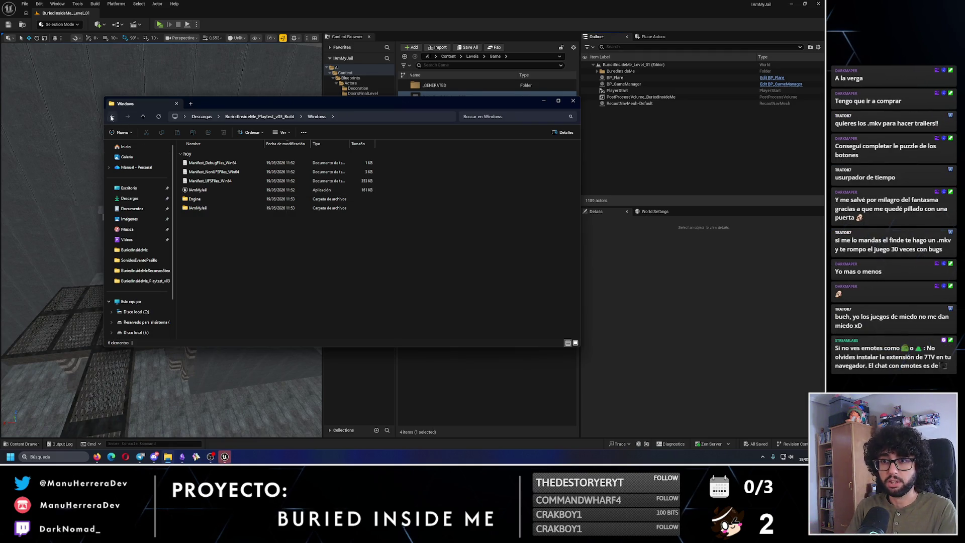
left_click(112, 116)
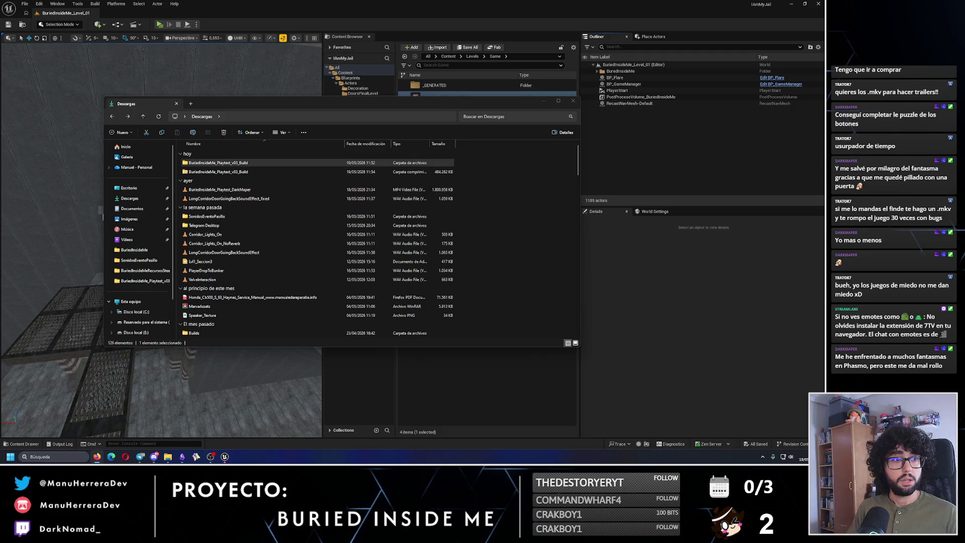
Rename the folder to BuriedInsideMe_Playtest_v03_Build-PROBAR_ANTES_DE_SUBIR and minimise Explorer
left_click(219, 163)
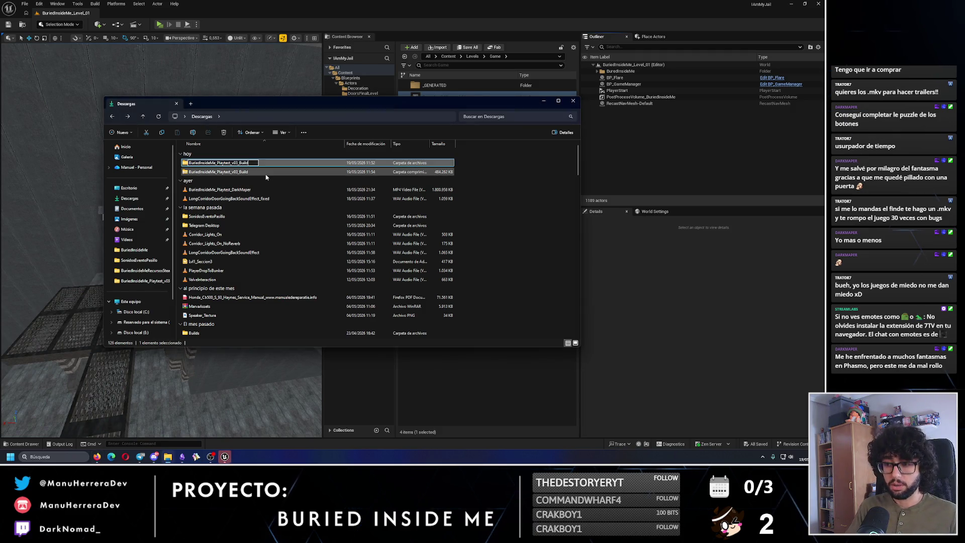
type("-PROBAR")
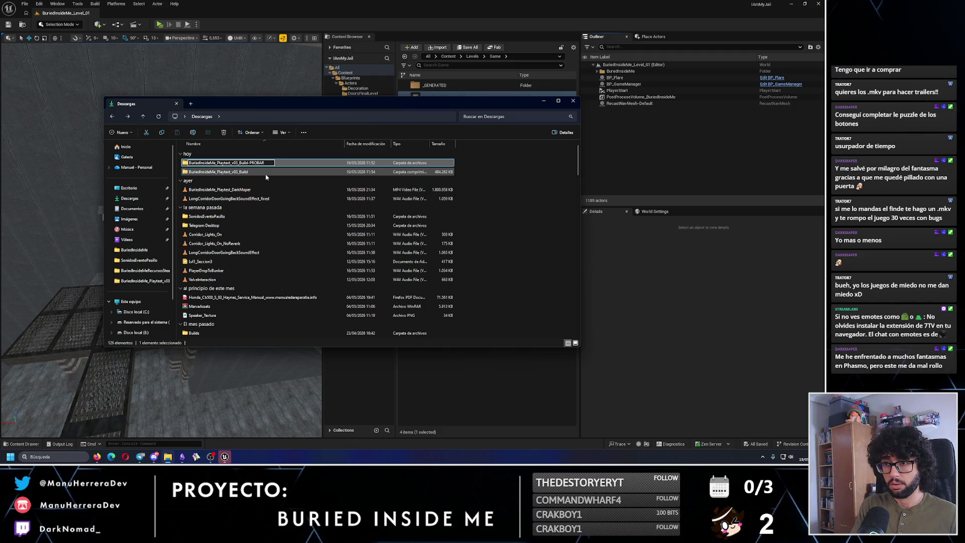
type("_d")
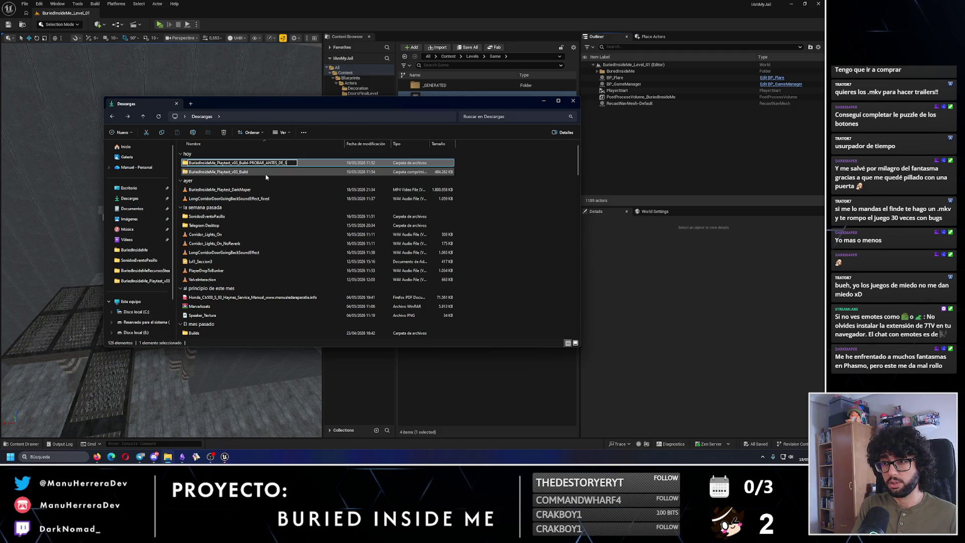
key("Return")
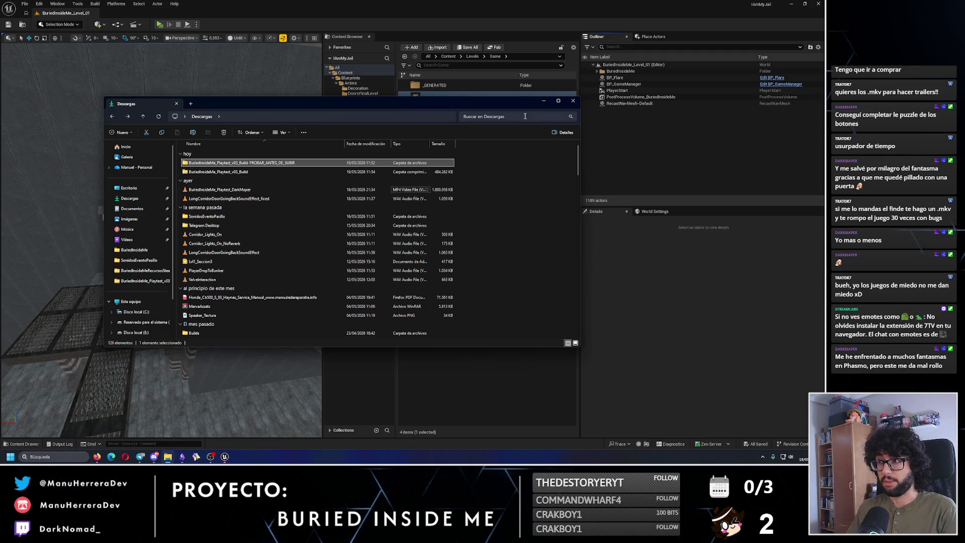
left_click(545, 102)
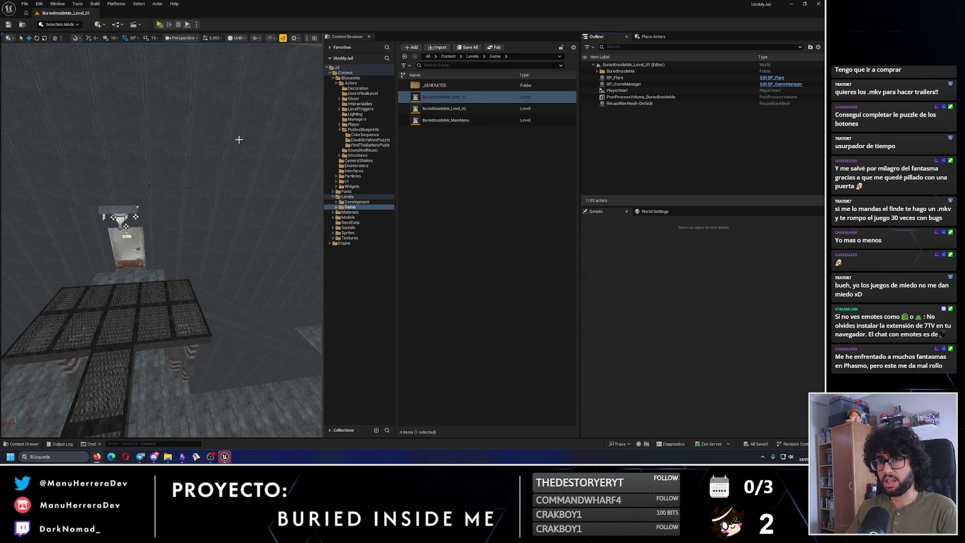
Look around the level, delete the BP_Flare actor and save the level
right_click(193, 130)
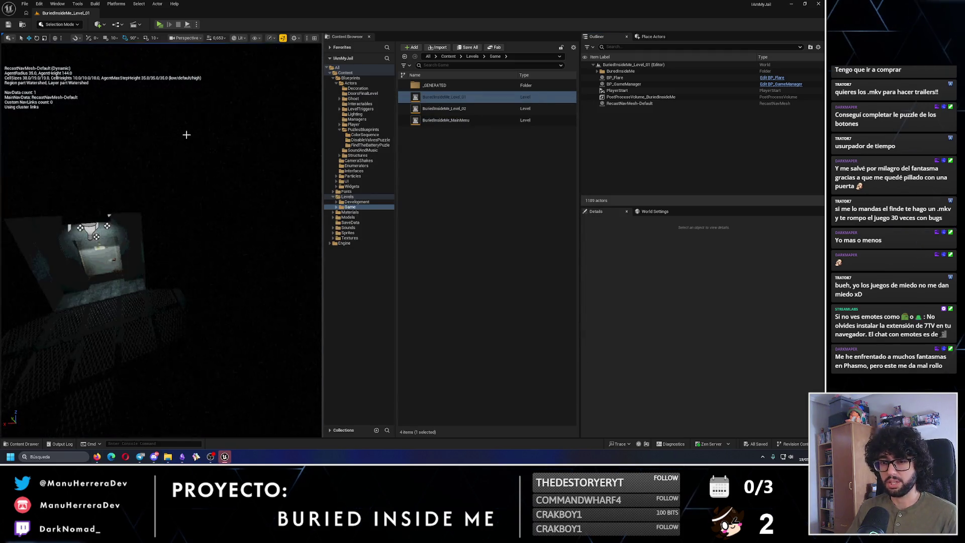
mouse_move(5, 268)
left_mouse_down()
mouse_move(151, 264)
mouse_move(165, 249)
mouse_move(183, 124)
left_mouse_up()
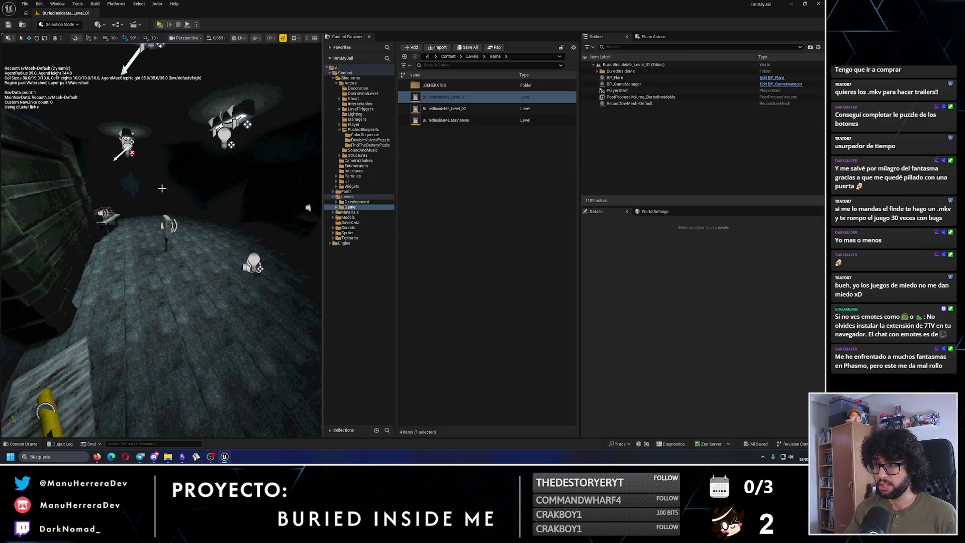
key("w")
left_click_drag(151, 264, 197, 242)
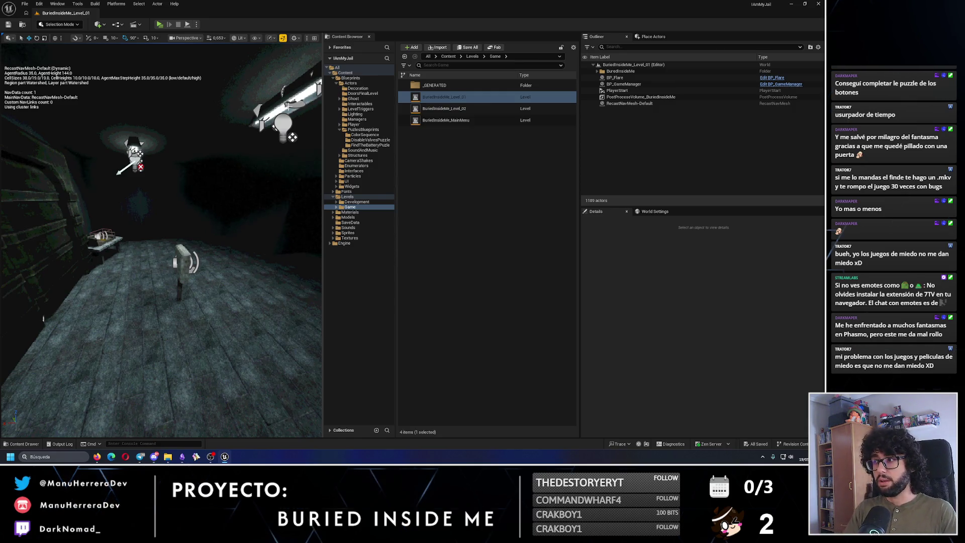
double_click(618, 78)
key("Delete")
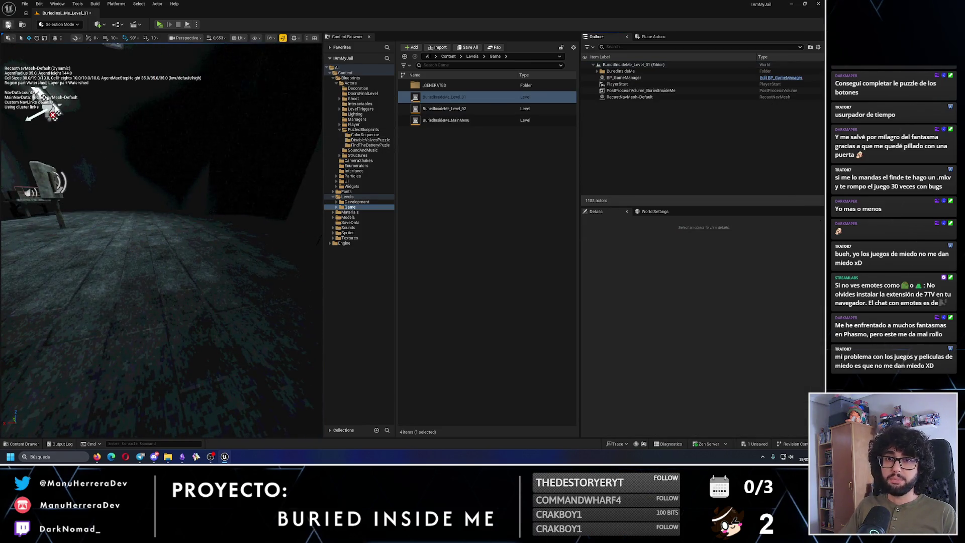
key("ctrl+s")
Delete the old Windows build from the PROBAR_ANTES_DE_SUBIR folder and return to Unreal's Platforms menu
left_click(183, 457)
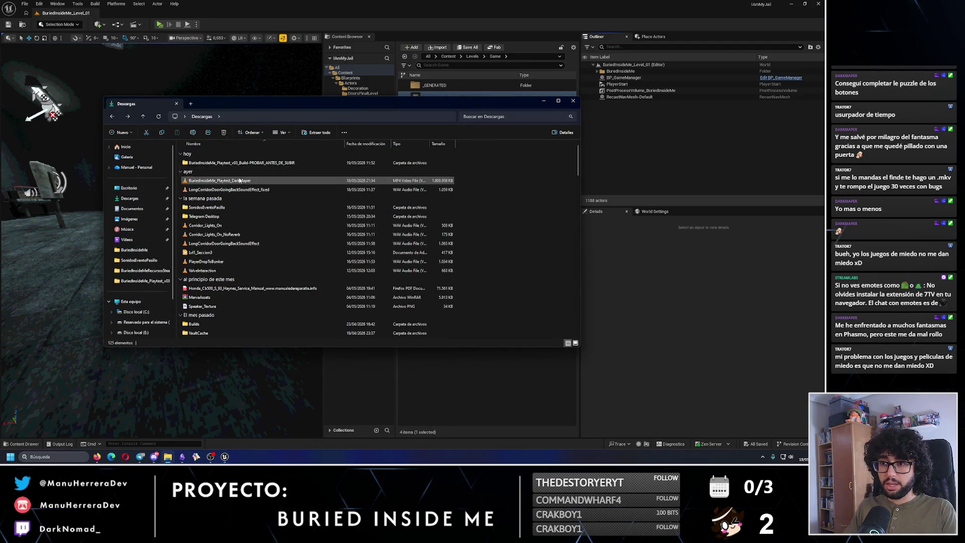
double_click(241, 162)
left_click(227, 172)
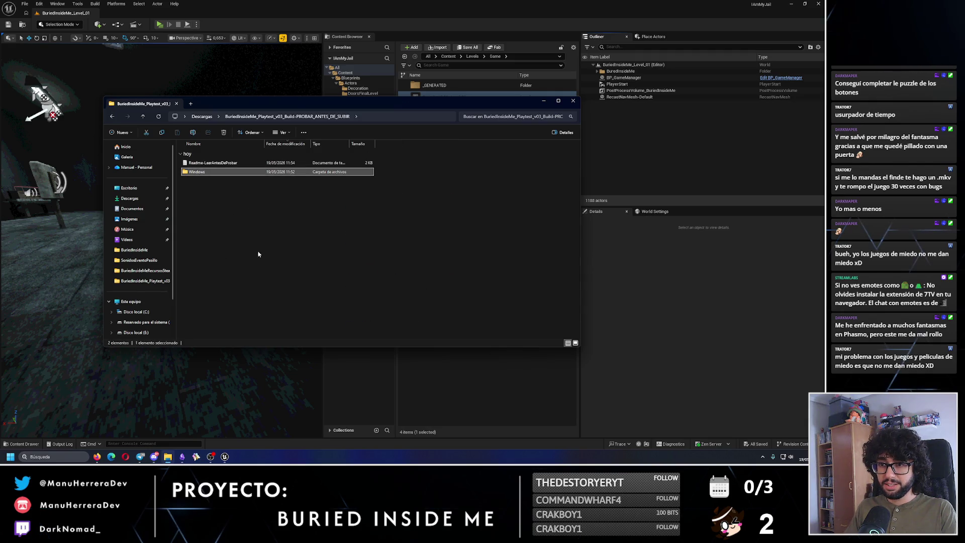
key("Delete")
key("alt+Tab")
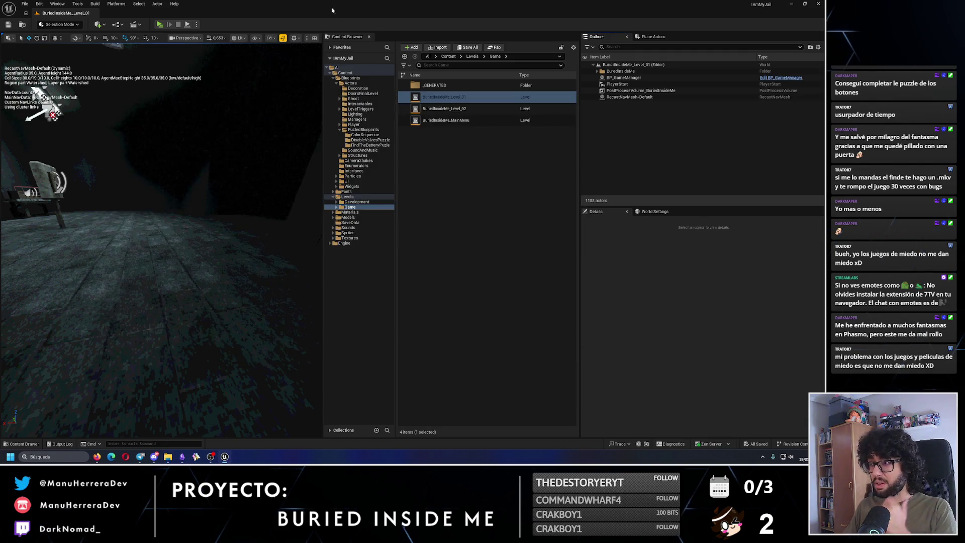
left_click(115, 3)
mouse_move(140, 79)
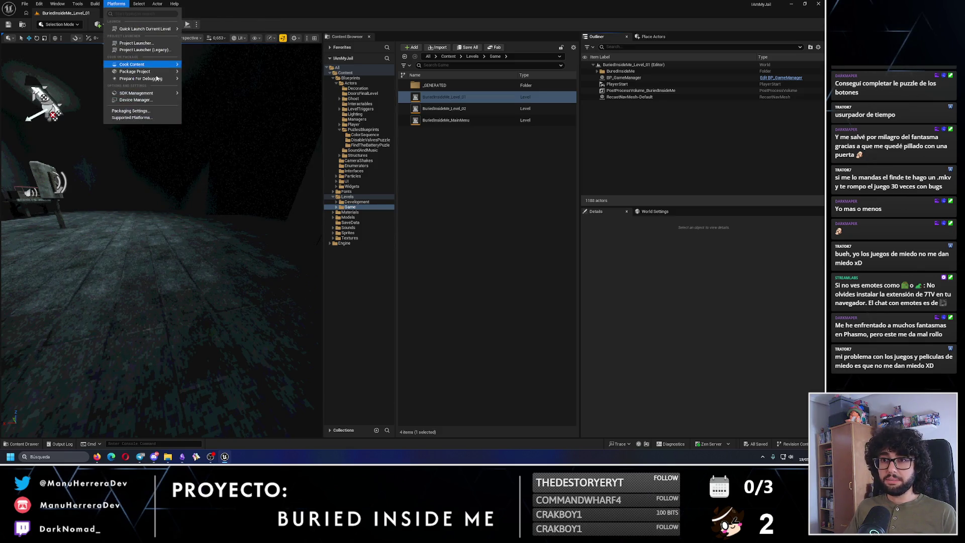
Package for Windows into Descargas > BuriedInsideMe_Playtest_v03_Build-PROBAR_ANTES_DE_SUBIR and wait for completion
left_click(219, 81)
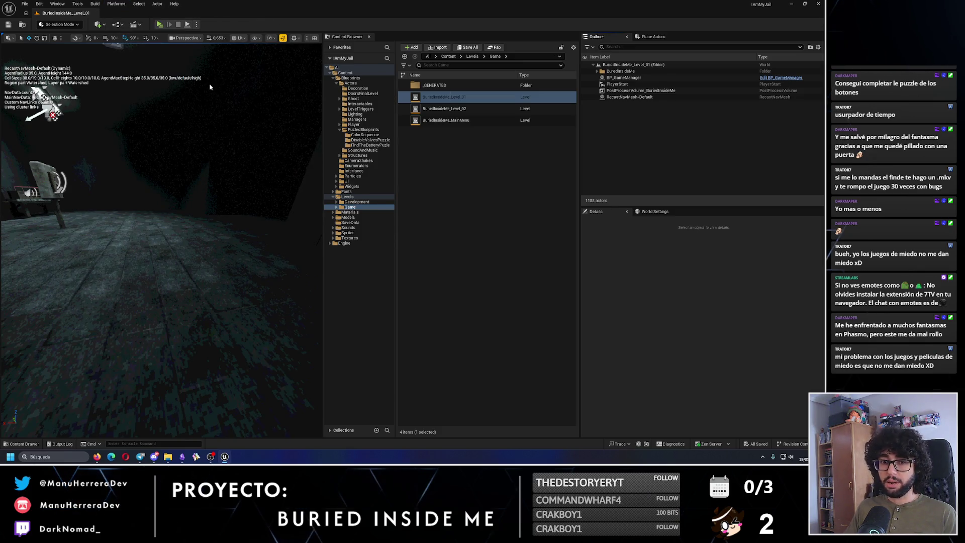
left_click(223, 242)
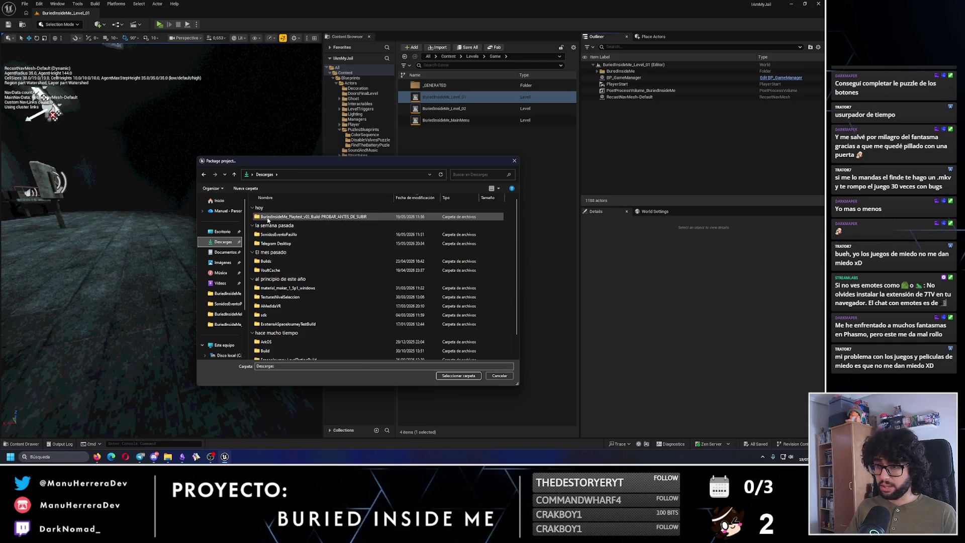
double_click(287, 217)
left_click(457, 375)
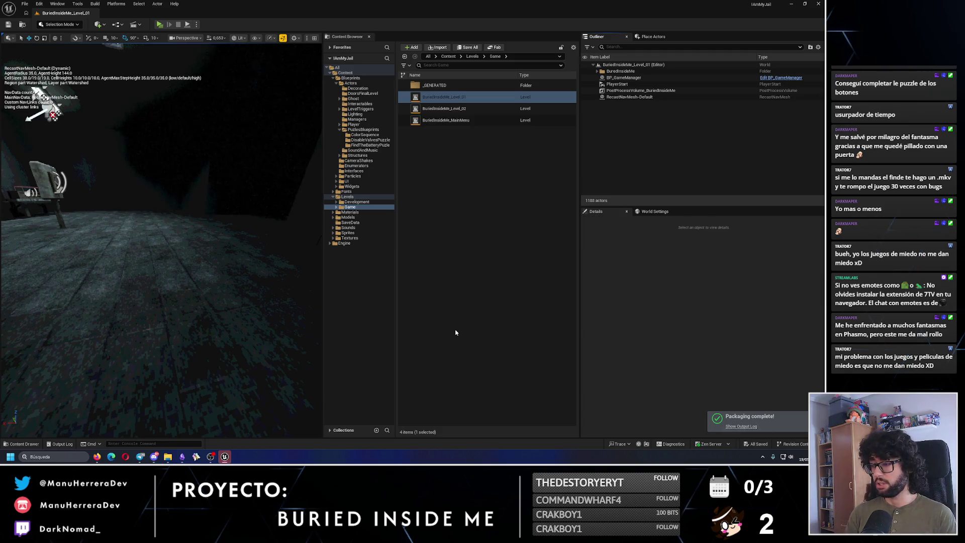
left_click(169, 456)
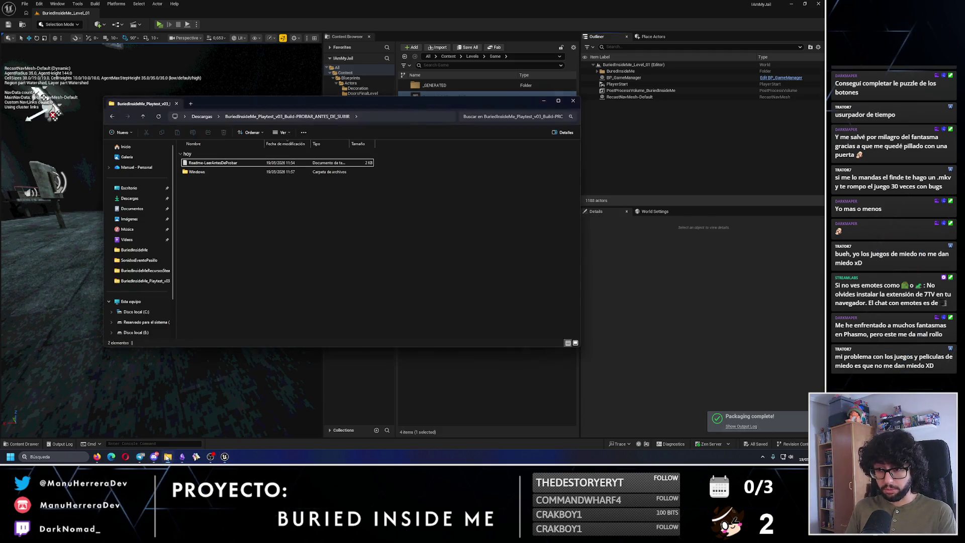
Check the new build, go back up to Descargas and switch back to Unreal
left_click(203, 117)
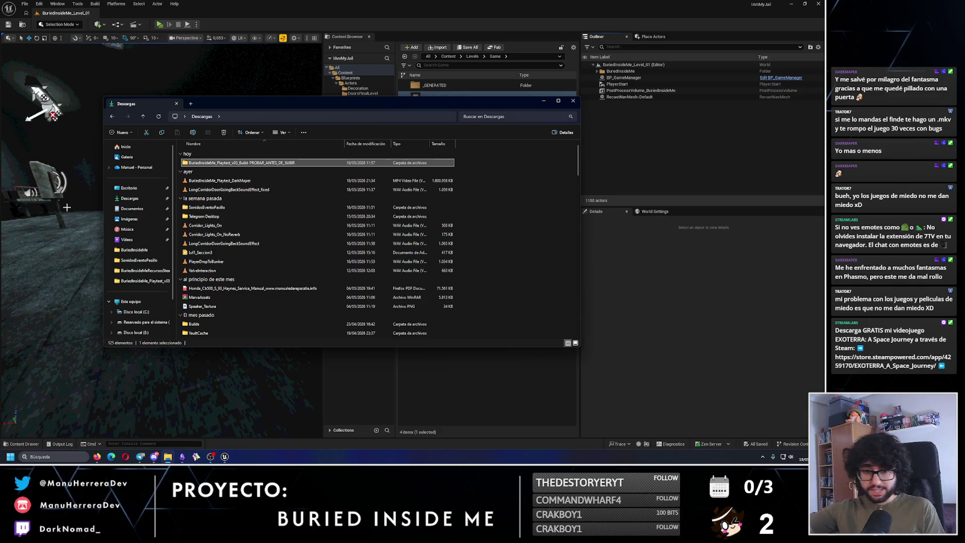
key("alt+Tab")
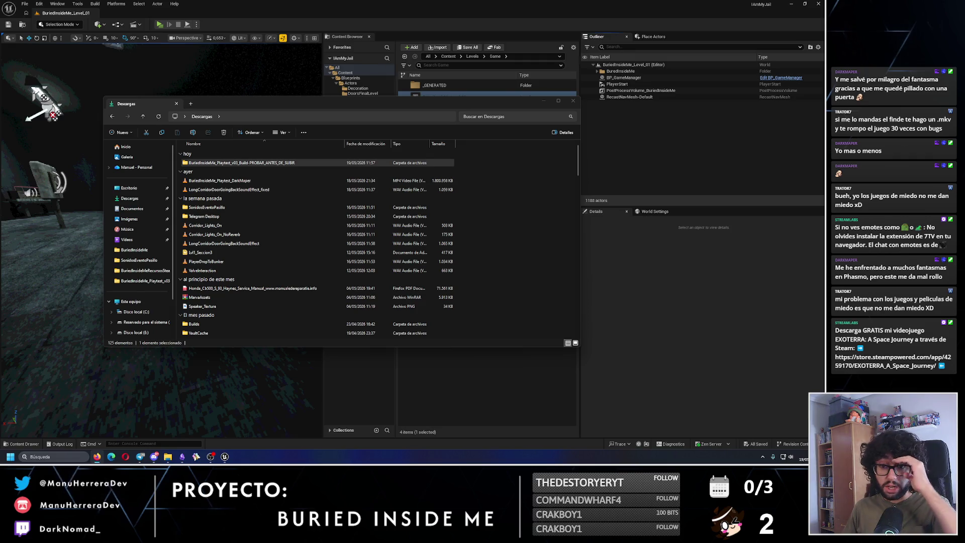
key("alt+Tab")
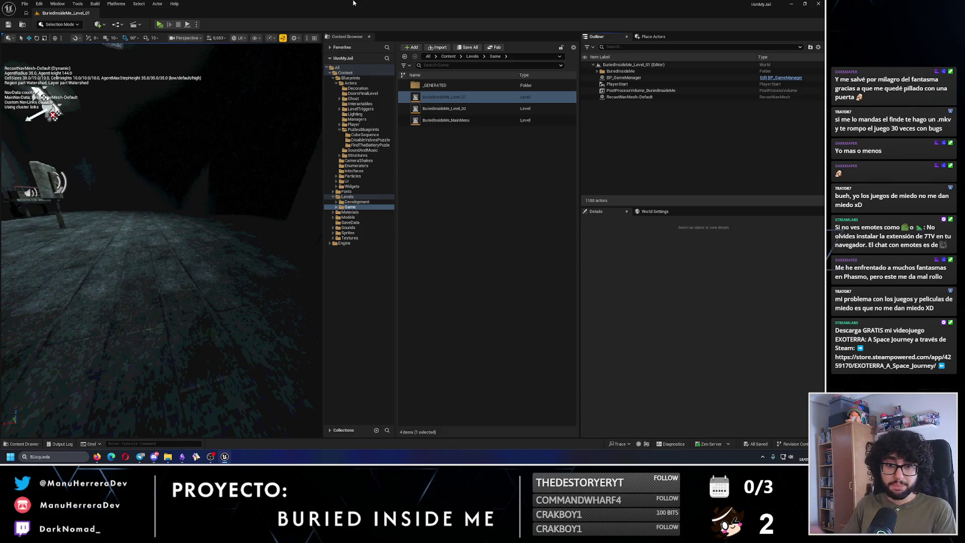
Turn the camera toward the wall, lamps and props, then switch to Obsidian
left_click_drag(173, 183, 173, 183)
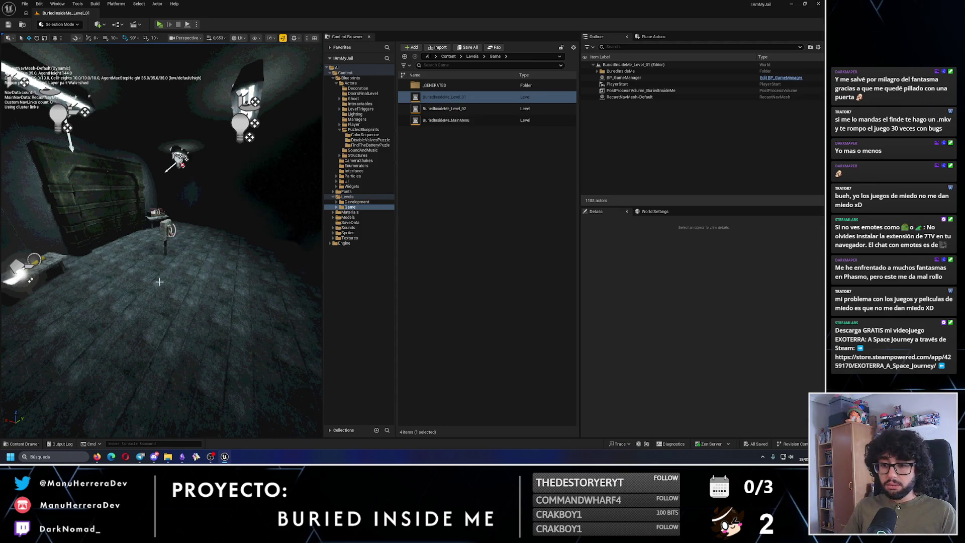
key("alt+Tab")
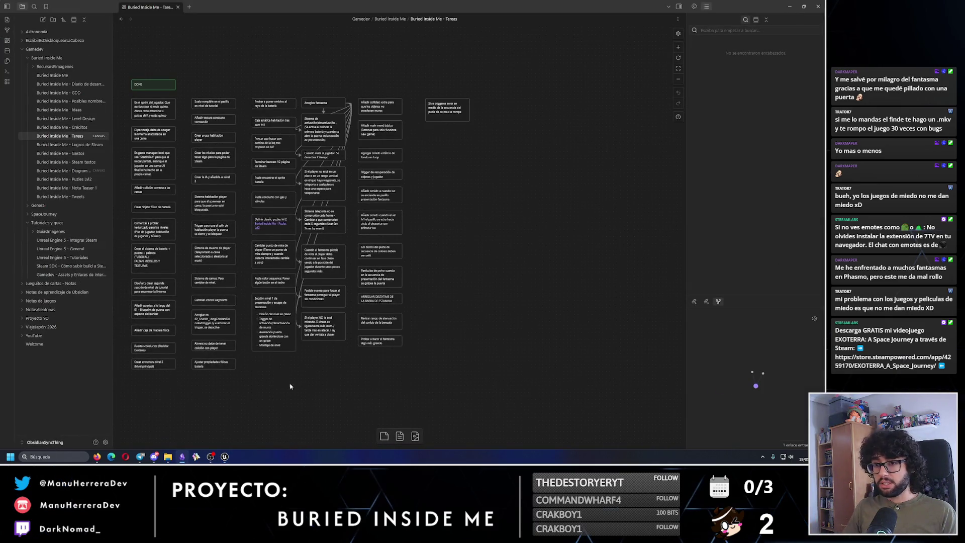
Place the 'Agrupar ideas lvl 3' card under the DOING header and show the Buried Inside Me - Ideas note
left_click_drag(290, 386, 338, 249)
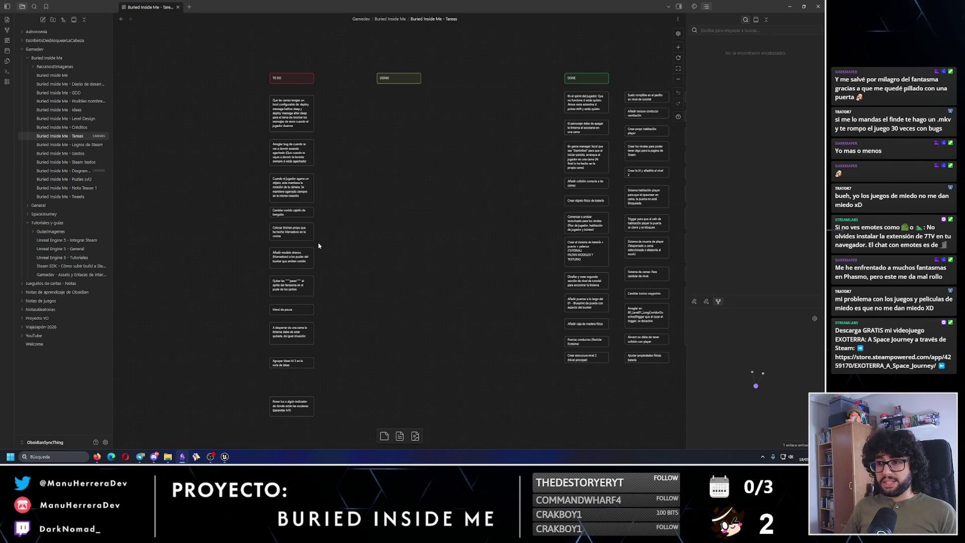
scroll(318, 245, "up", 3)
left_click(298, 372)
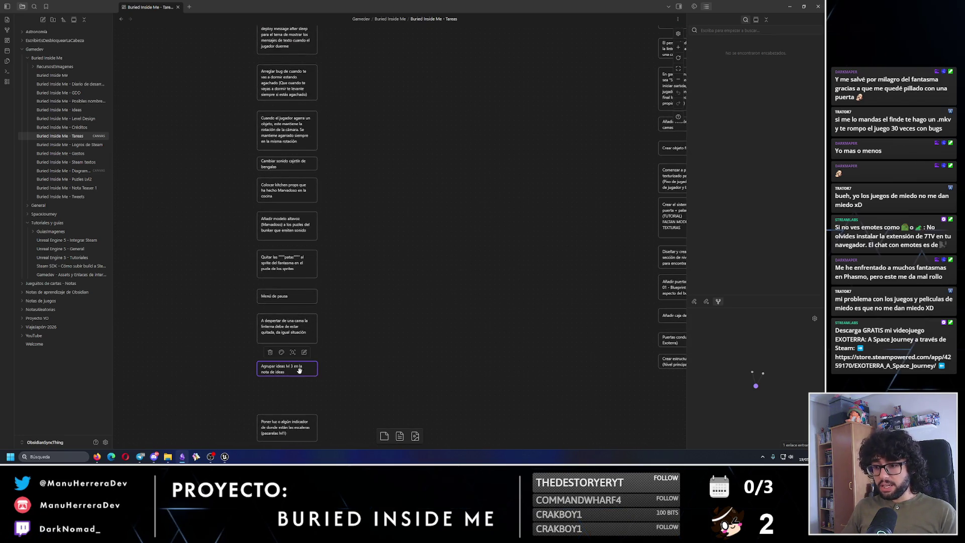
left_click_drag(303, 371, 479, 98)
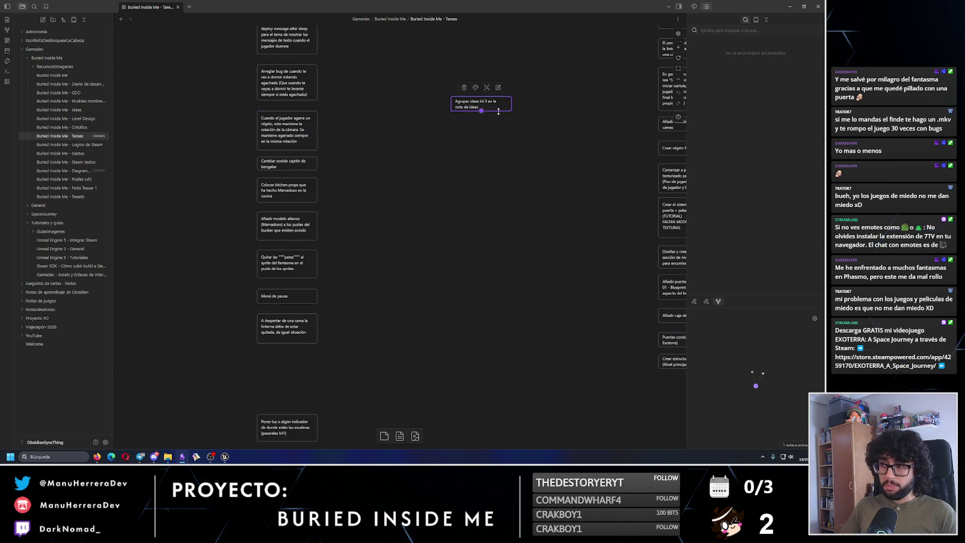
scroll(453, 333, "down", 3)
left_click_drag(444, 316, 396, 215)
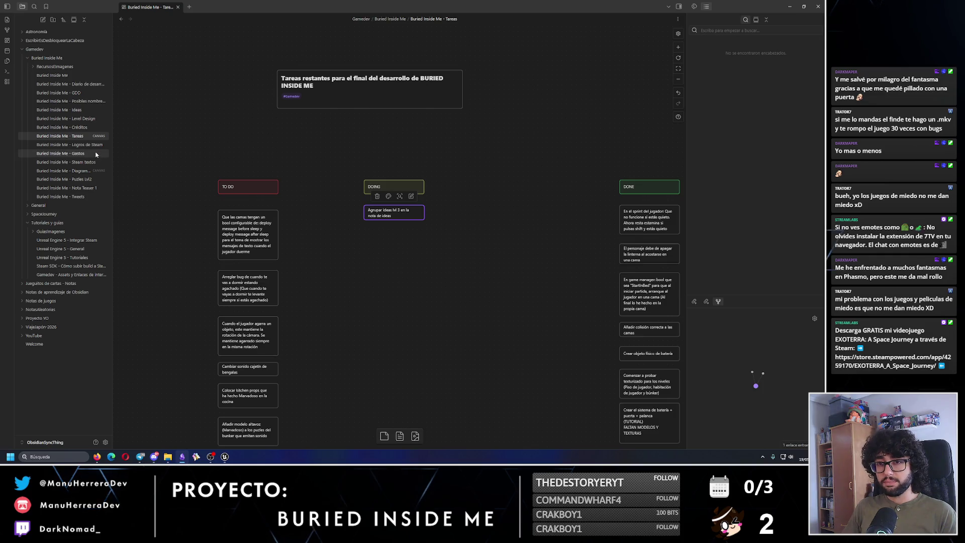
left_click(72, 110)
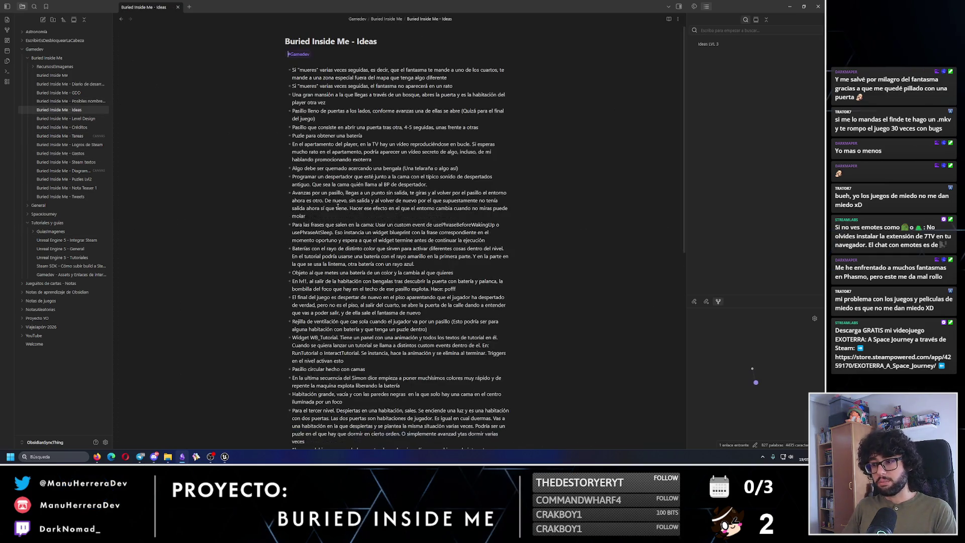
scroll(313, 206, "down", 5)
scroll(330, 204, "down", 4)
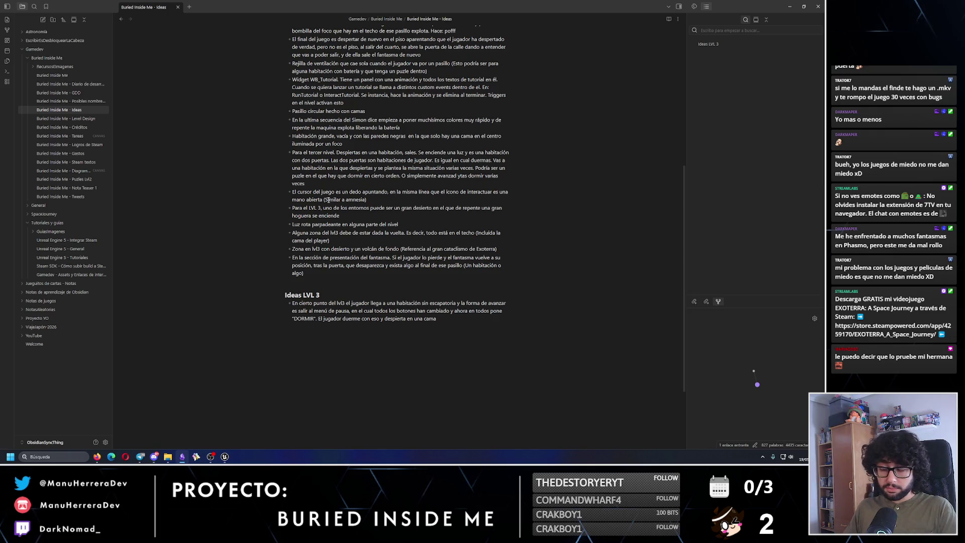
scroll(458, 261, "up", 4)
scroll(458, 262, "up", 4)
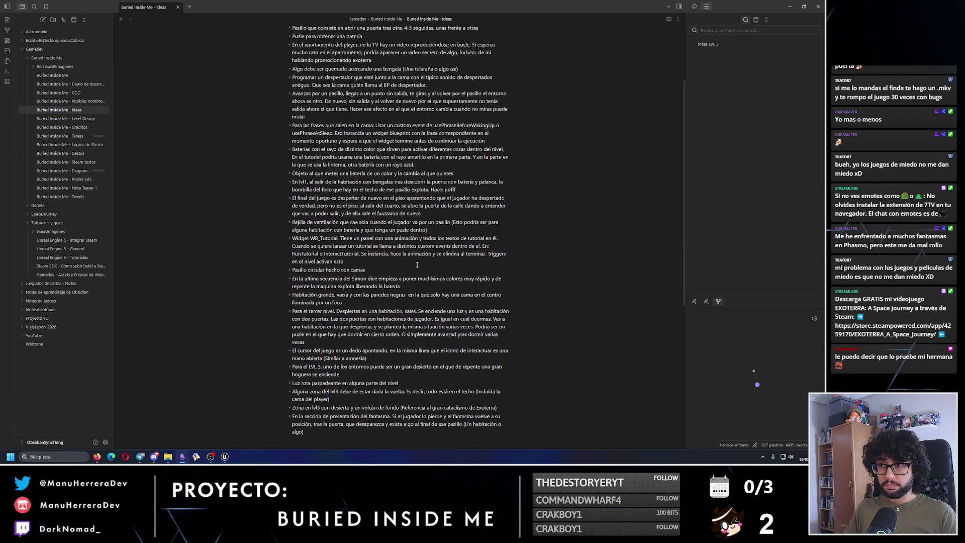
scroll(437, 262, "up", 4)
scroll(420, 264, "up", 3)
scroll(418, 264, "up", 3)
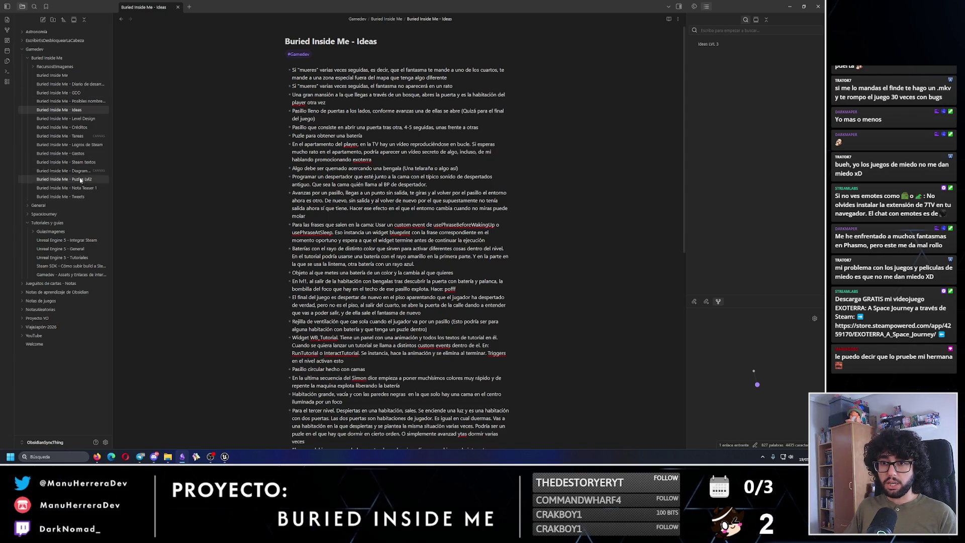
left_click(68, 136)
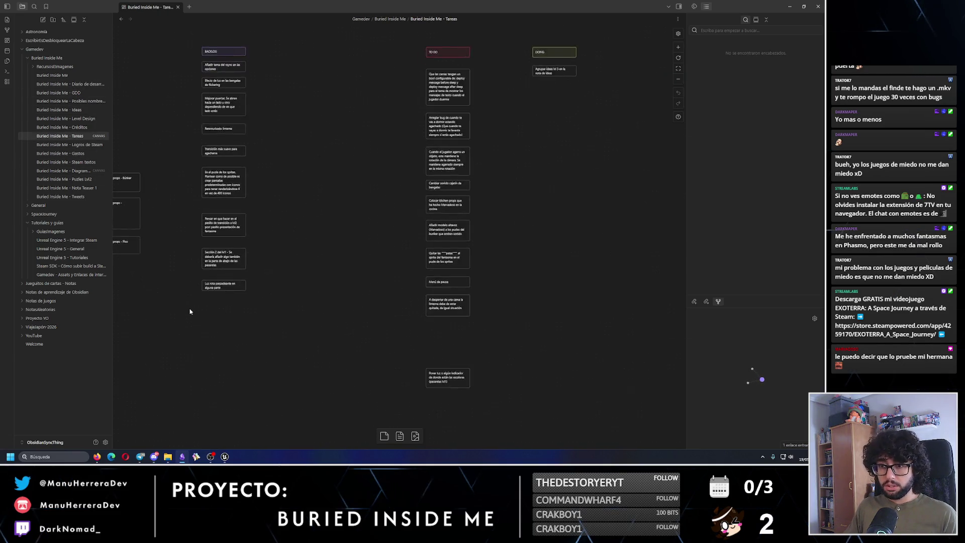
scroll(190, 311, "up", 3)
Add three aligned task cards: fridge, microwave and living-room TV must be interactable, then return to Unreal
right_click(226, 305)
left_click(279, 310)
type("El espejo debe ser inte")
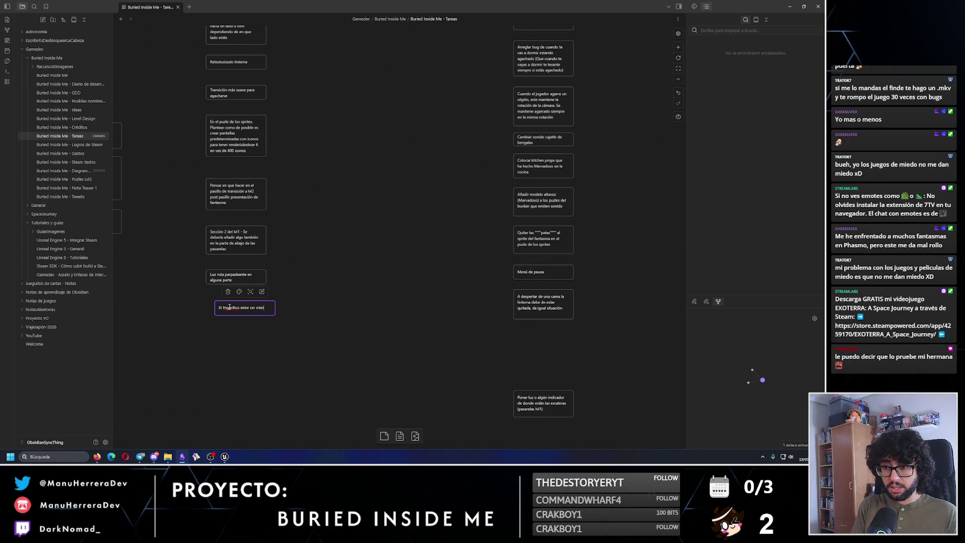
type("actuable")
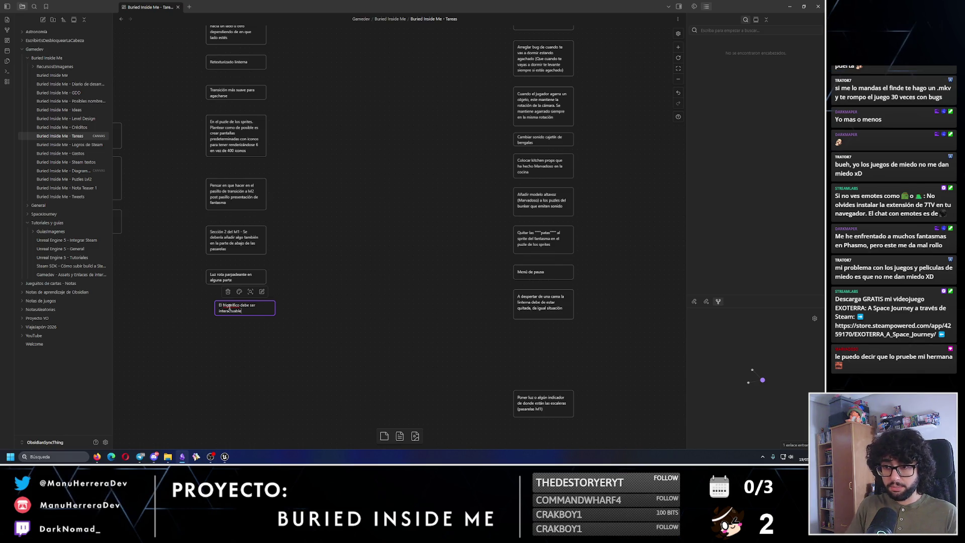
left_click_drag(246, 308, 249, 296)
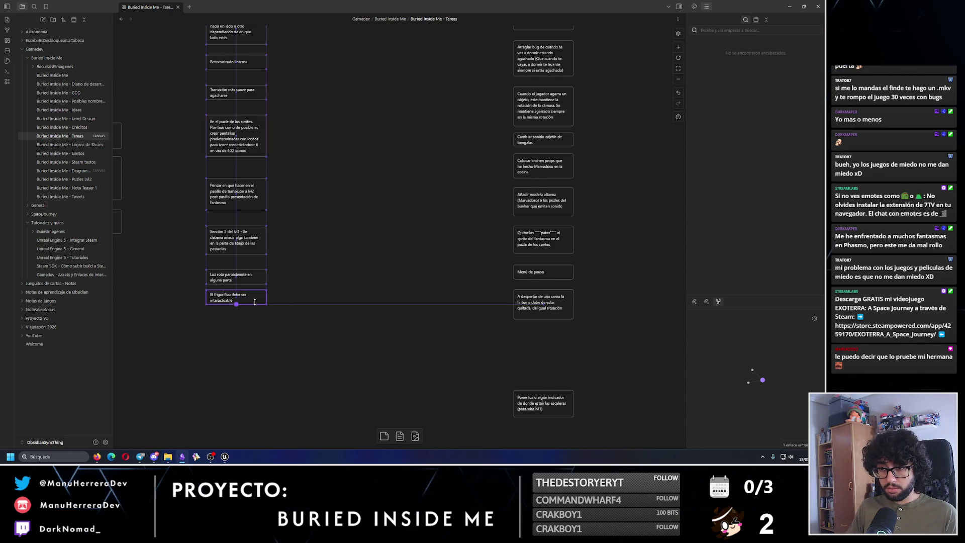
right_click(249, 335)
left_click(275, 339)
type("El personaje debe d")
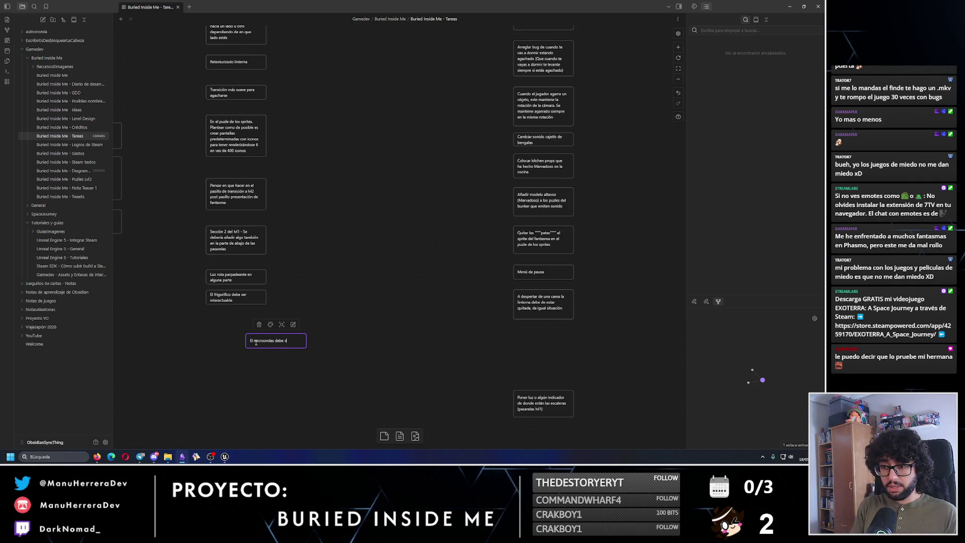
type("e ser inte")
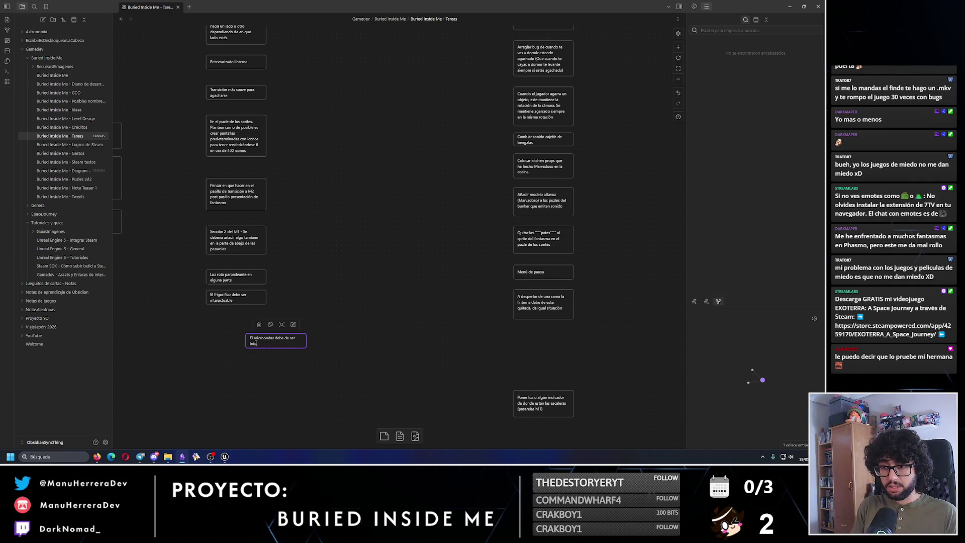
type("ractuable")
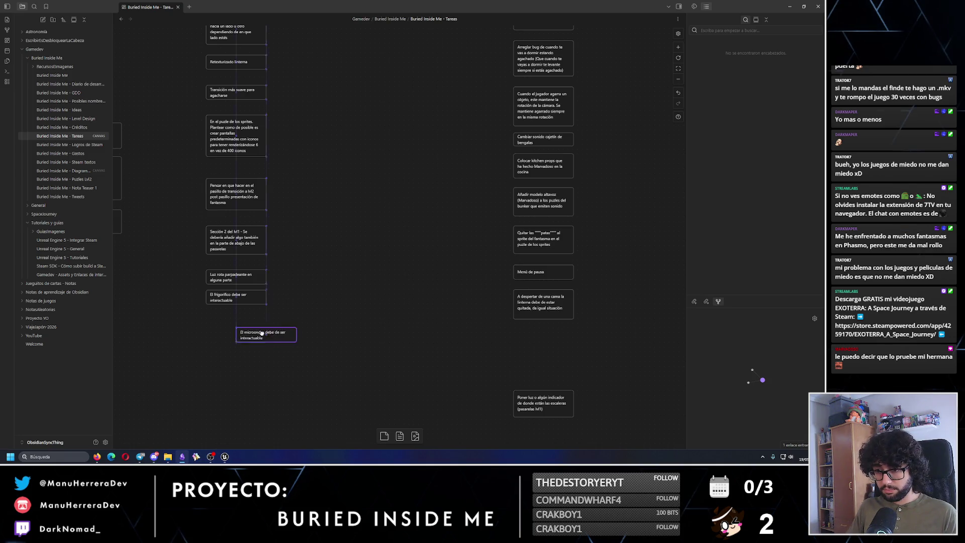
left_click_drag(275, 339, 249, 320)
left_click_drag(307, 324, 455, 309)
right_click(387, 348)
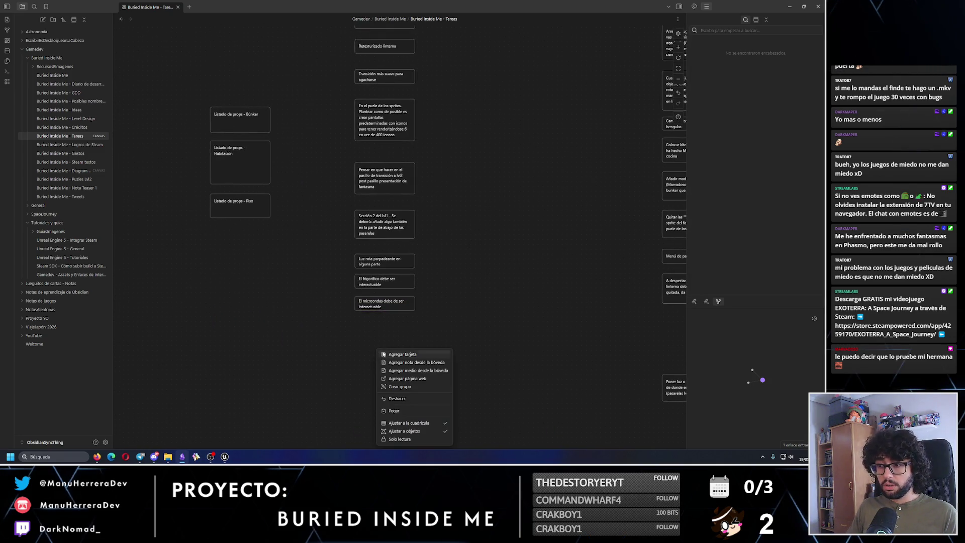
left_click(411, 355)
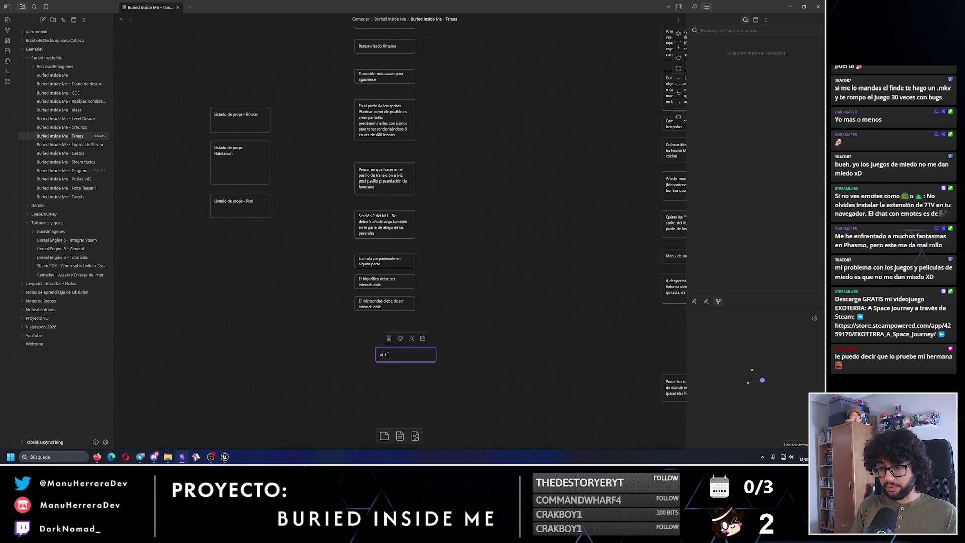
type("La P")
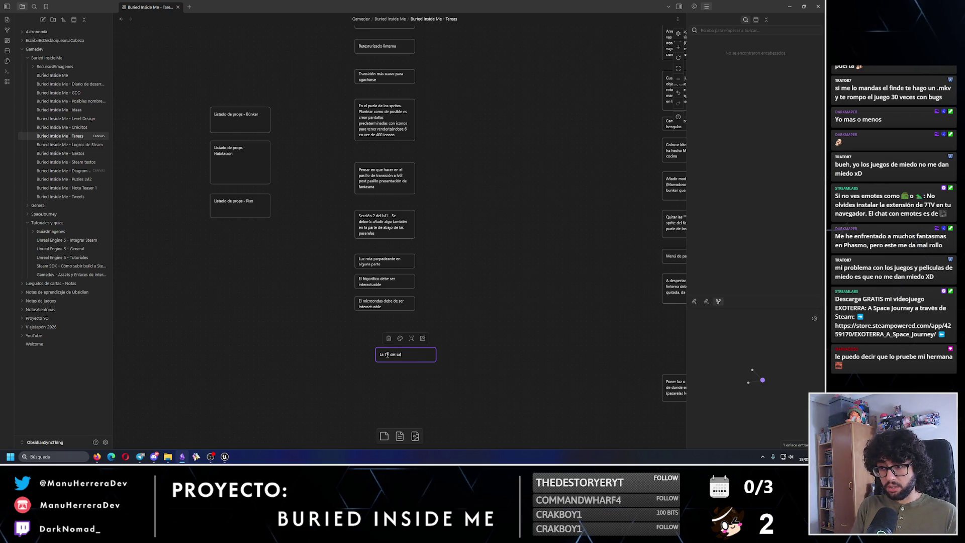
type("be de ser interactuable")
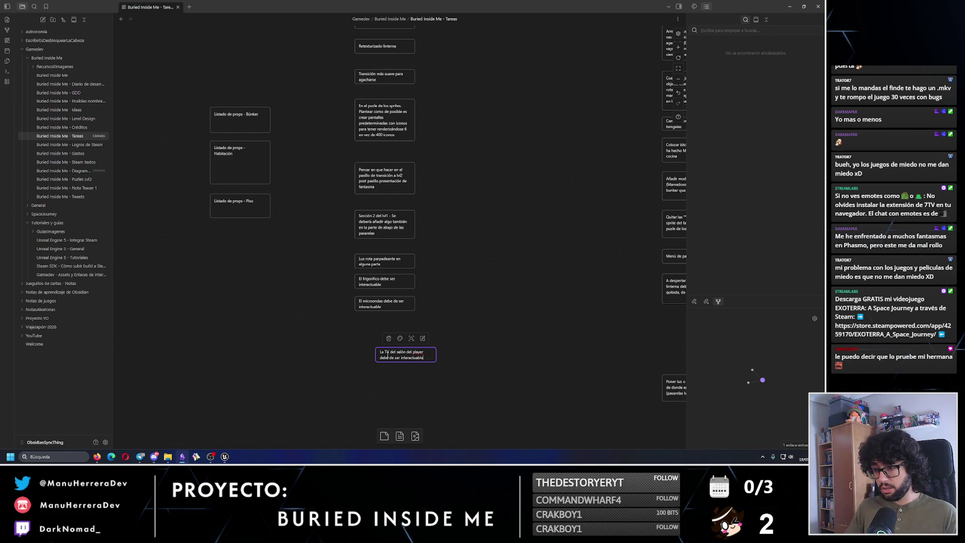
left_click_drag(405, 354, 384, 329)
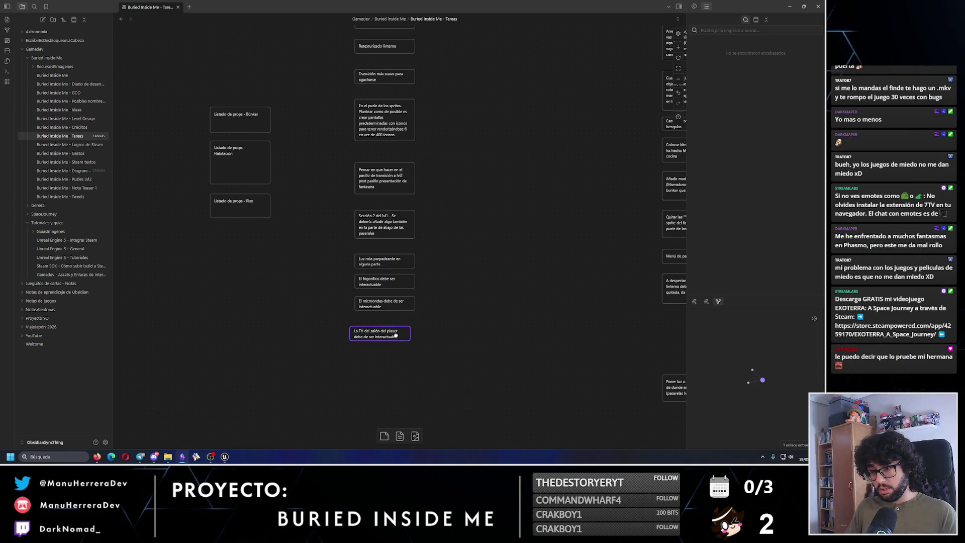
left_click(469, 335)
left_click(788, 6)
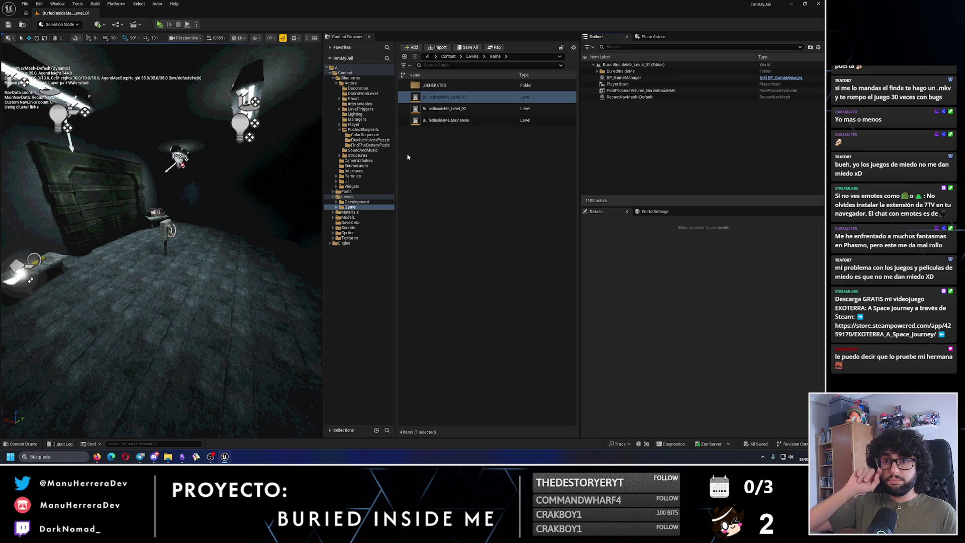
Bring Obsidian's Buried Inside Me - Ideas note back up, review it, and return to Unreal
key("alt+Tab")
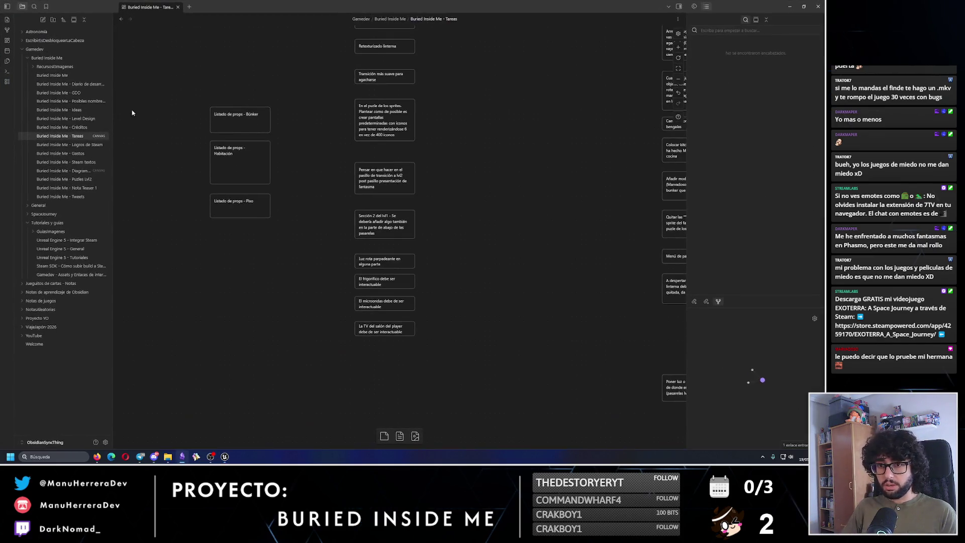
left_click(83, 109)
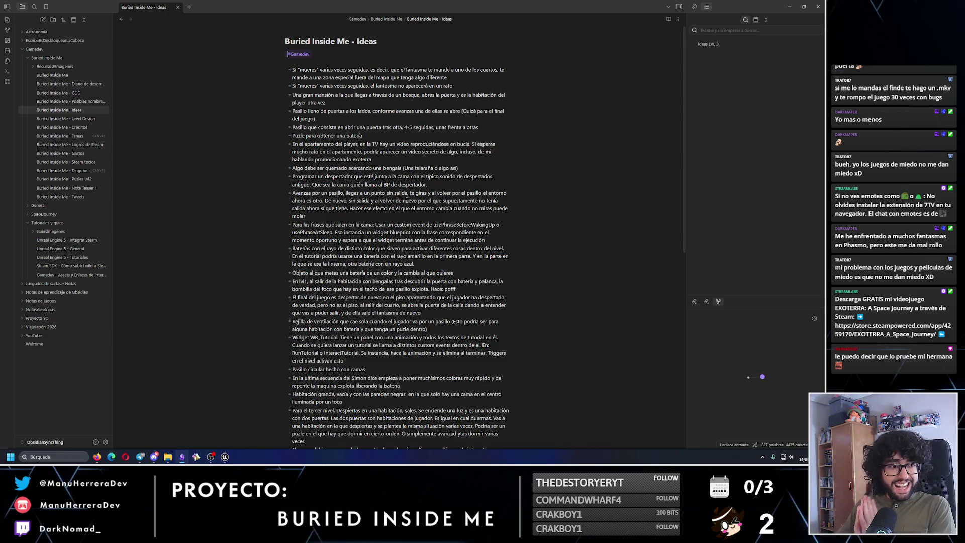
scroll(407, 202, "down", 5)
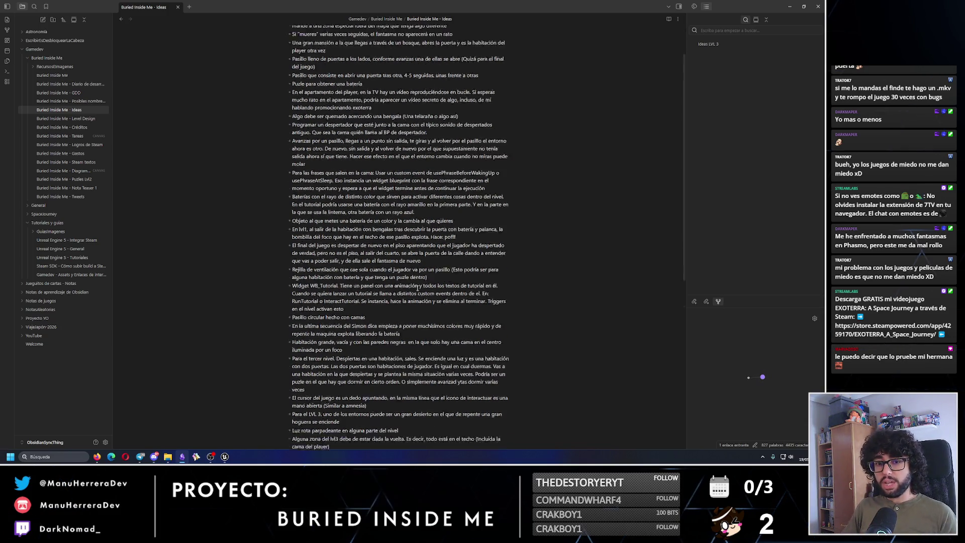
scroll(407, 226, "down", 5)
scroll(324, 322, "up", 5)
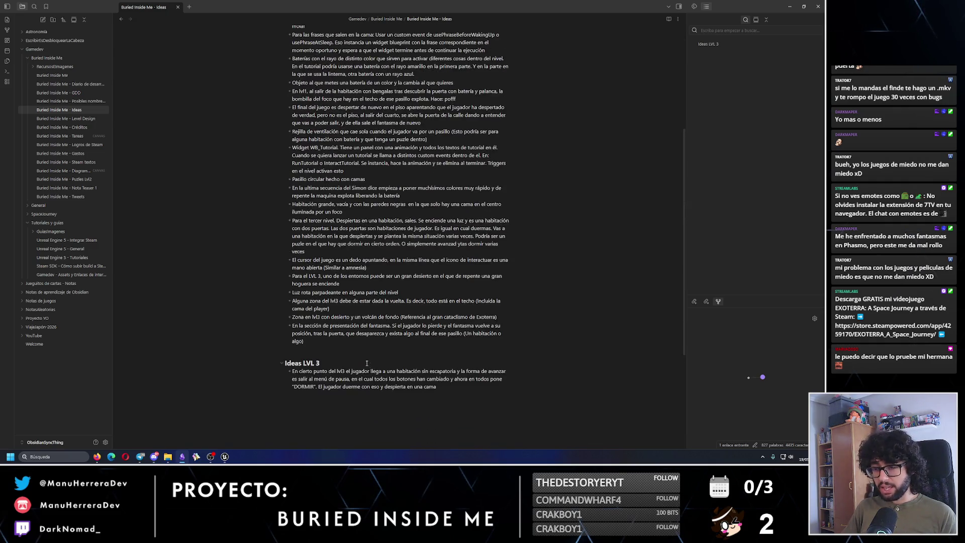
scroll(355, 332, "up", 5)
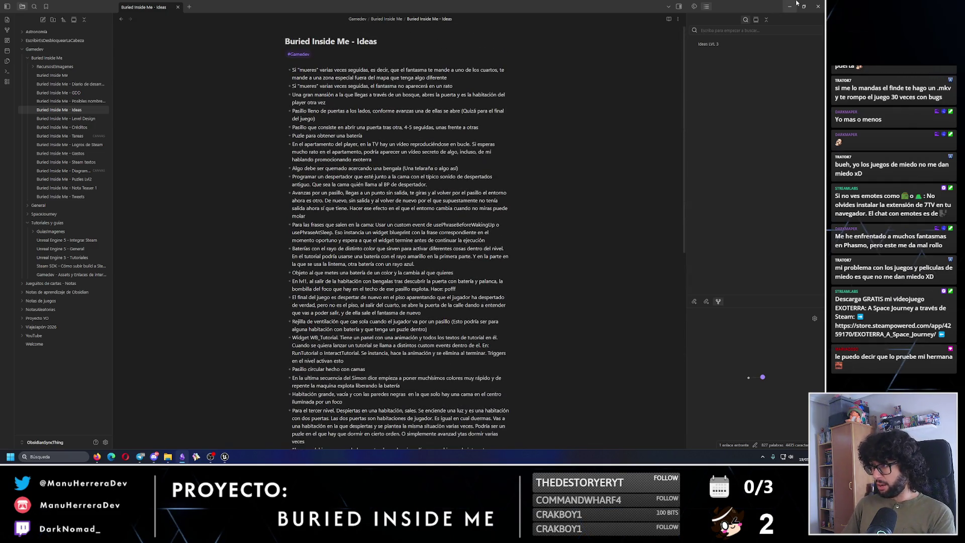
left_click(797, 4)
Load BuriedInsideMe_Level_02 from the Content Browser and fly the camera over its layout
mouse_move(162, 151)
left_mouse_down()
mouse_move(115, 46)
mouse_move(152, 188)
mouse_move(113, 265)
mouse_move(149, 142)
left_mouse_up()
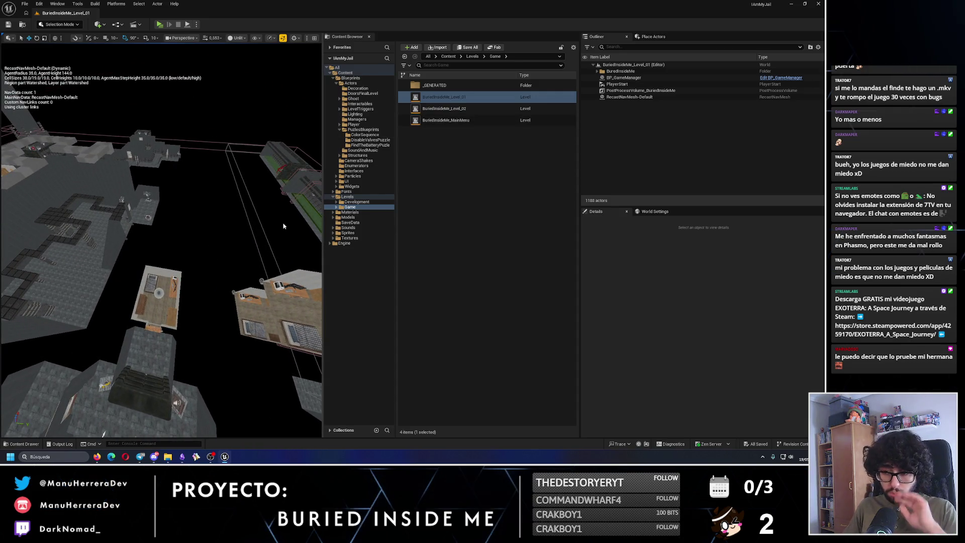
double_click(444, 109)
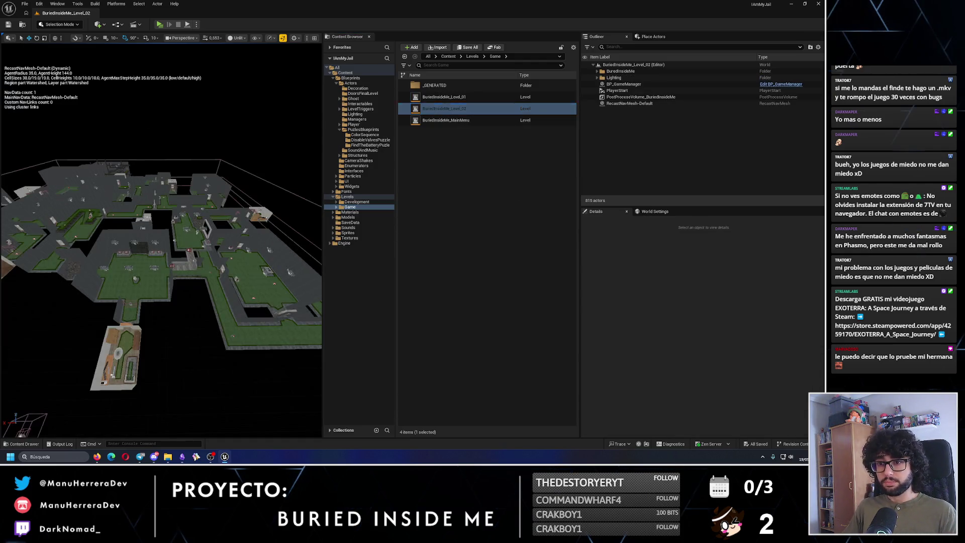
left_click_drag(151, 226, 188, 241)
mouse_move(161, 271)
left_mouse_down()
mouse_move(188, 287)
mouse_move(196, 318)
mouse_move(196, 286)
mouse_move(150, 197)
left_mouse_up()
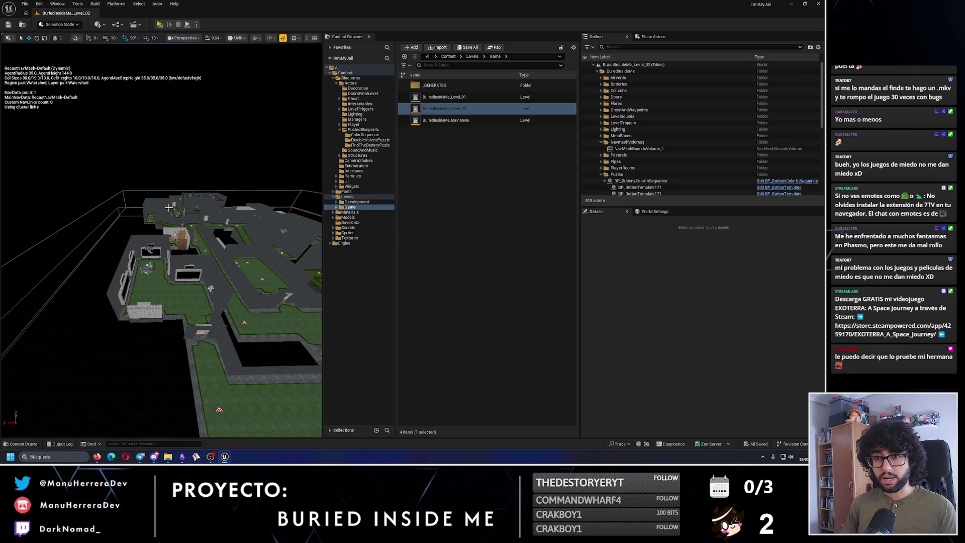
scroll(169, 207, "up", 8)
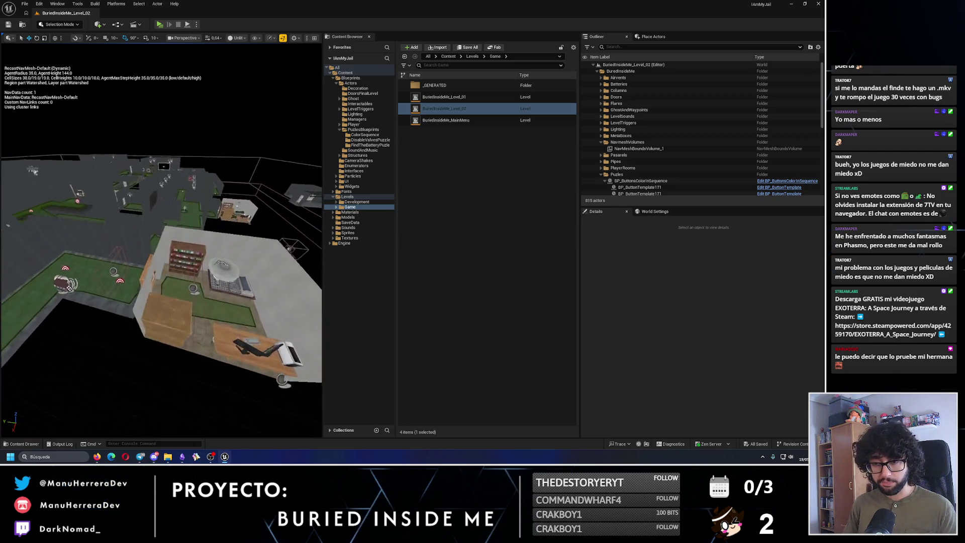
left_click_drag(166, 264, 113, 317)
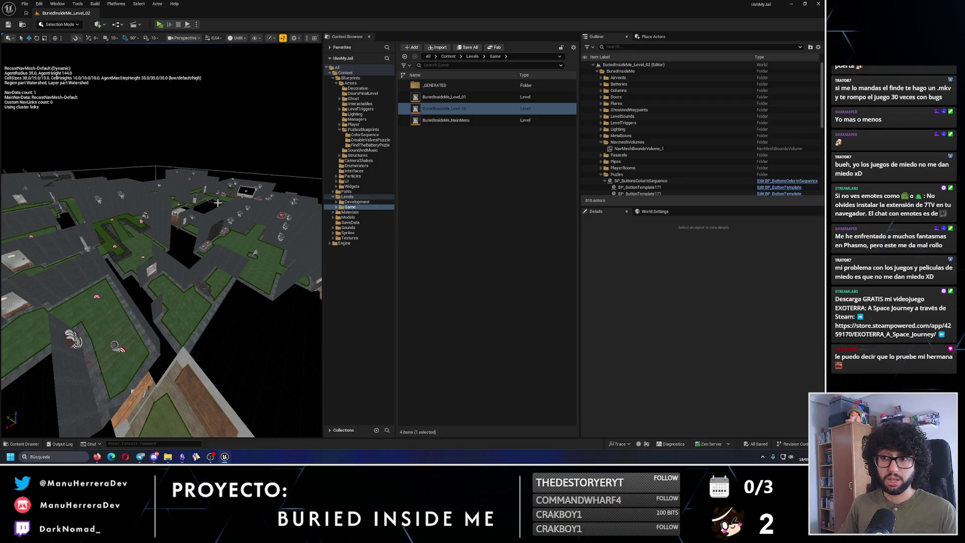
left_click_drag(162, 286, 209, 332)
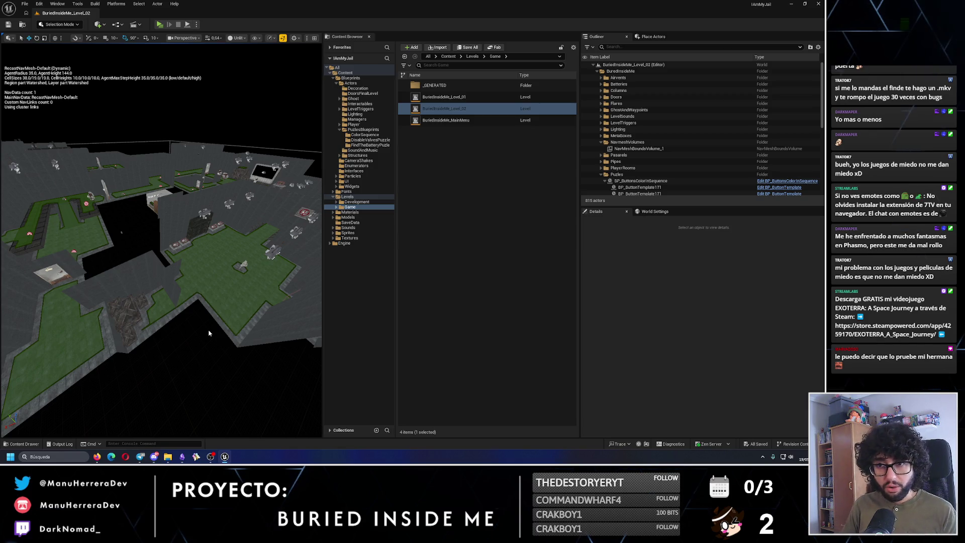
left_click_drag(210, 333, 210, 355)
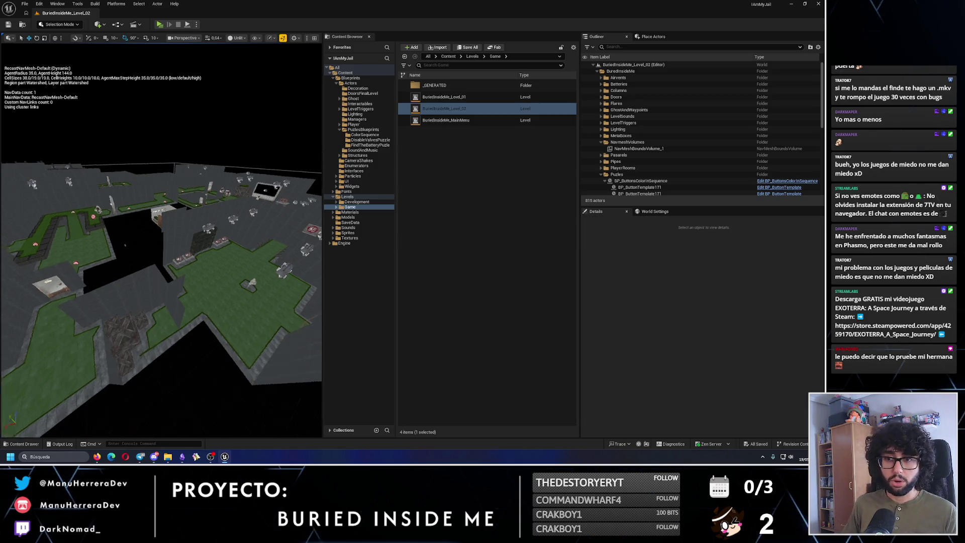
left_click_drag(161, 264, 161, 287)
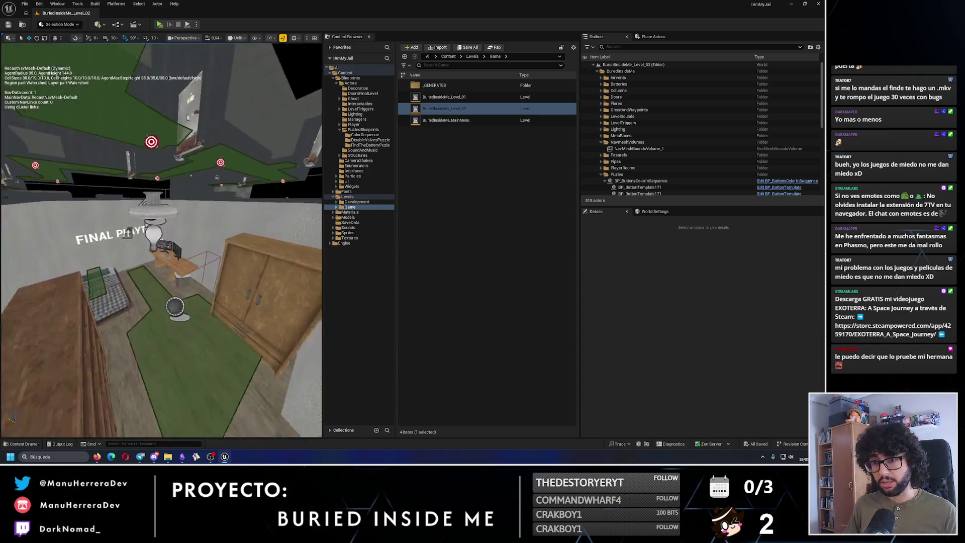
left_click_drag(184, 215, 184, 242)
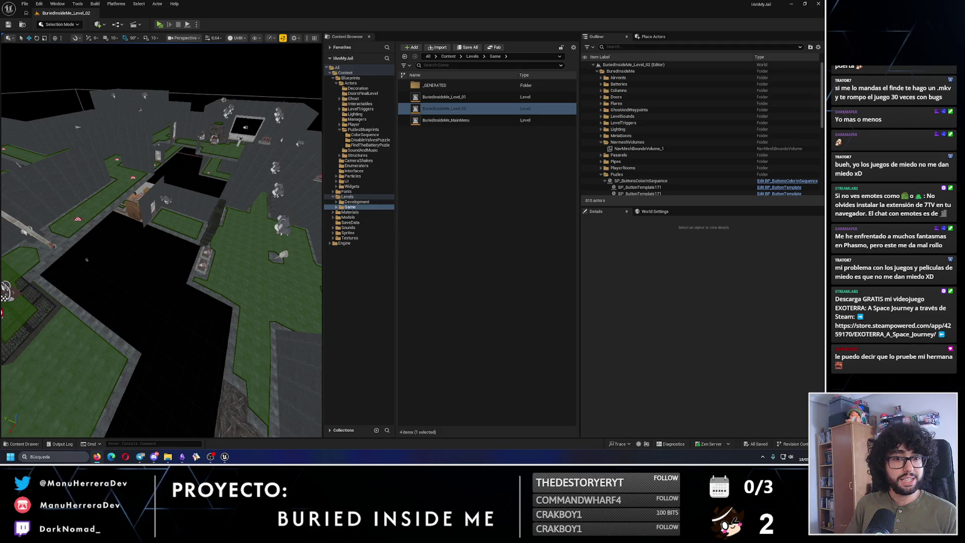
left_click(112, 456)
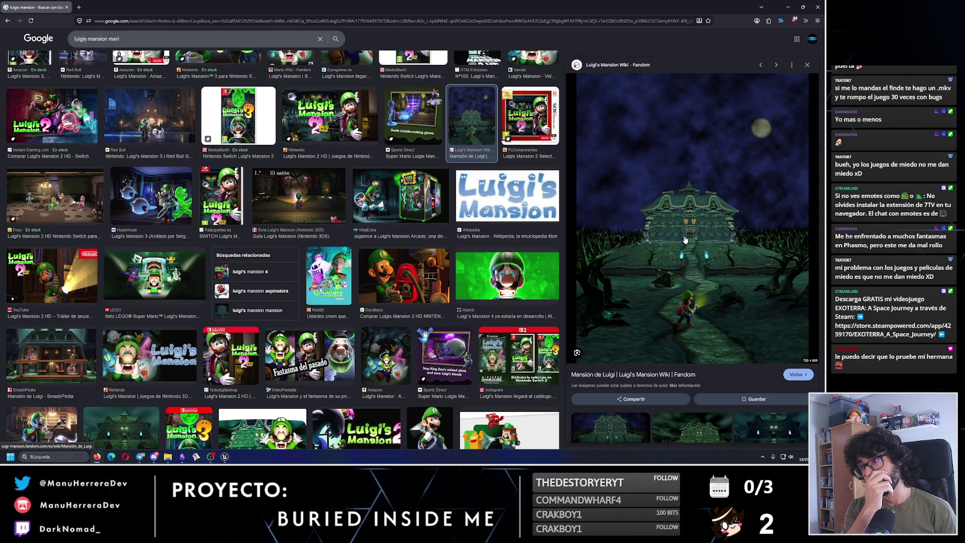
key("alt+Tab")
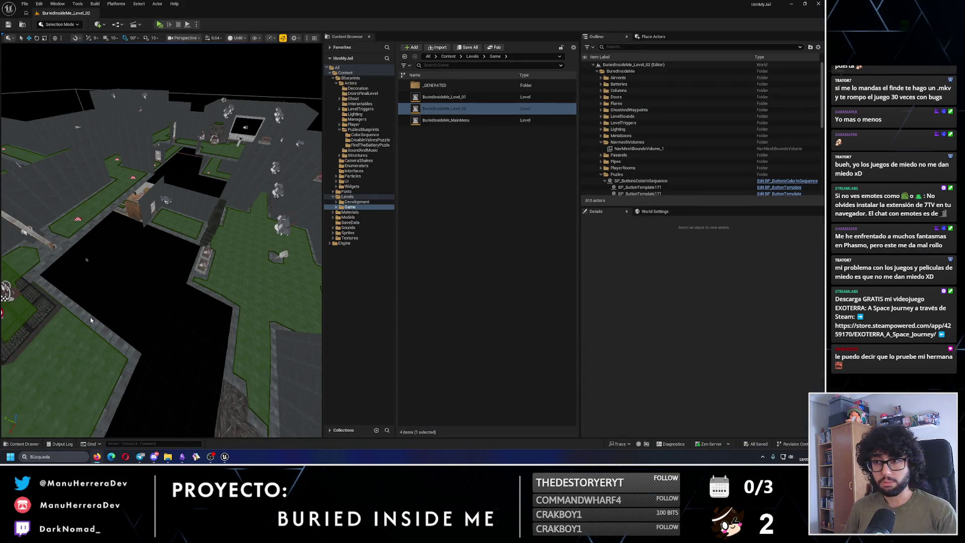
Review the Ideas LVL 3 heading in the Ideas note, then show the Buried Inside Me - Level Design note
key("alt+Tab")
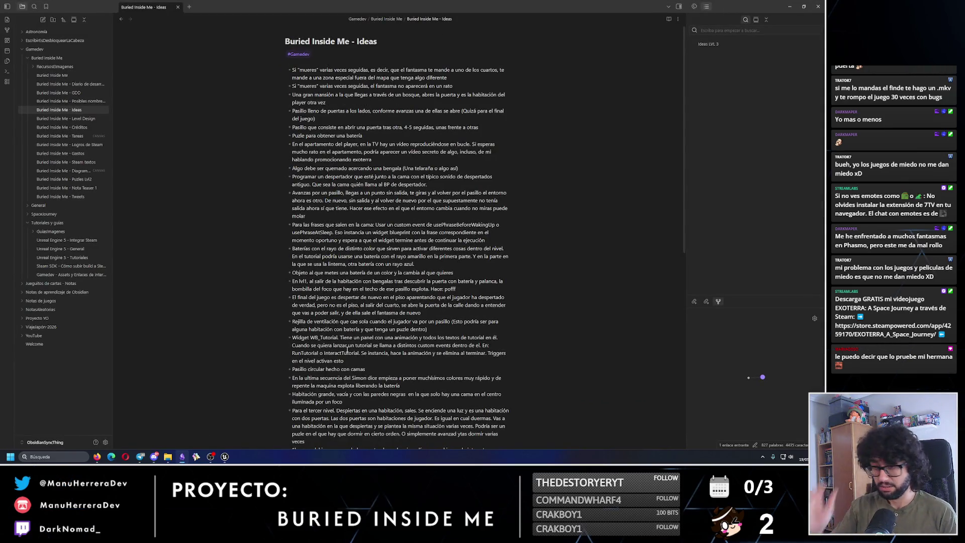
scroll(362, 337, "down", 8)
double_click(317, 337)
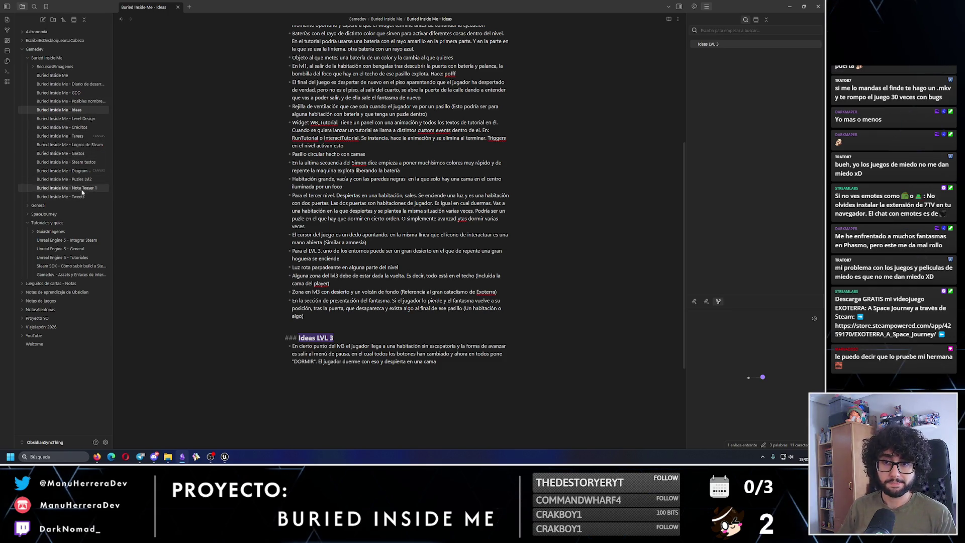
left_click(83, 119)
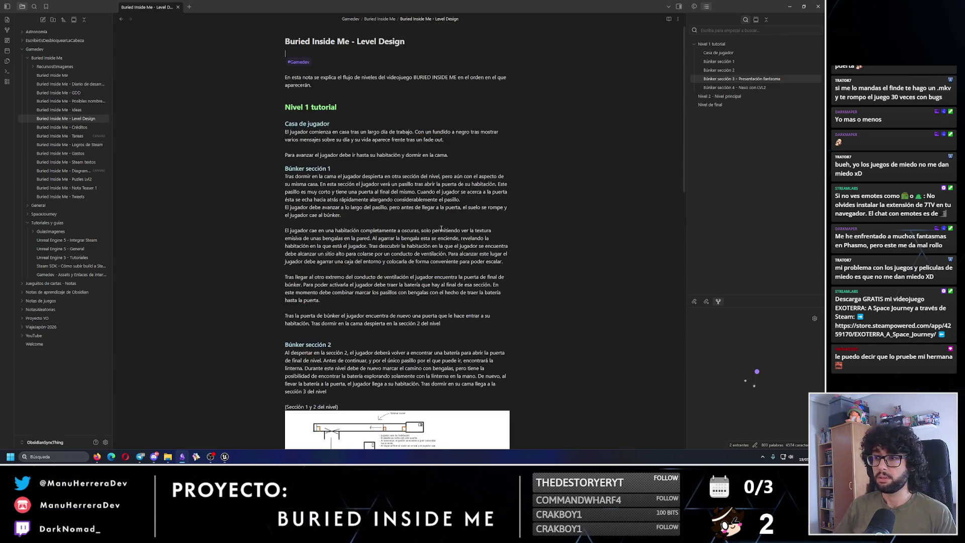
scroll(392, 227, "down", 10)
scroll(392, 227, "down", 8)
Tidy blank lines under Nivel 2 and add the remark that it is designed and implemented but not written up
left_click(327, 271)
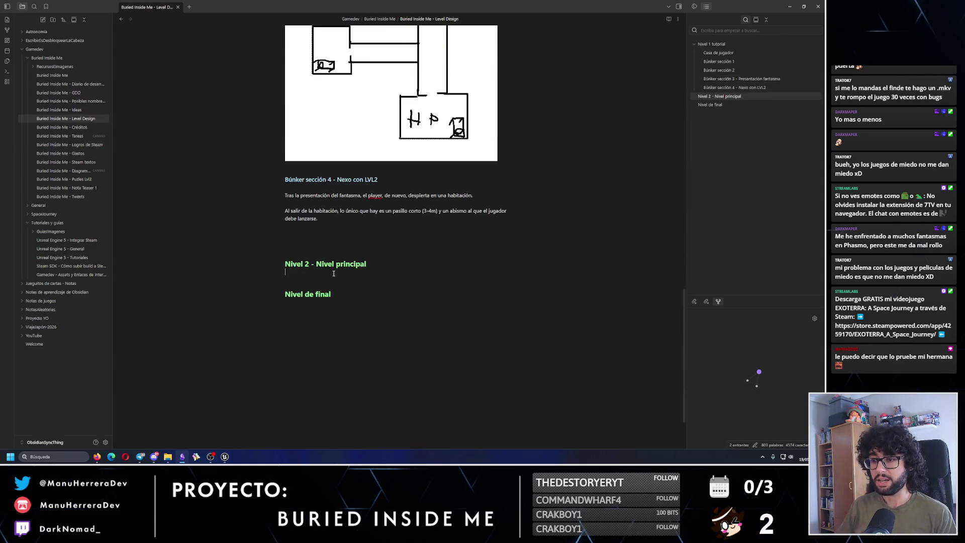
key("Return")
key("Up")
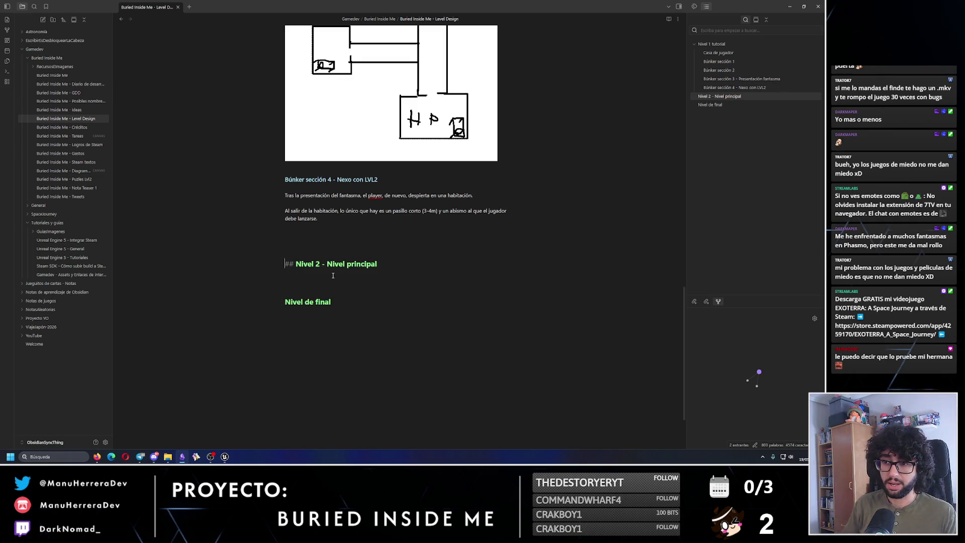
key("Up")
key("BackSpace")
key("BackSpace")
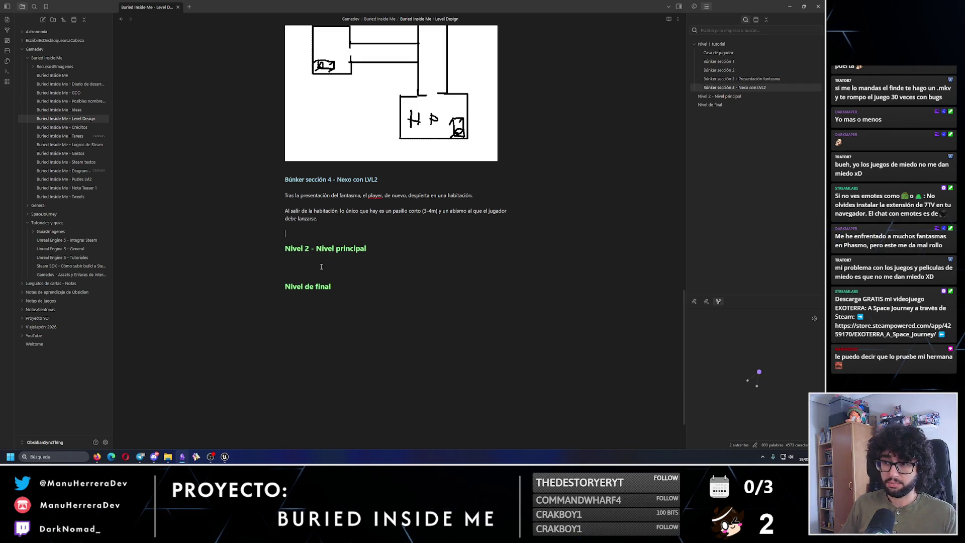
type("(")
key("BackSpace")
key("BackSpace")
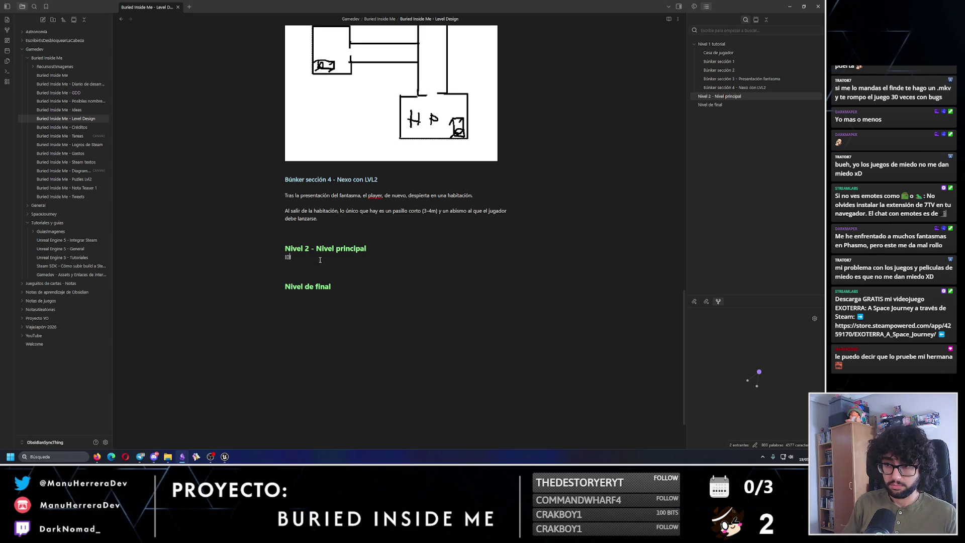
type("No está escrito aquí pero ")
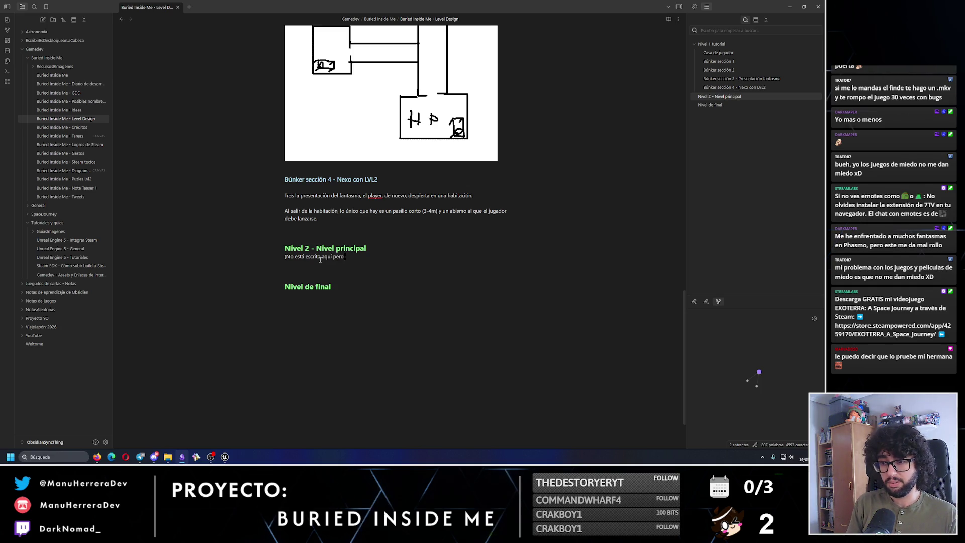
type("eño")
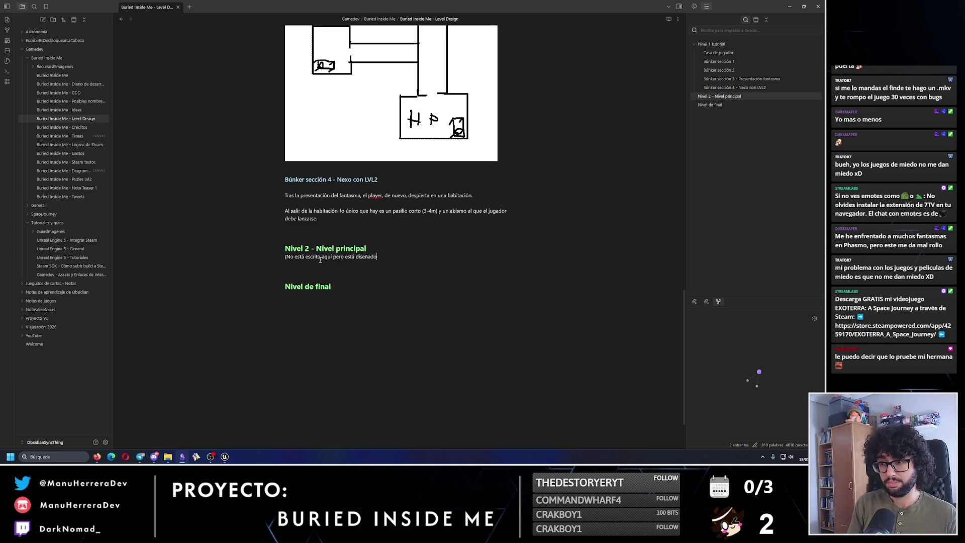
type(")")
type("plementado")
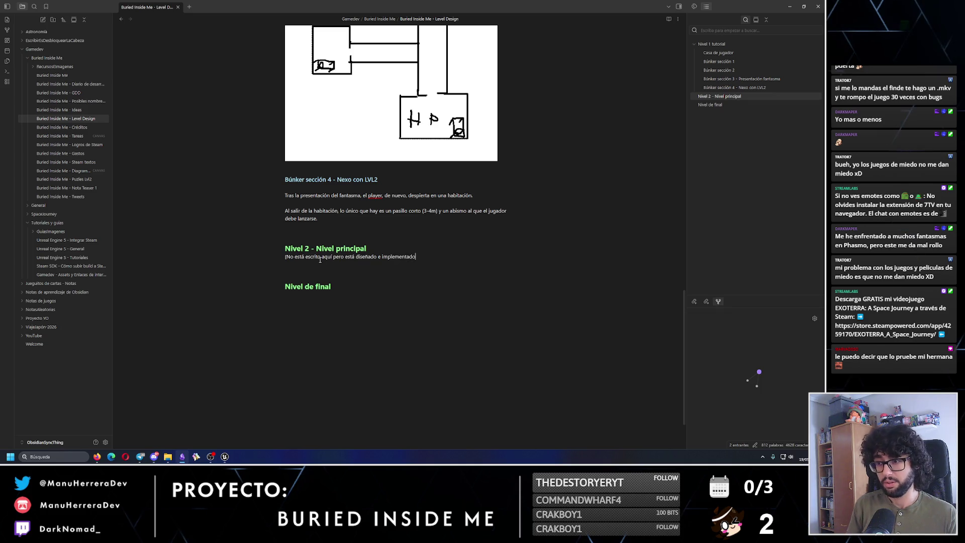
key("Return")
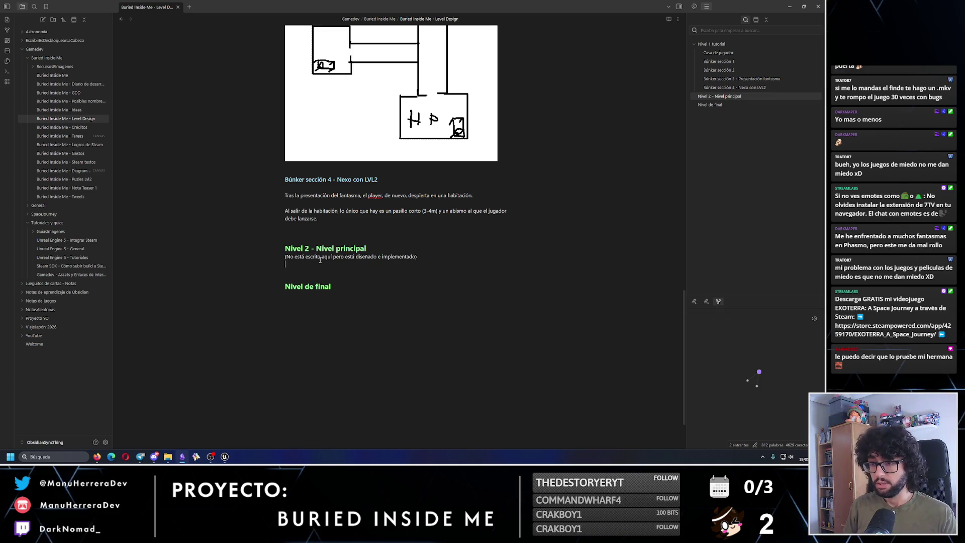
Retitle the last heading from 'Nivel de final' to 'Nivel 3 - final' and return to Unreal
left_click(319, 286)
double_click(403, 286)
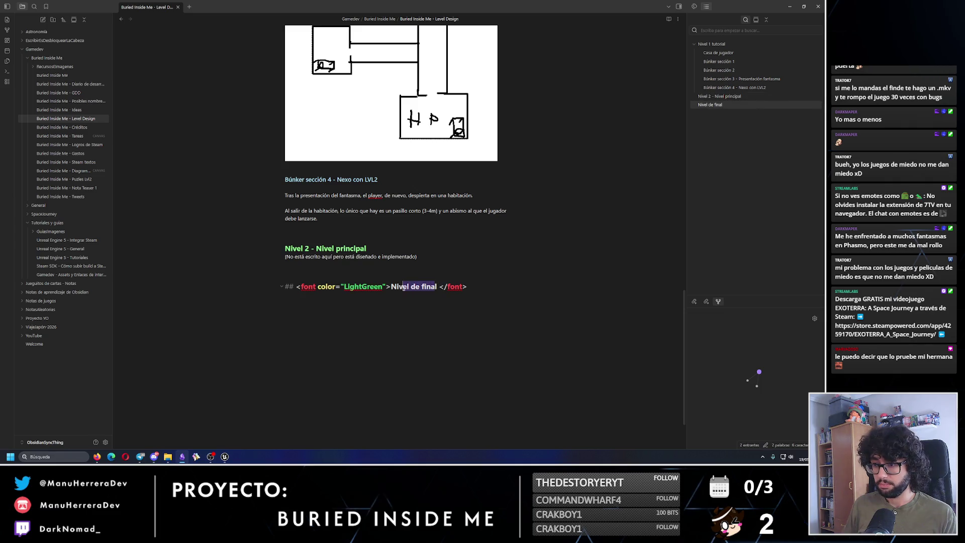
left_click_drag(411, 287, 398, 287)
type("3")
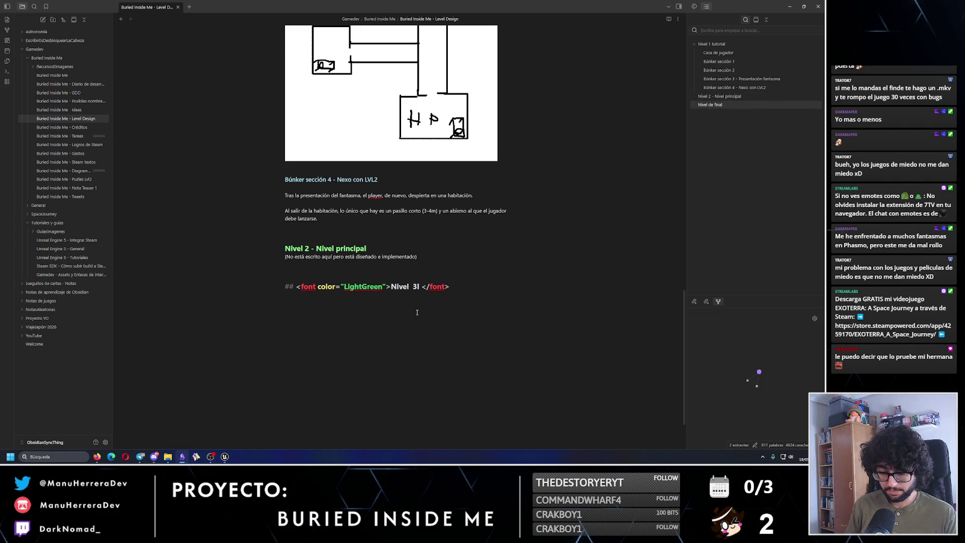
type(" - final")
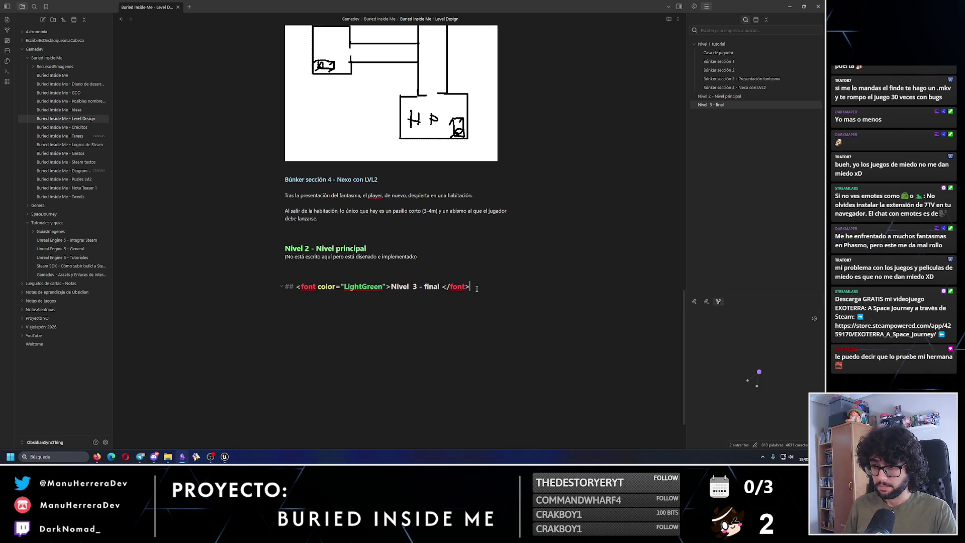
key("End")
key("Return")
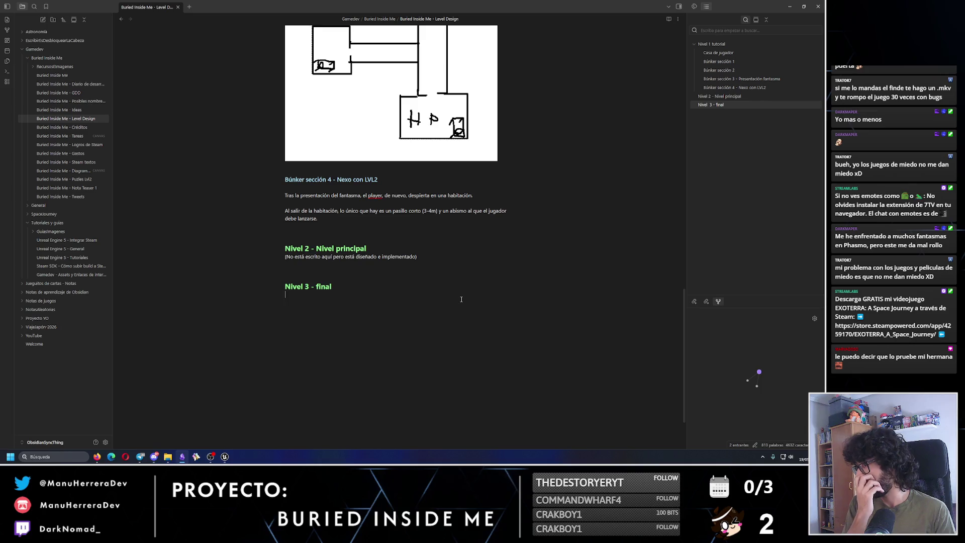
scroll(461, 299, "down", 2)
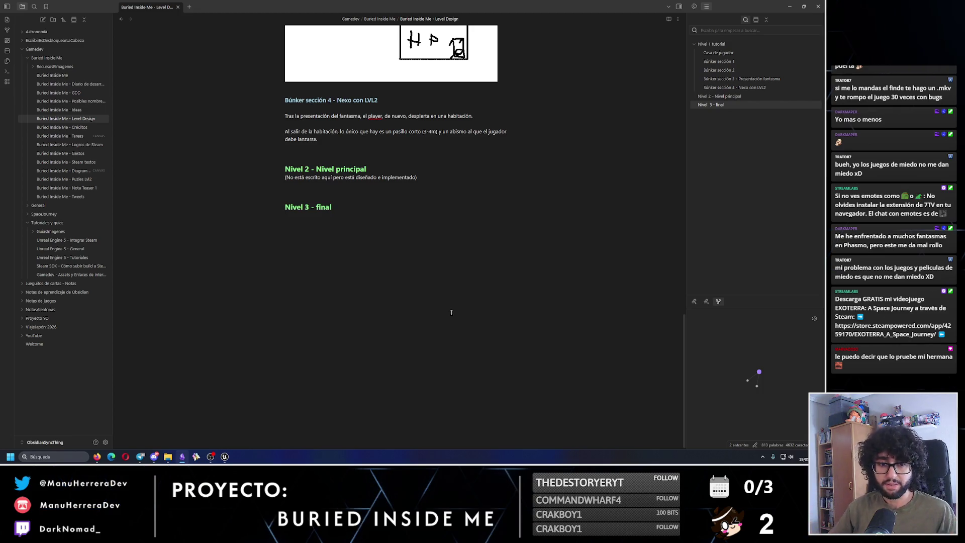
left_click(789, 6)
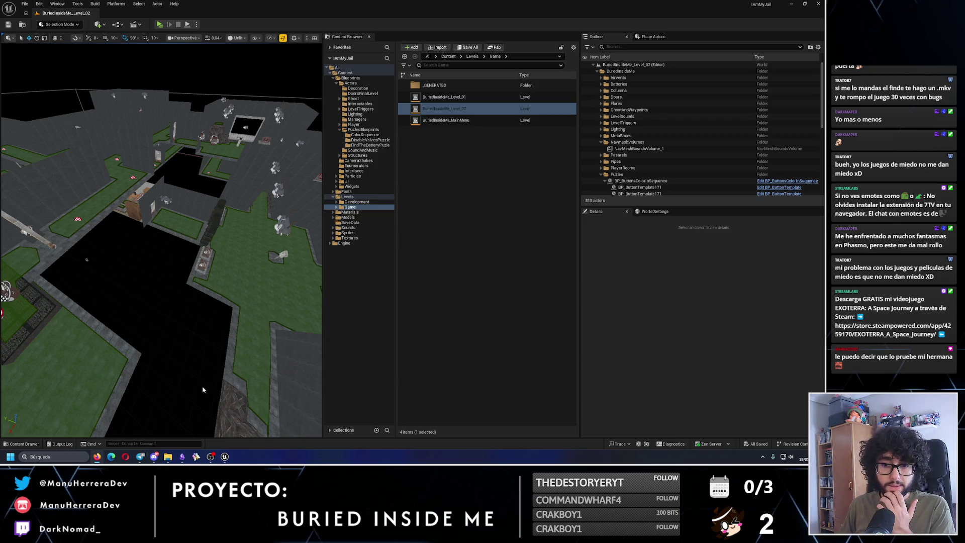
Bring Obsidian forward and show the Buried Inside Me - Ideas note from the top
left_click(140, 456)
left_click(74, 110)
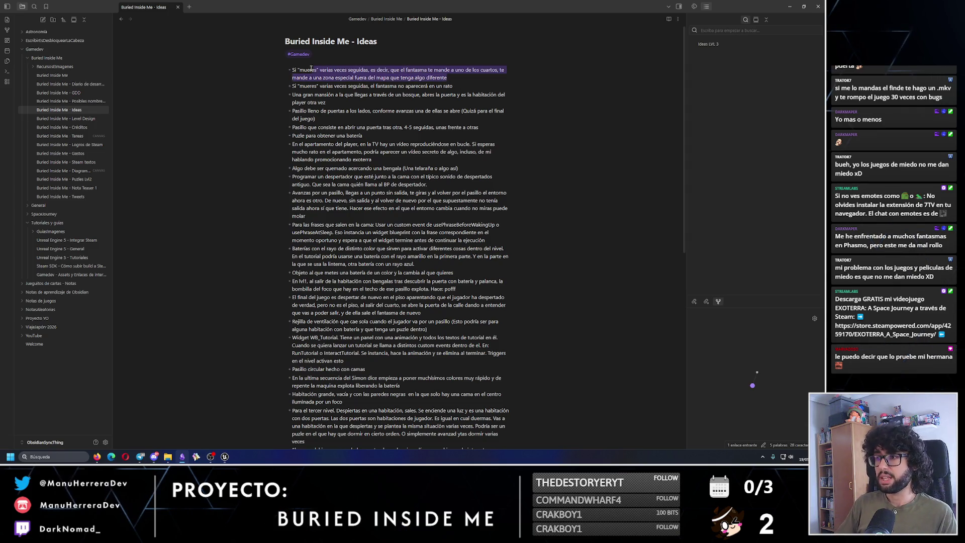
Delete the second top-list bullet about dying repeatedly from the Ideas note
left_click_drag(466, 79, 305, 70)
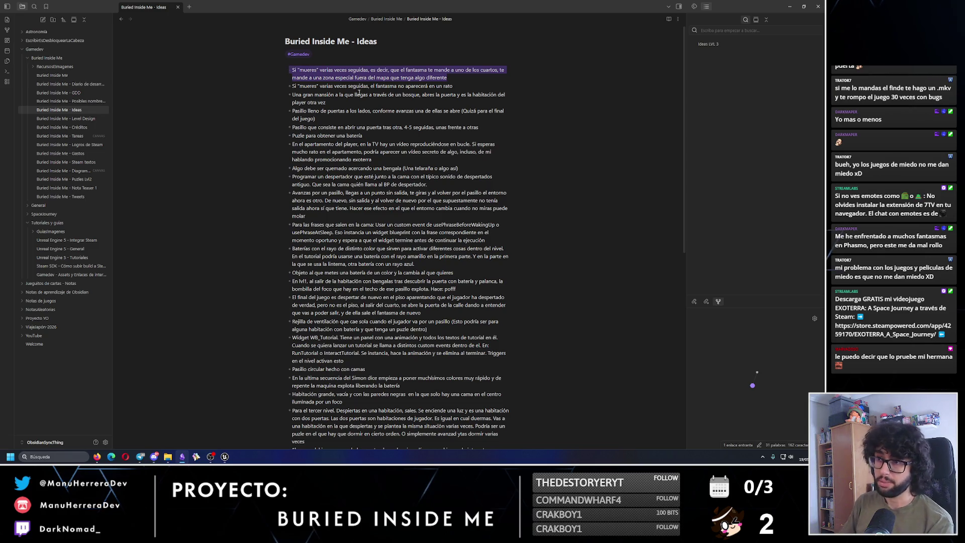
left_click_drag(453, 86, 291, 86)
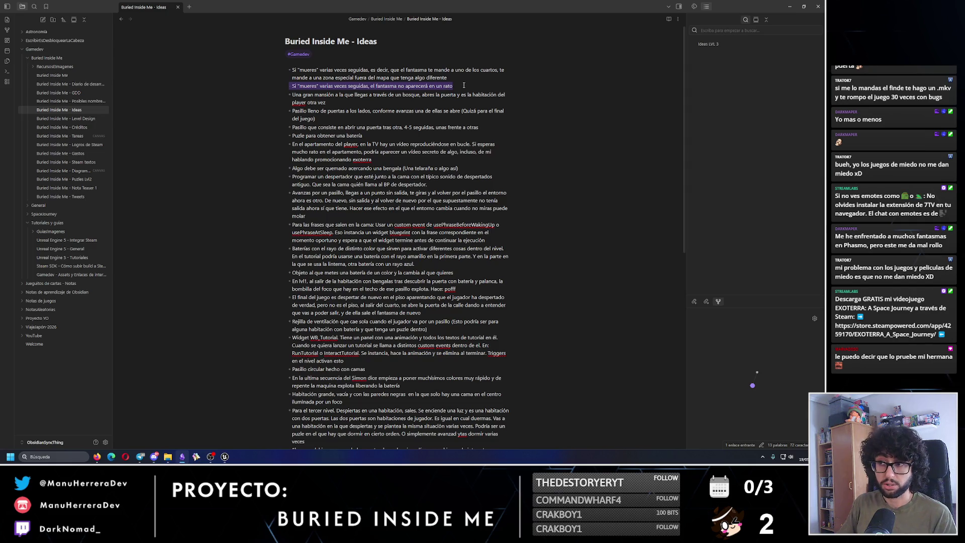
key("Delete")
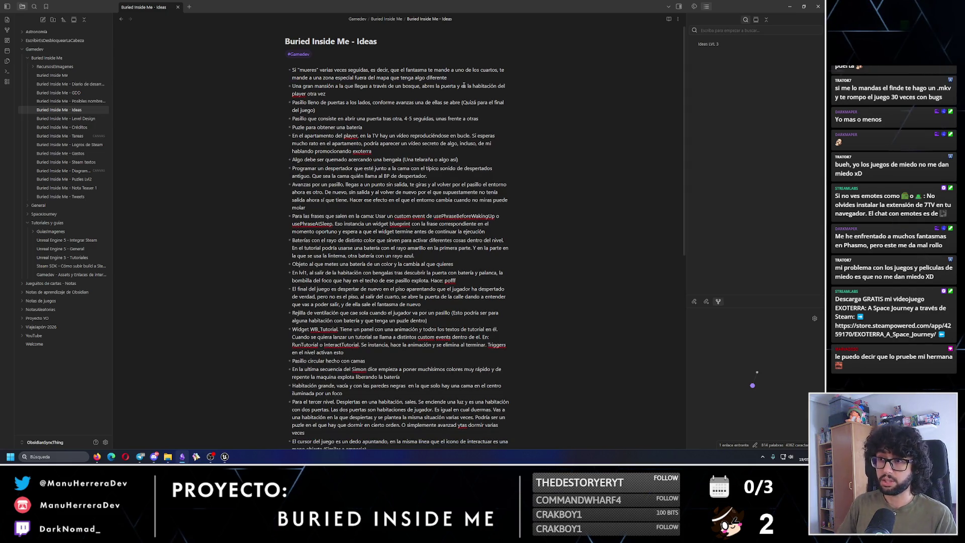
triple_click(464, 85)
left_click(344, 95)
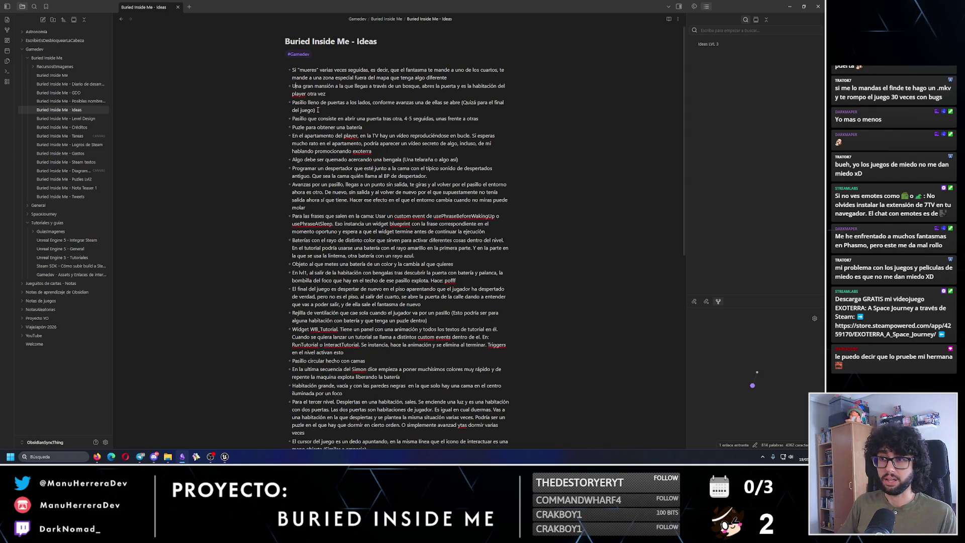
type("En el nivel ")
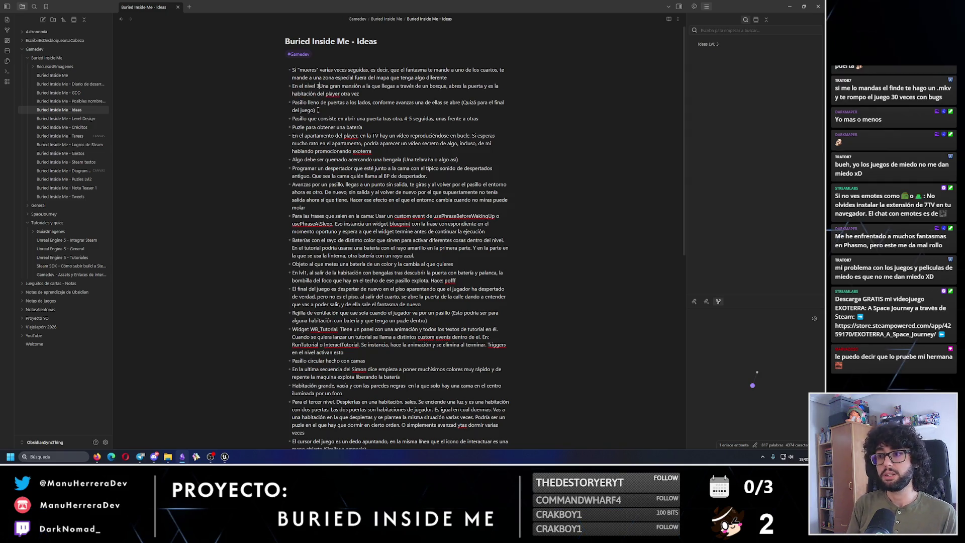
type("3:")
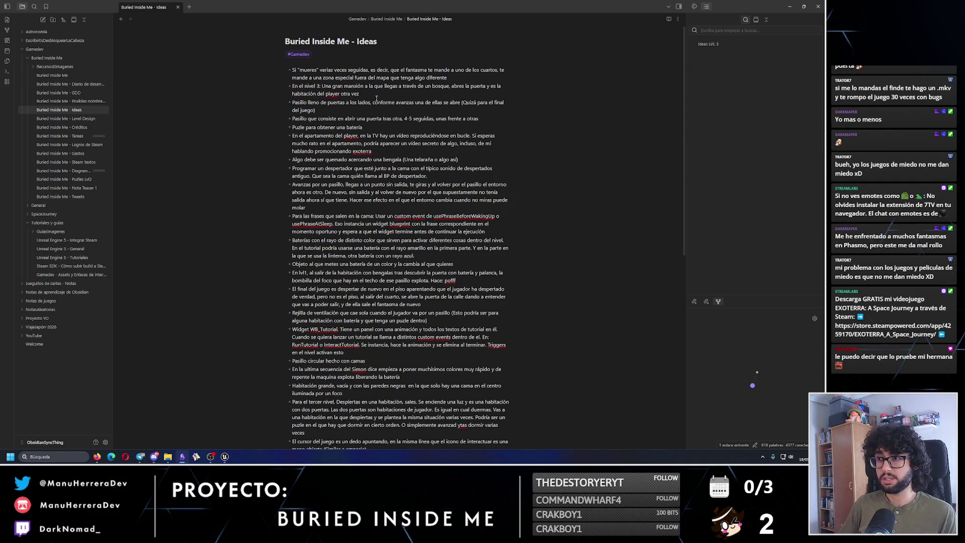
Cut the level 3 mansion idea from the top list and paste it under Ideas LVL 3
triple_click(376, 90)
key("ctrl+x")
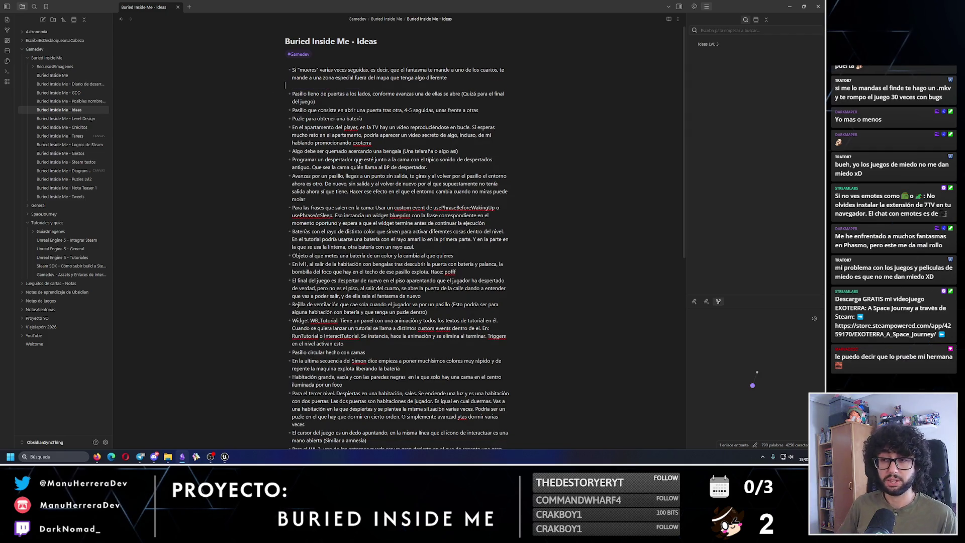
key("BackSpace")
scroll(384, 193, "down", 10)
left_click(372, 226)
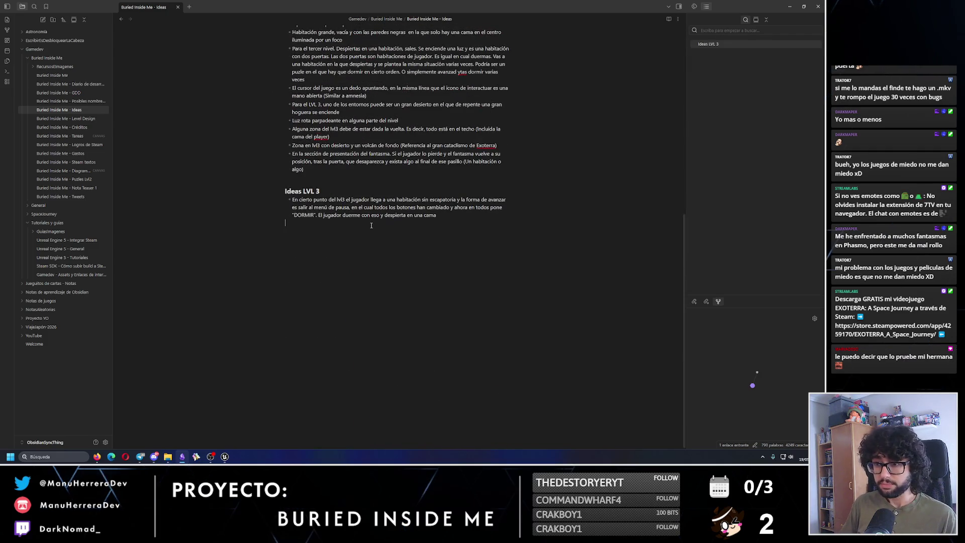
key("ctrl+v")
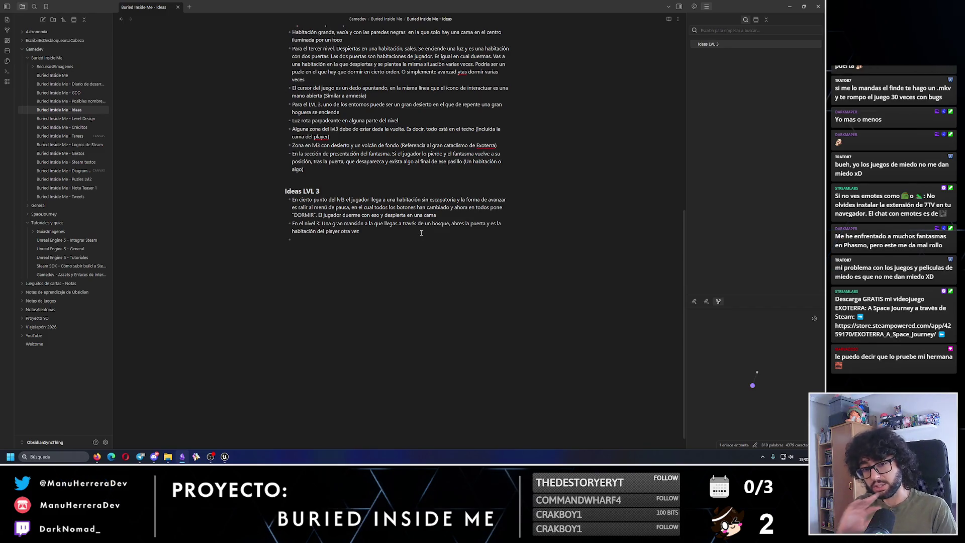
type("-")
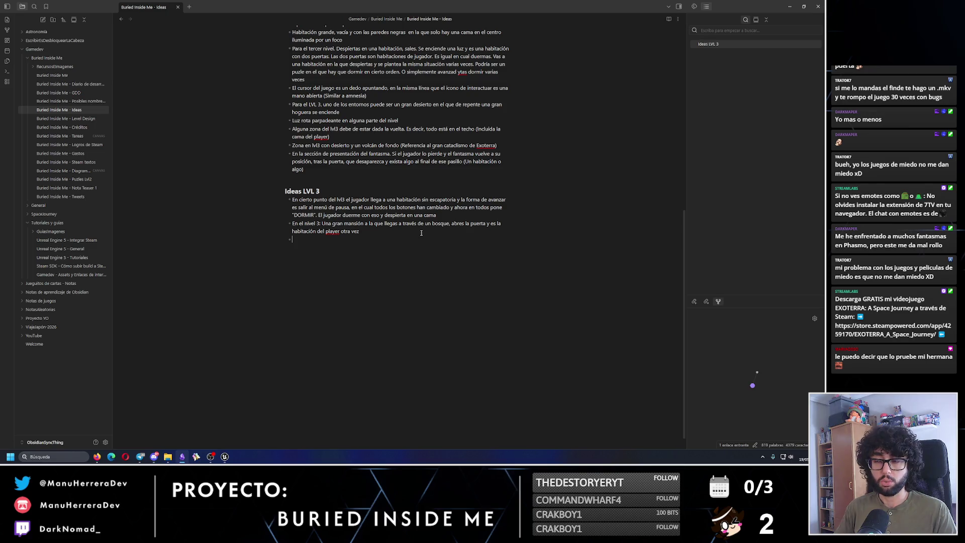
left_click(792, 6)
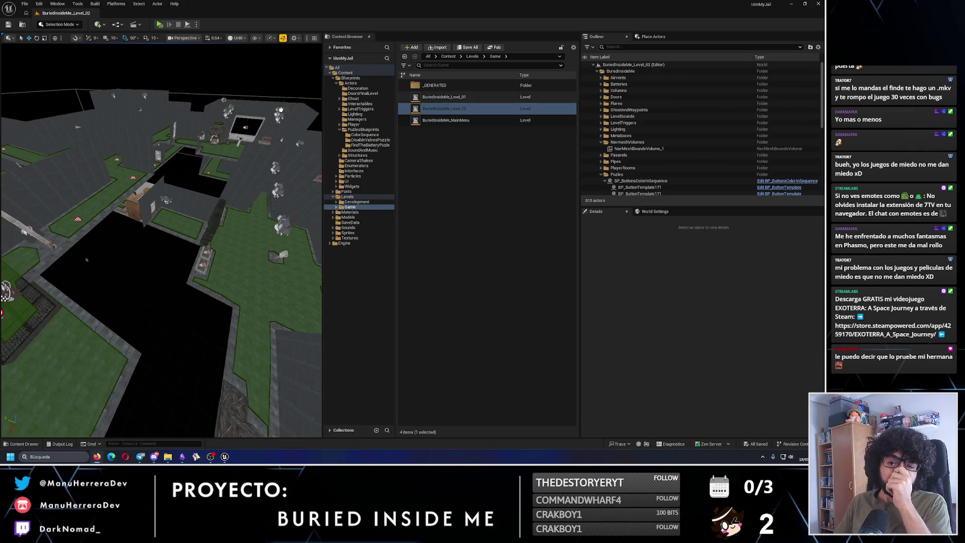
left_click_drag(153, 114, 235, 255)
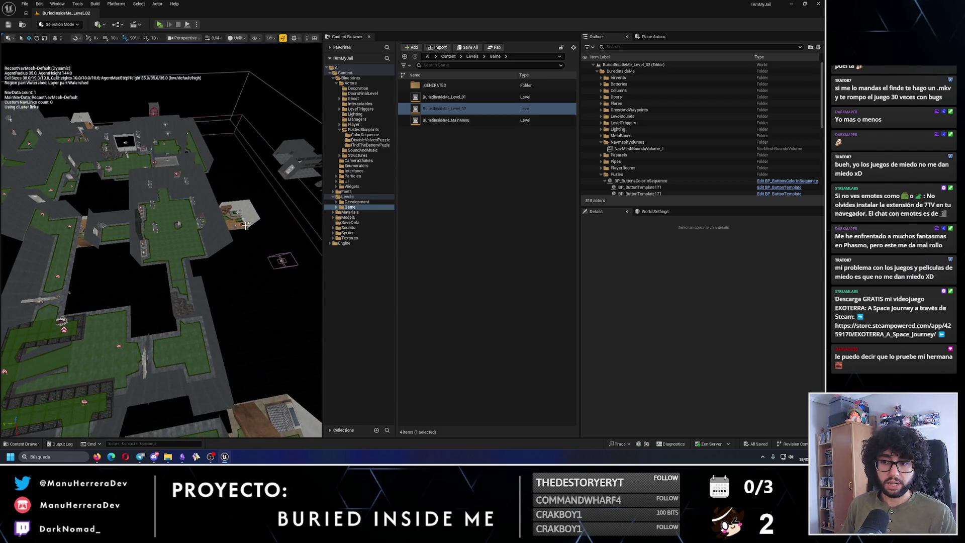
left_click_drag(247, 224, 200, 222)
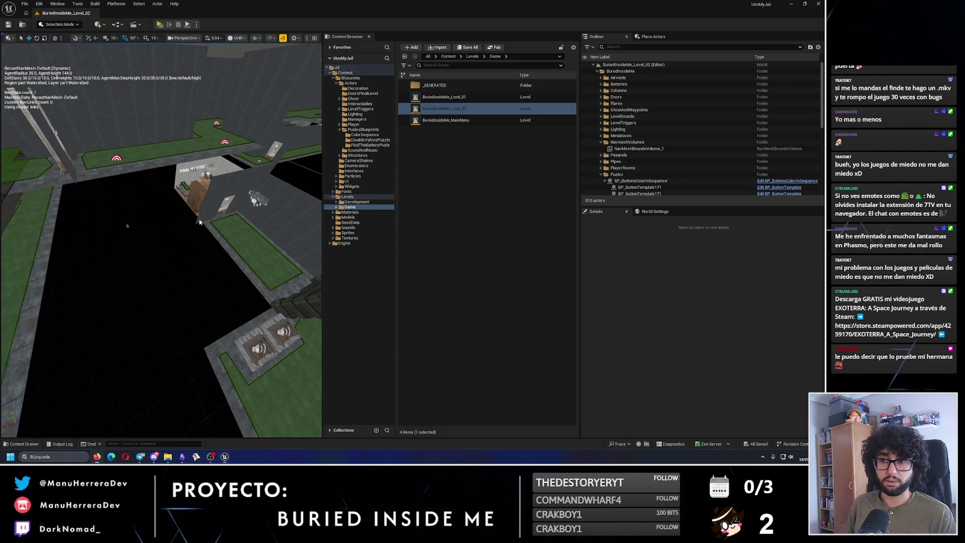
key("alt+Tab")
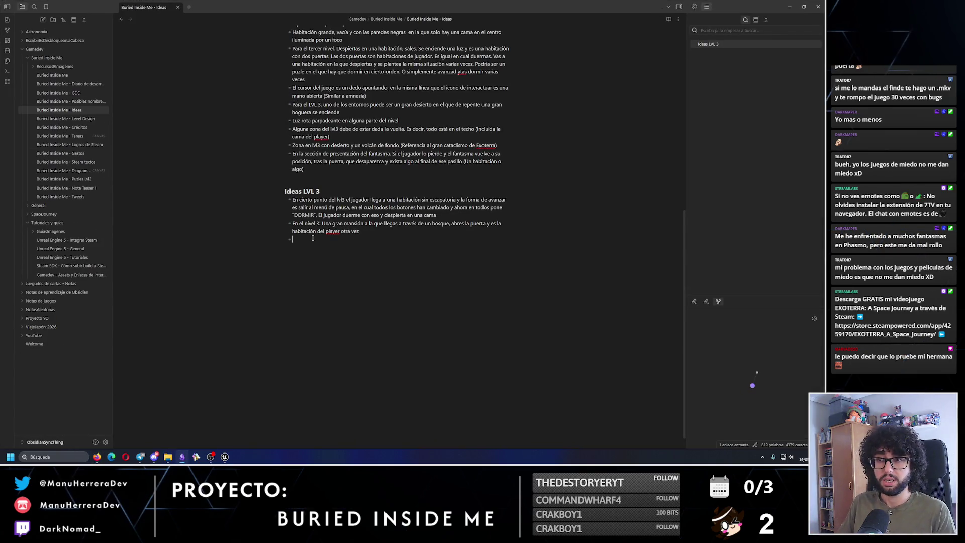
scroll(377, 188, "up", 10)
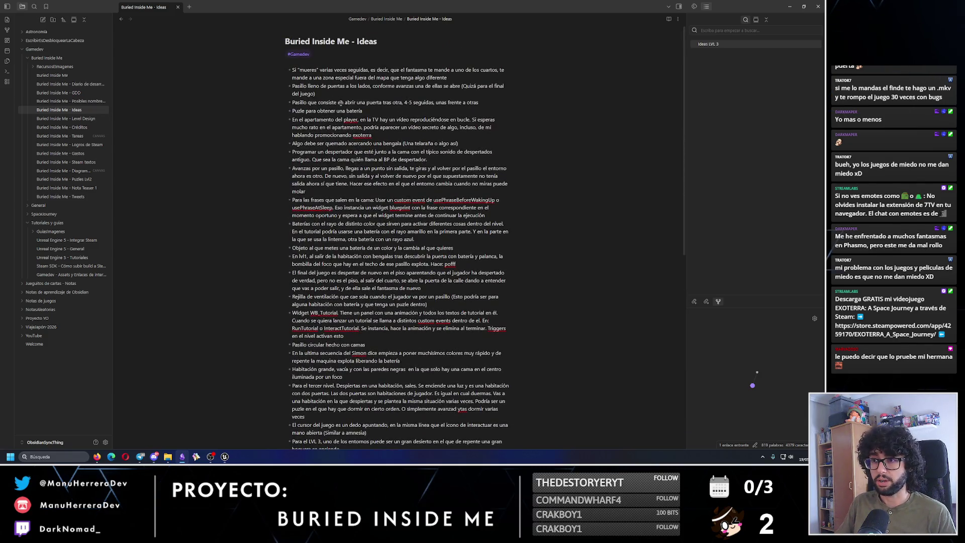
Cut the door-lined hallway and 4-5 consecutive doors ideas, drop the battery puzzle line, and paste them under Ideas LVL 3
left_click_drag(485, 103, 289, 103)
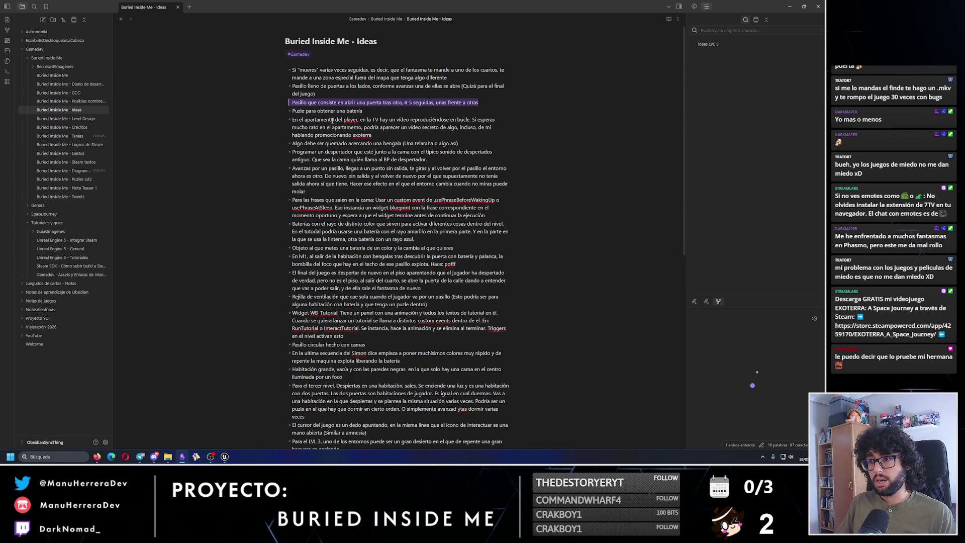
left_click(299, 108)
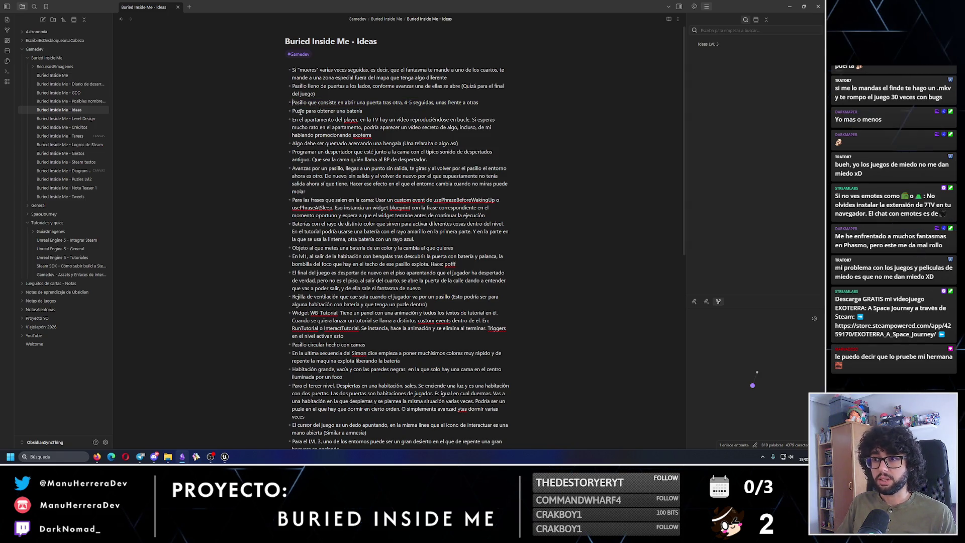
left_click_drag(480, 103, 293, 86)
key("BackSpace")
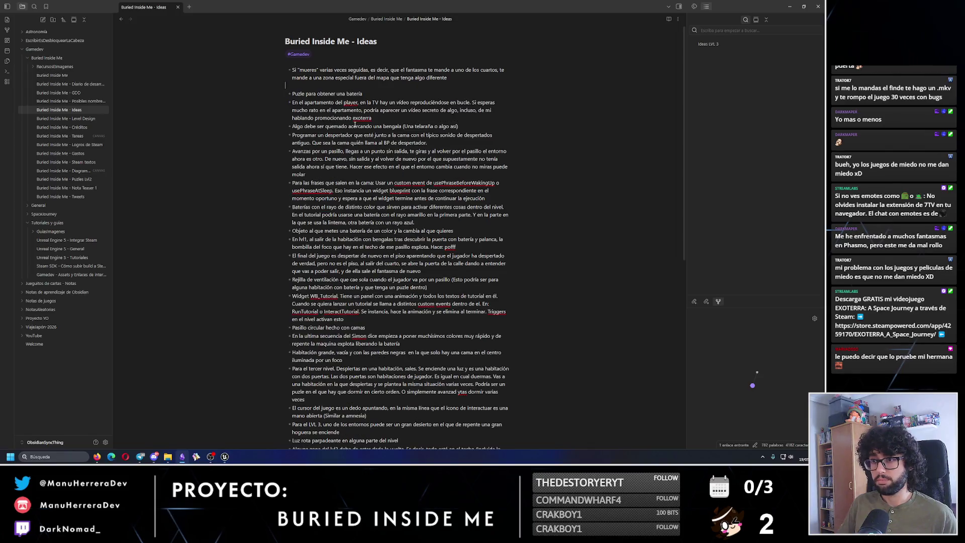
left_click_drag(368, 95, 292, 94)
key("BackSpace")
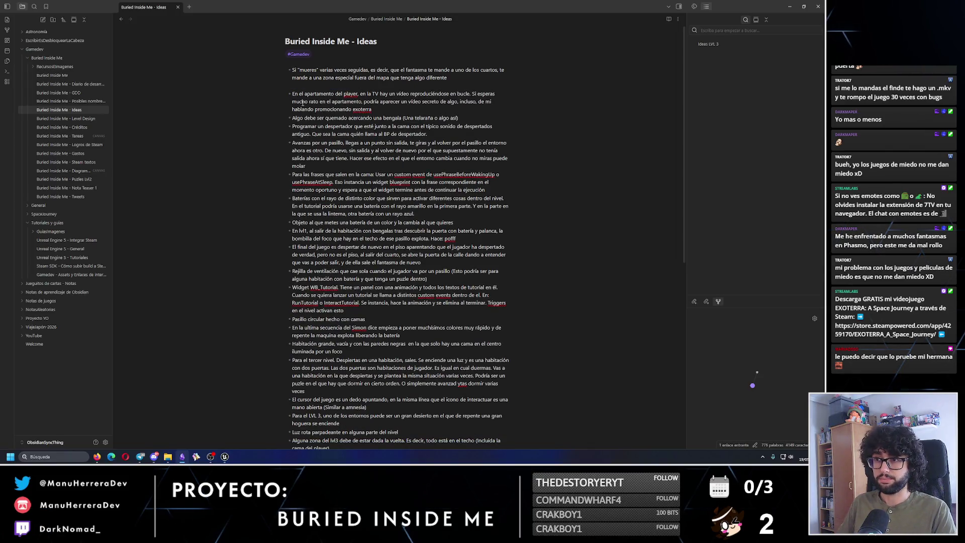
scroll(354, 172, "down", 8)
scroll(354, 172, "down", 5)
key("BackSpace")
key("BackSpace")
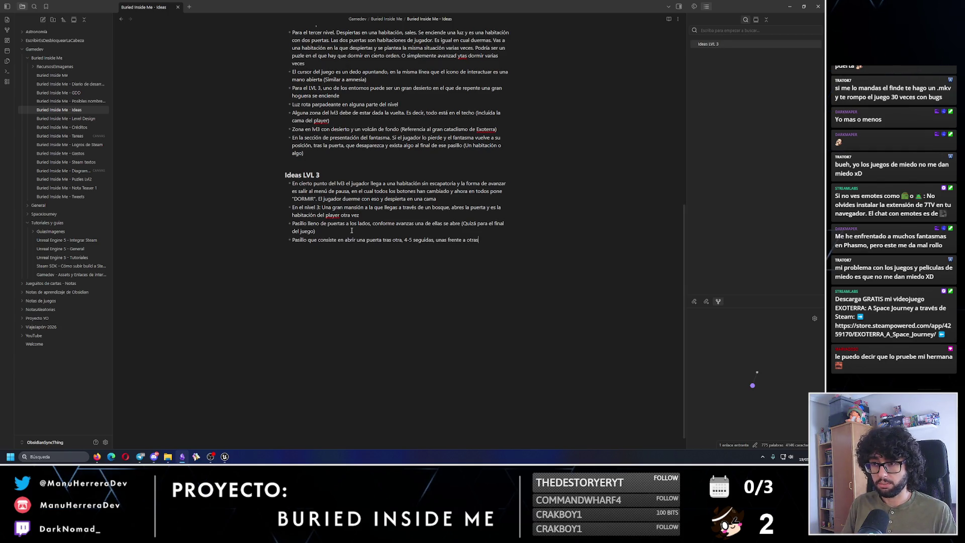
key("ctrl+v")
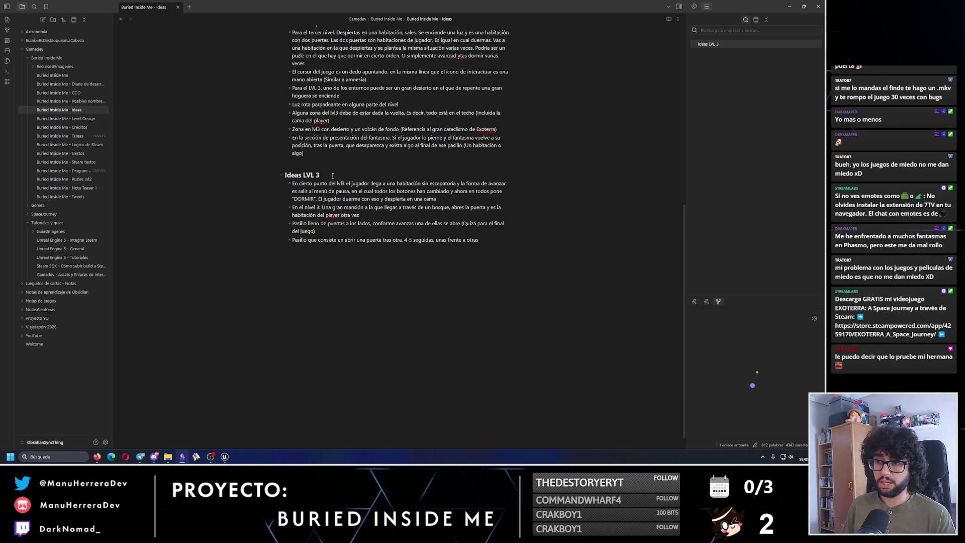
Append ' - situaciones para el player' to the heading and replace the end-of-game remark with a hint of something strange beyond the door
left_click(332, 175)
type("- situa")
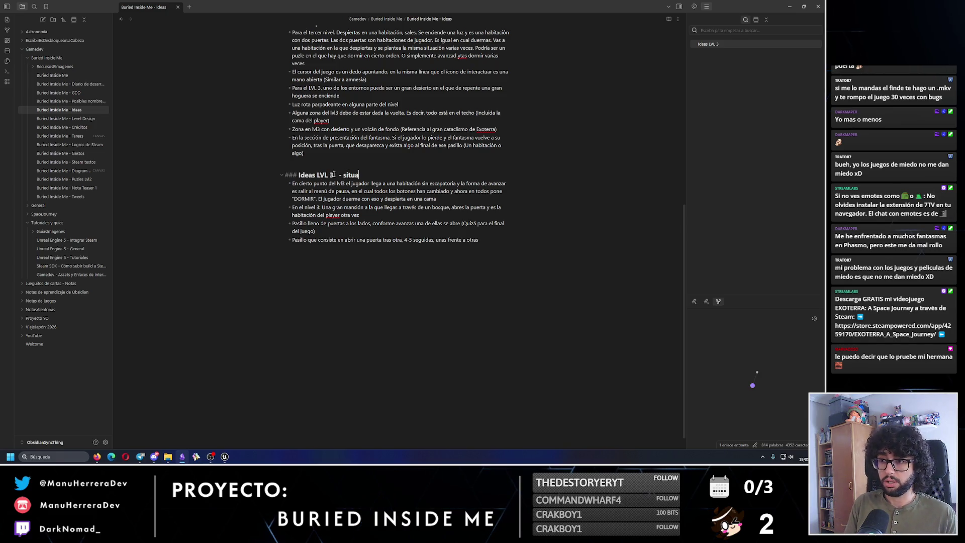
type("ciones para el player")
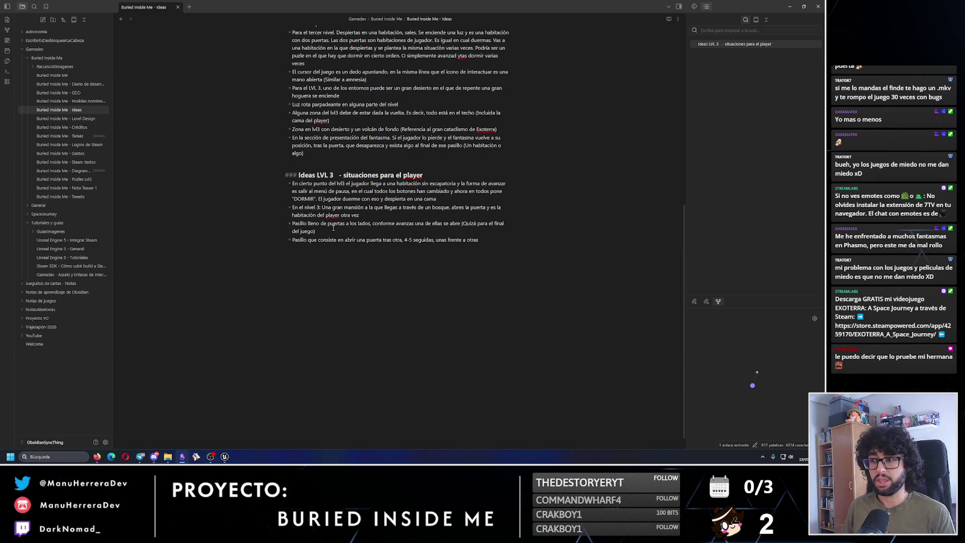
left_click_drag(316, 232, 461, 224)
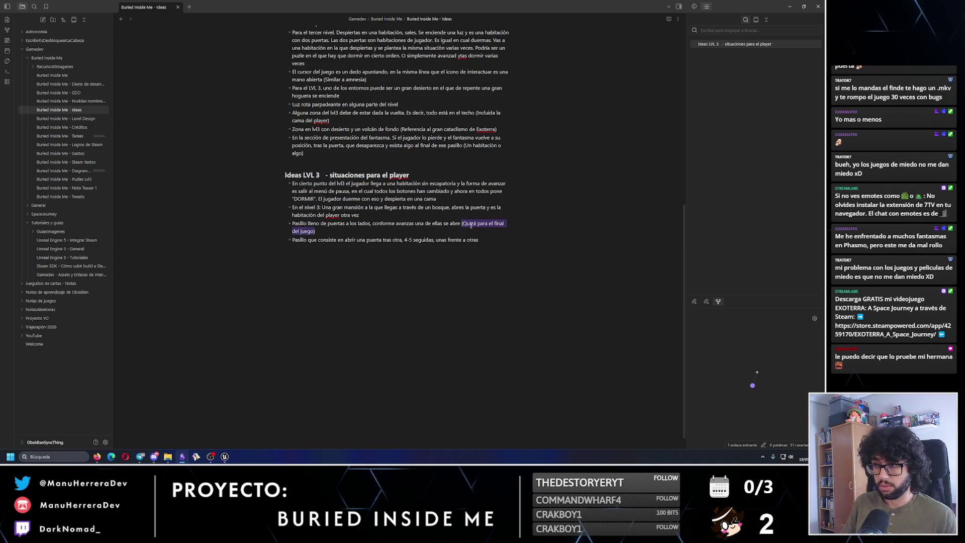
key("BackSpace")
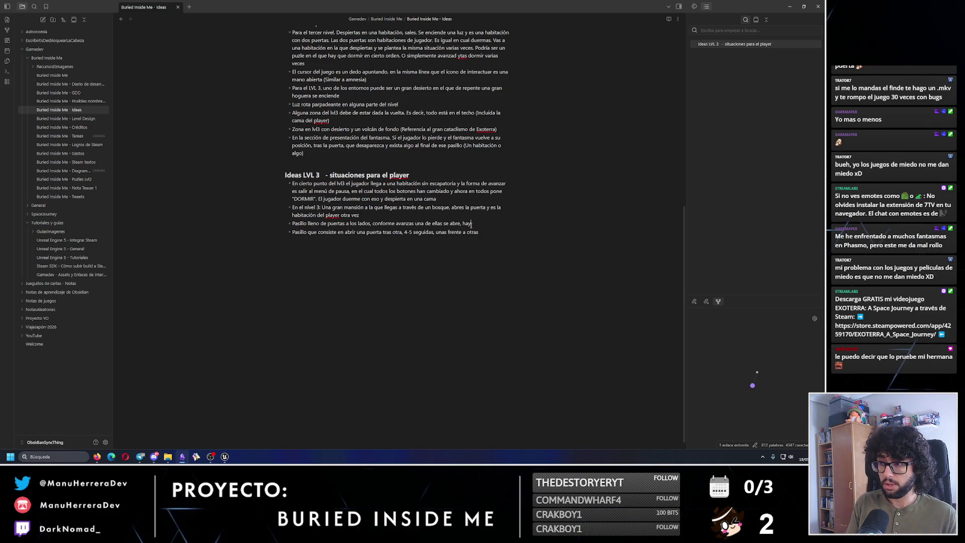
type(" algo extra")
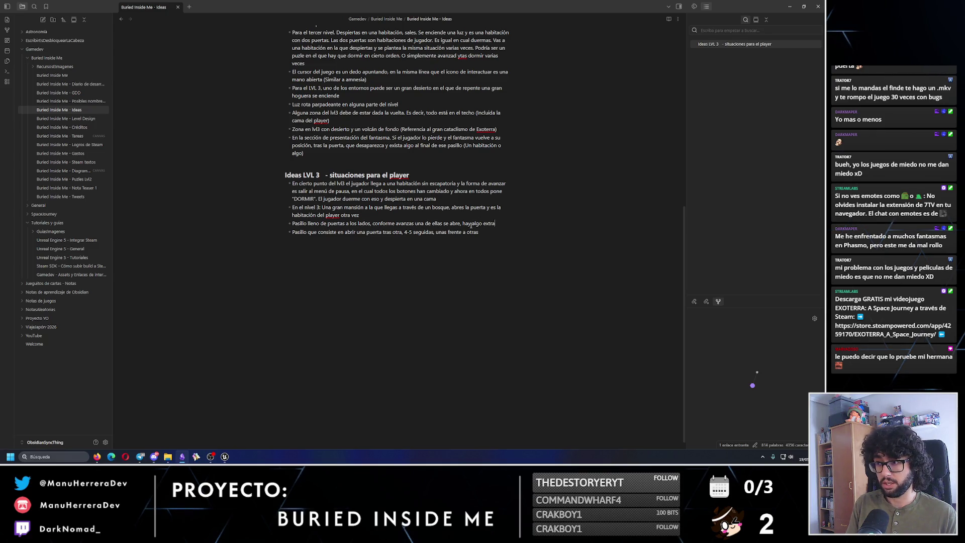
type("ño o una habitació")
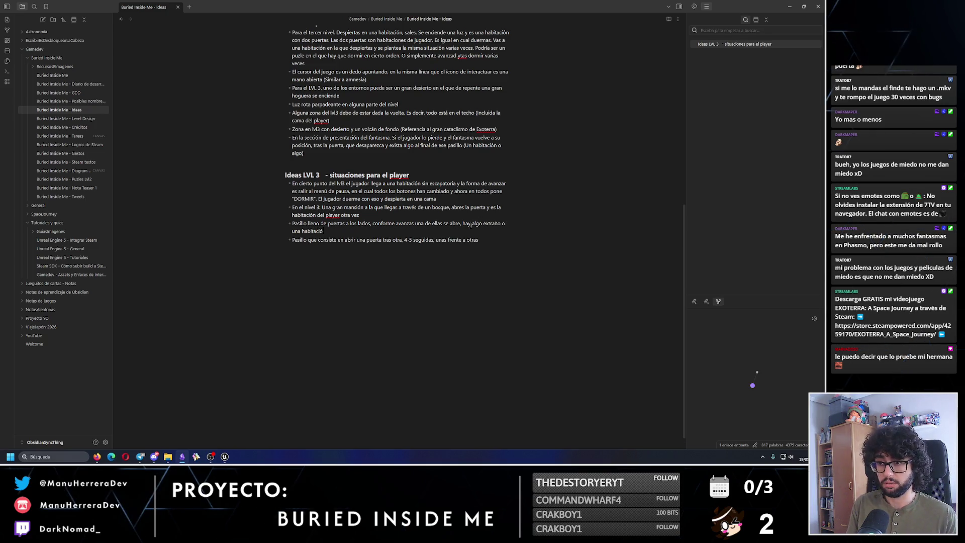
type("n de player al otro")
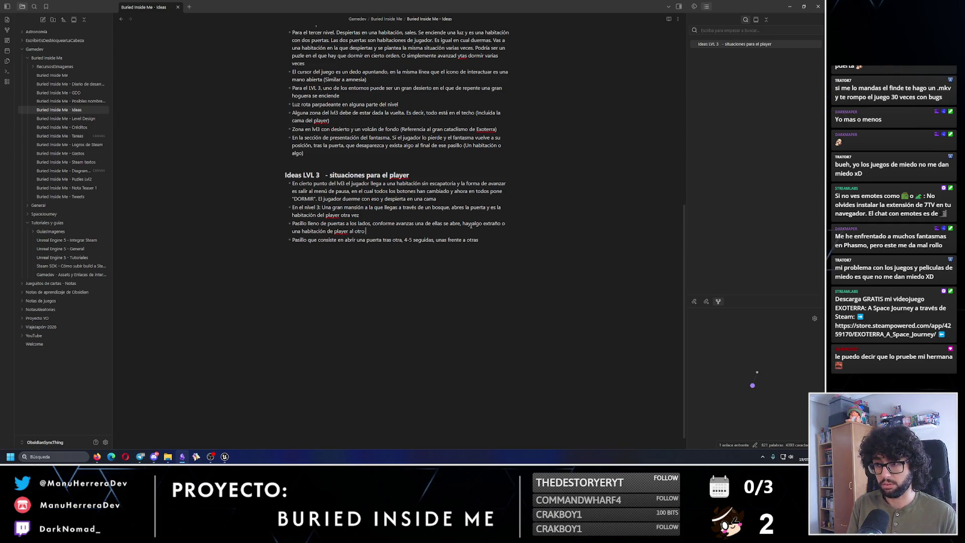
type(" lado")
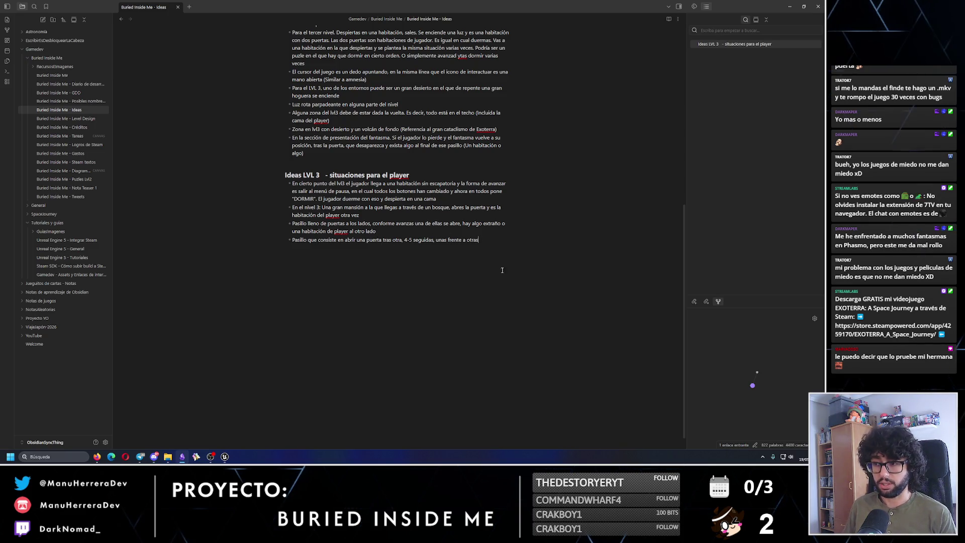
key("Return")
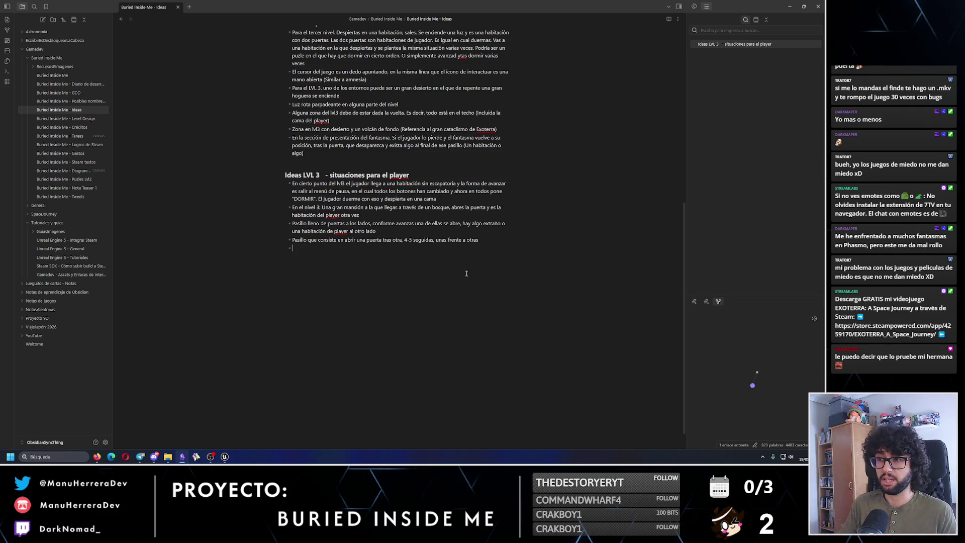
scroll(466, 273, "up", 5)
scroll(452, 264, "up", 5)
scroll(414, 249, "up", 5)
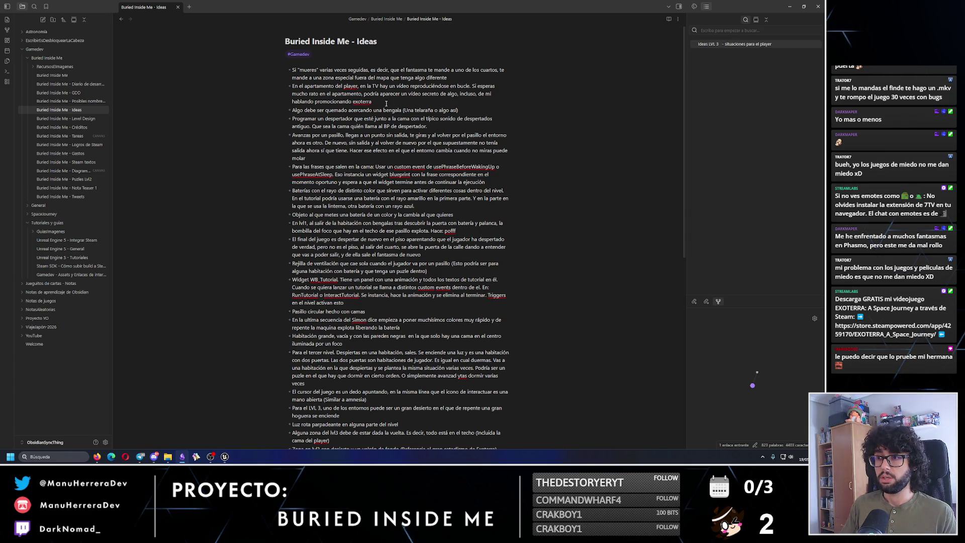
left_click_drag(372, 102, 274, 92)
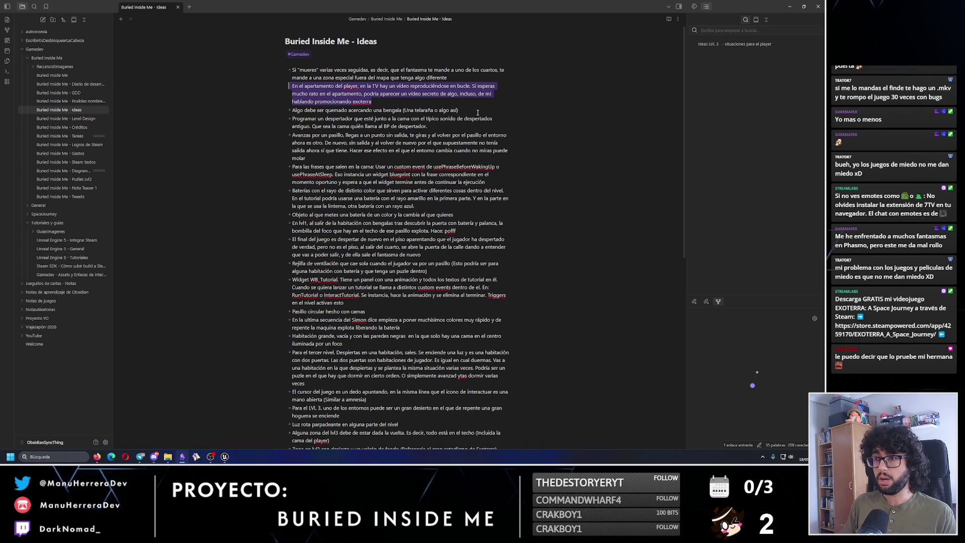
left_click_drag(459, 110, 282, 110)
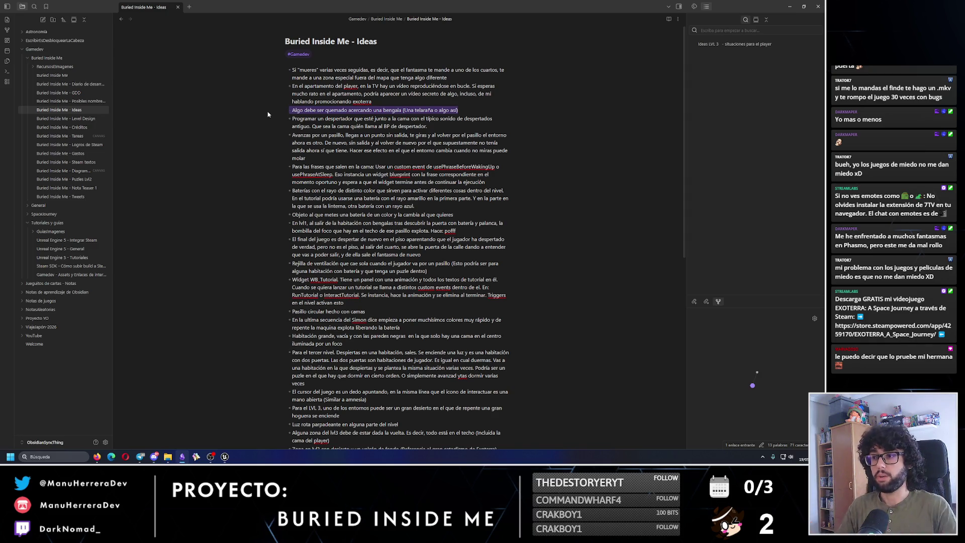
left_click(434, 125)
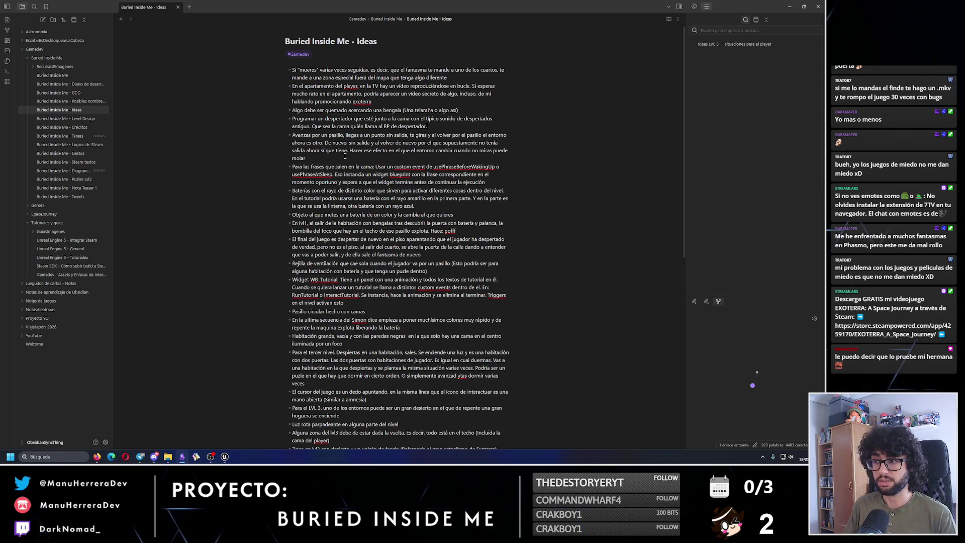
triple_click(386, 155)
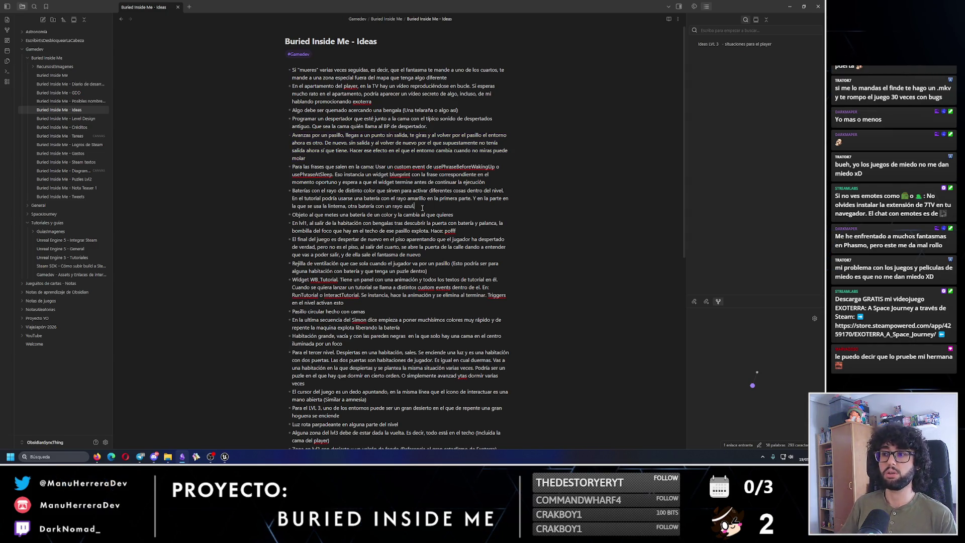
left_click_drag(415, 207, 280, 195)
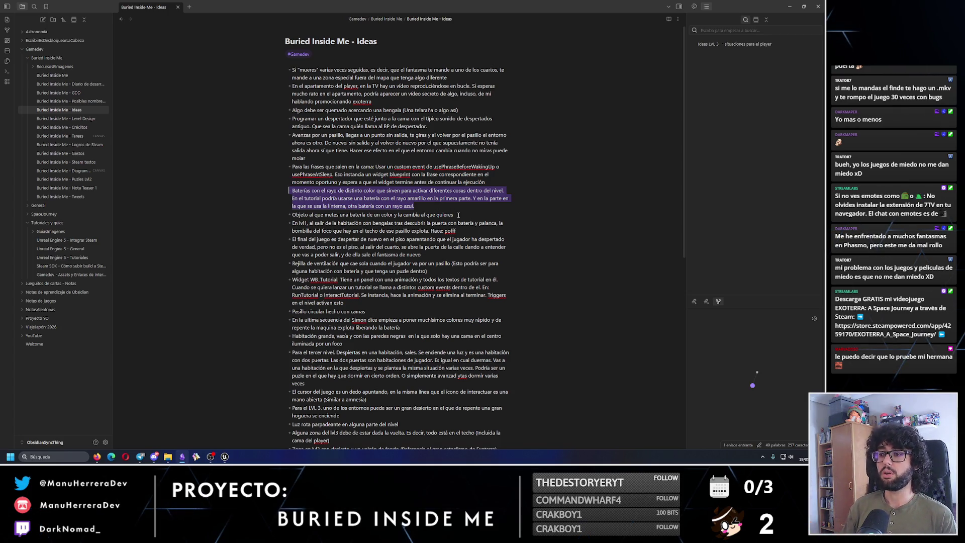
left_click_drag(452, 215, 287, 213)
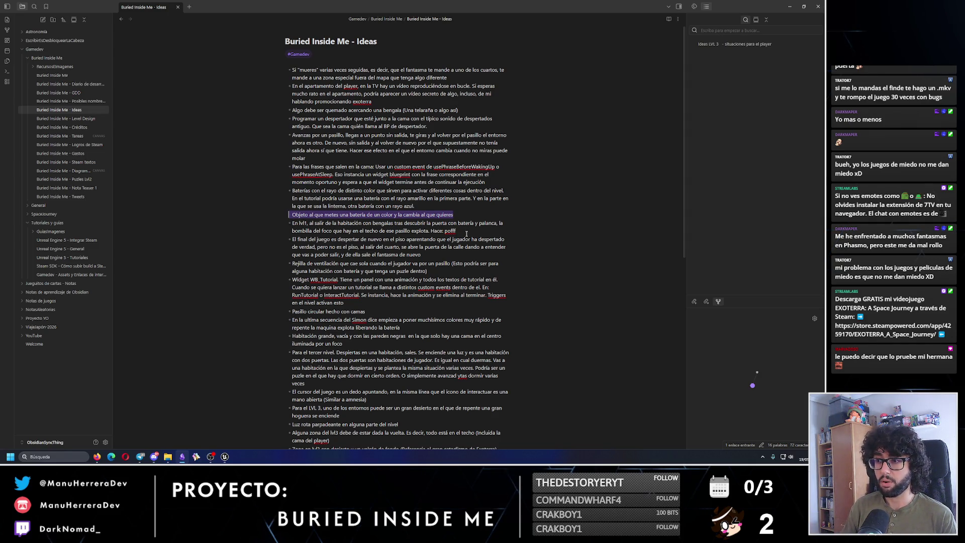
left_click_drag(457, 231, 291, 222)
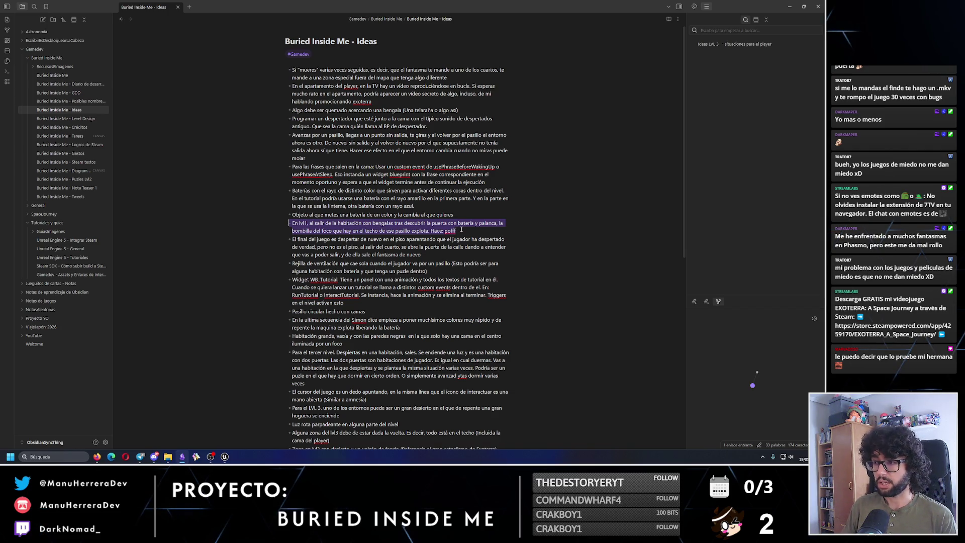
left_click_drag(497, 230, 293, 223)
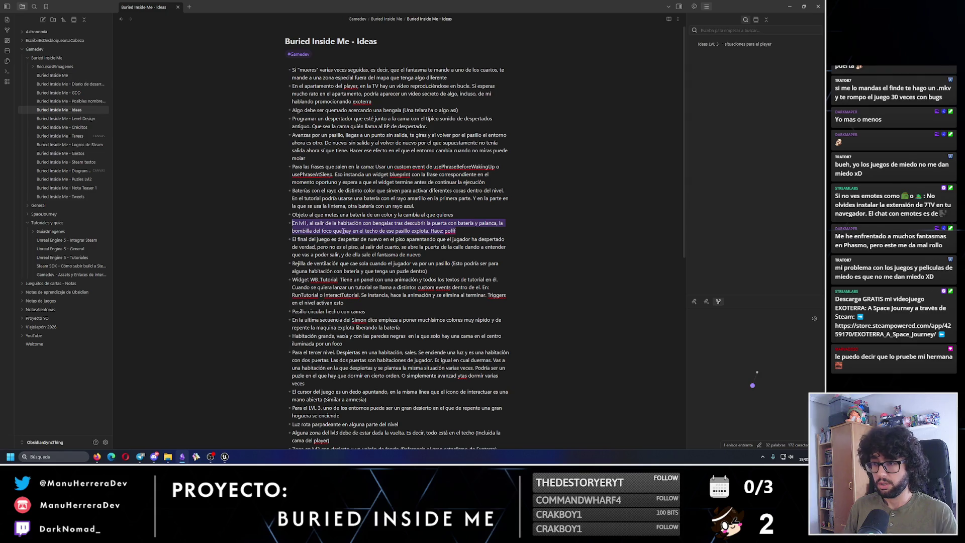
left_click(319, 238)
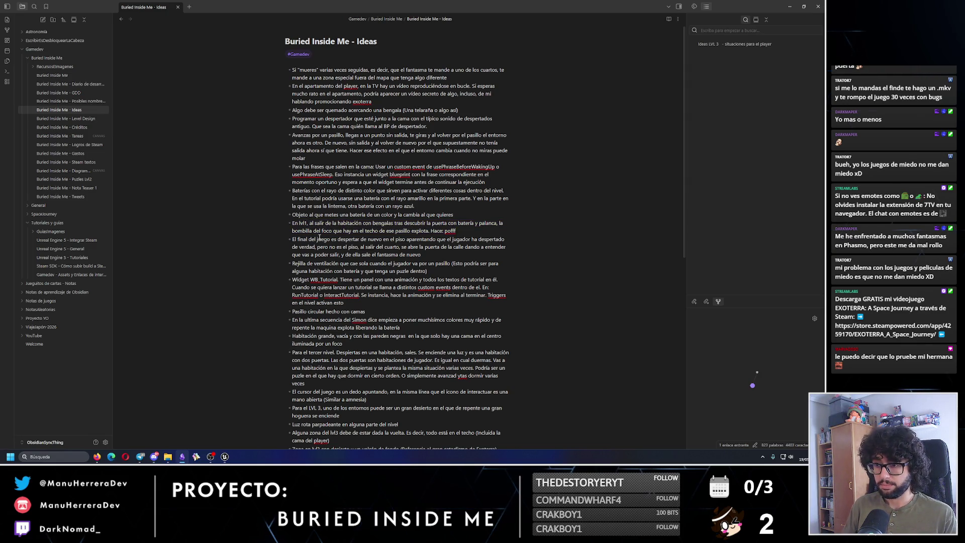
type("En alguno de l")
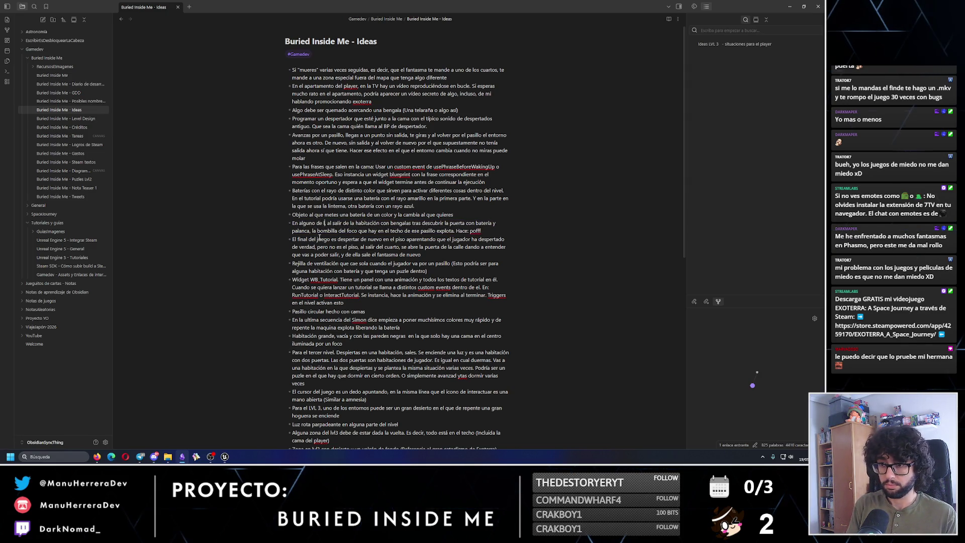
type("os niveles,")
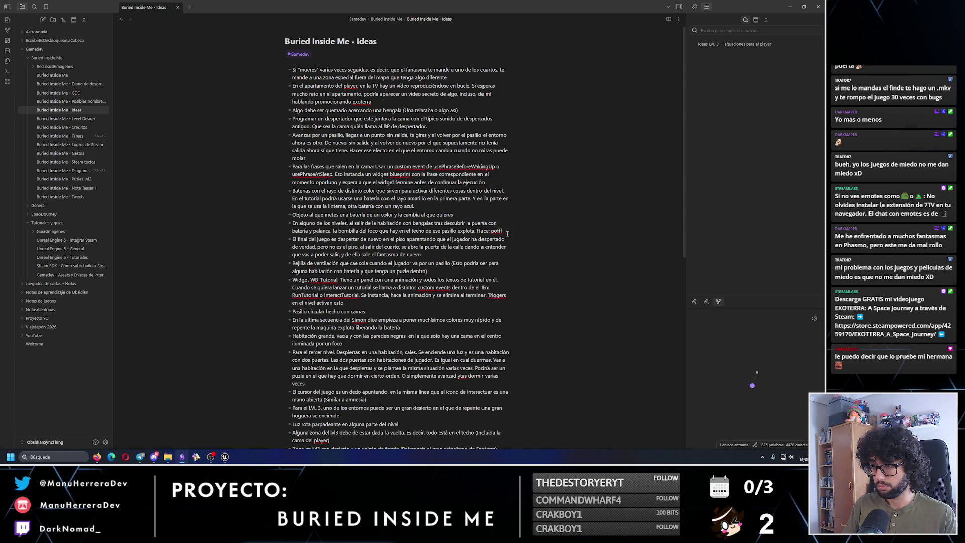
Rewrite the lvl1 light bullet: in some level a passed ceiling light explodes with a poff and sparks
left_click(507, 231, "shift")
type("al pa")
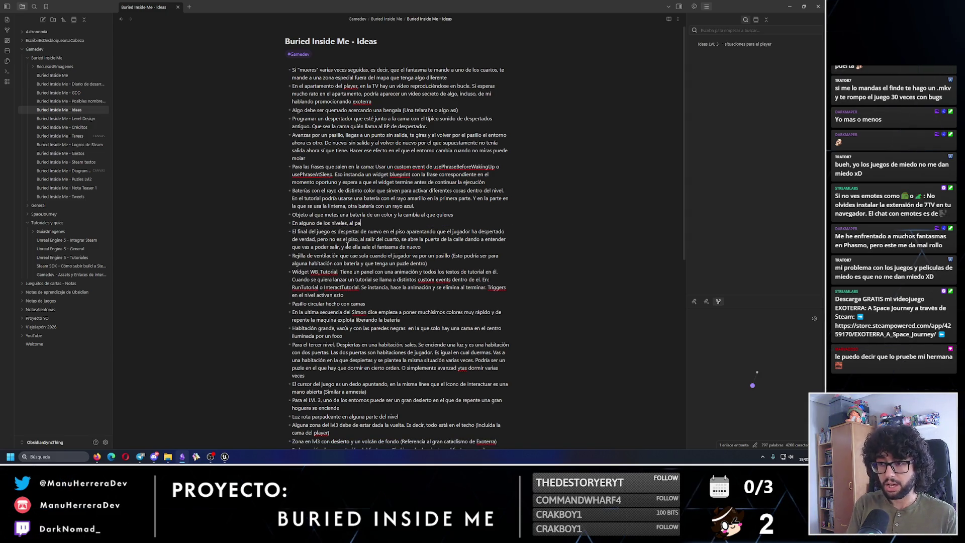
type("sar tras un")
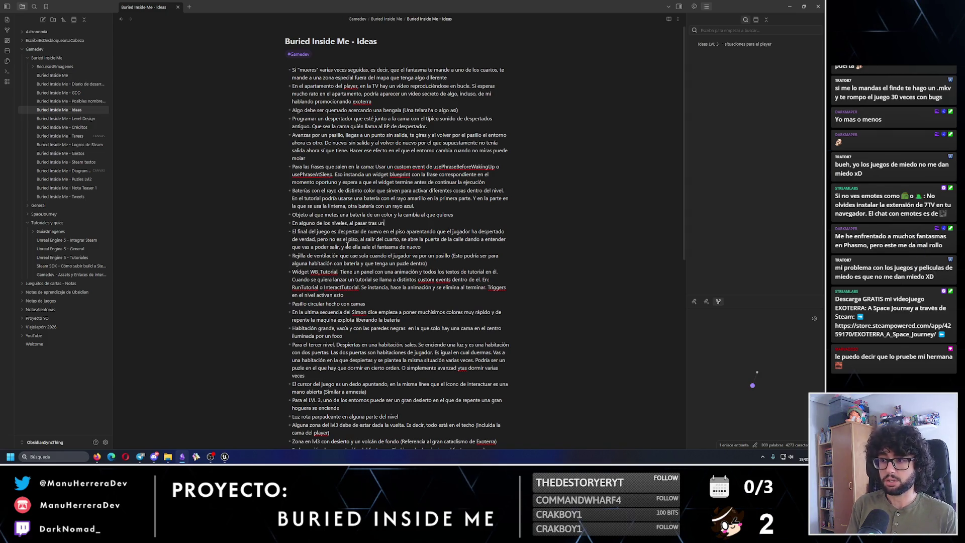
type("a ")
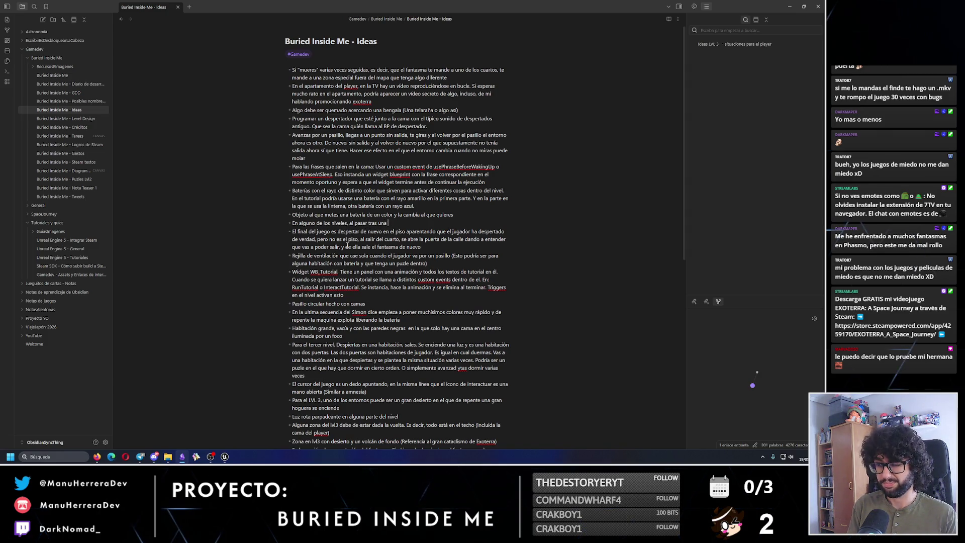
type("oco de luz de techo, est")
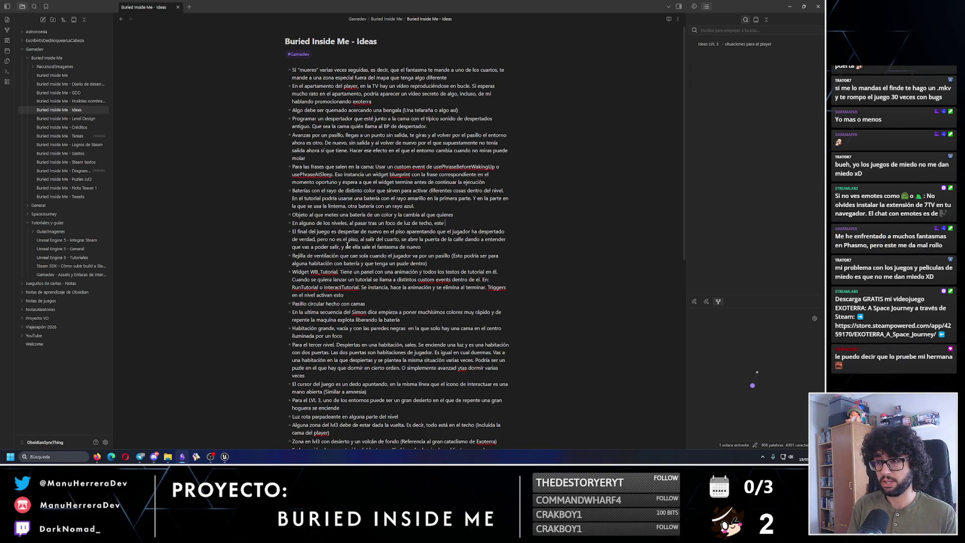
type(" explota (")
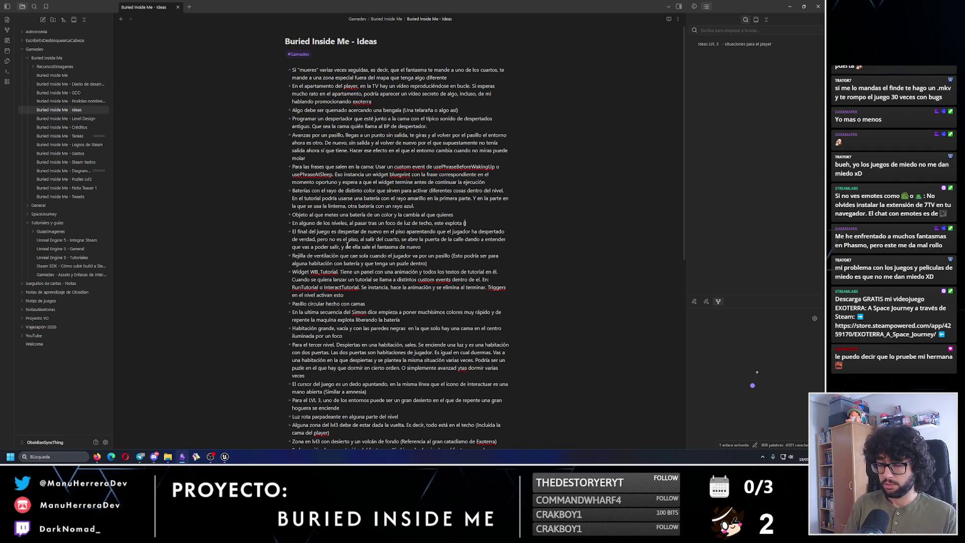
type(" (Lo tip")
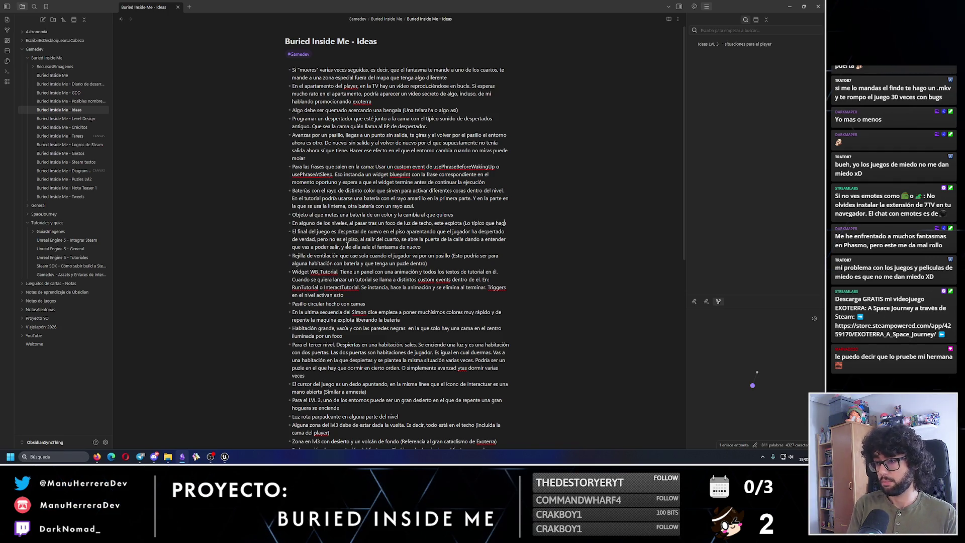
key("BackSpace")
key("BackSpace")
key("BackSpace")
type("Q")
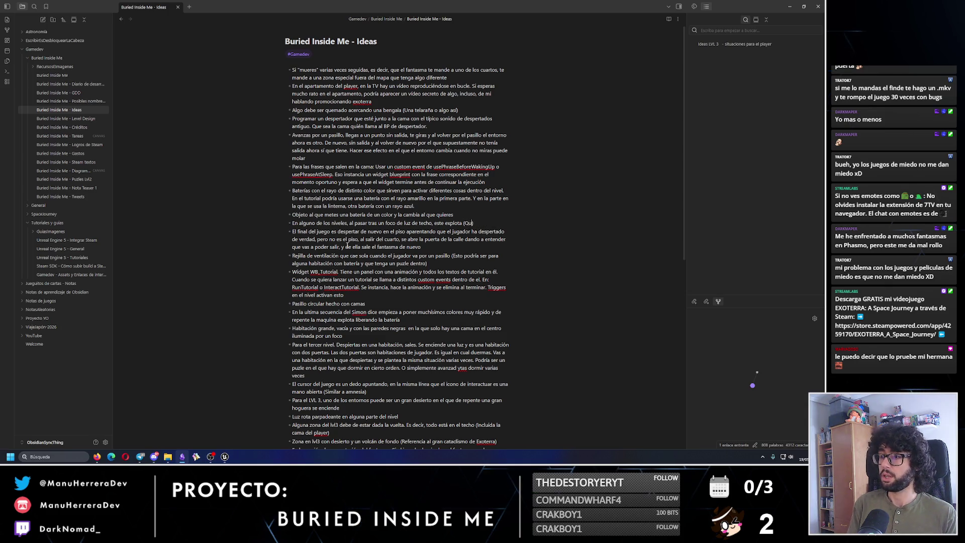
type(" suene el tipico")
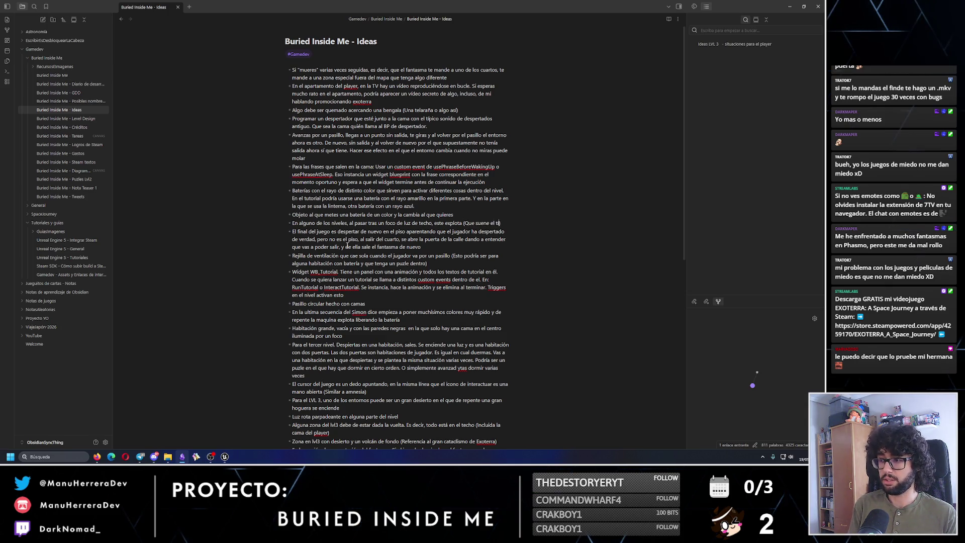
type(" poff, se apagu")
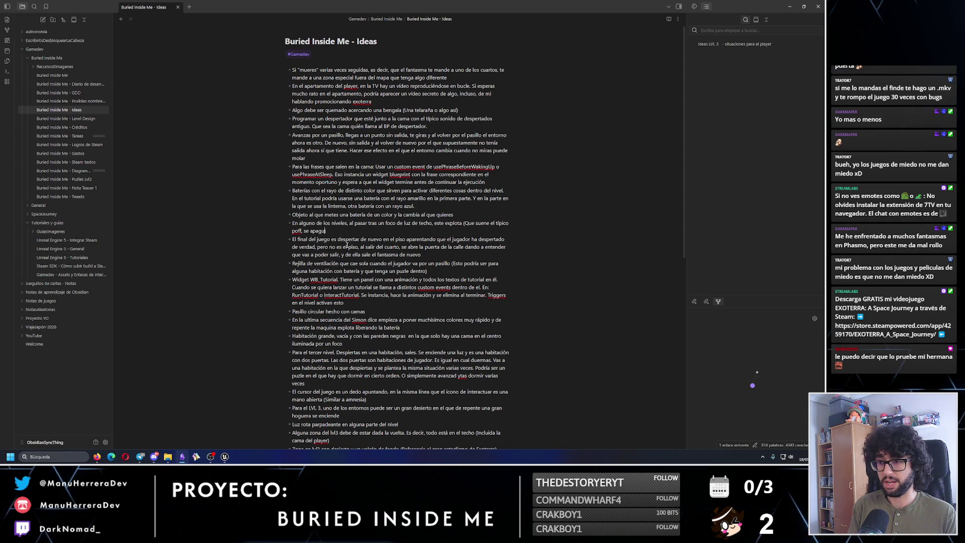
type("e y salten chispas)")
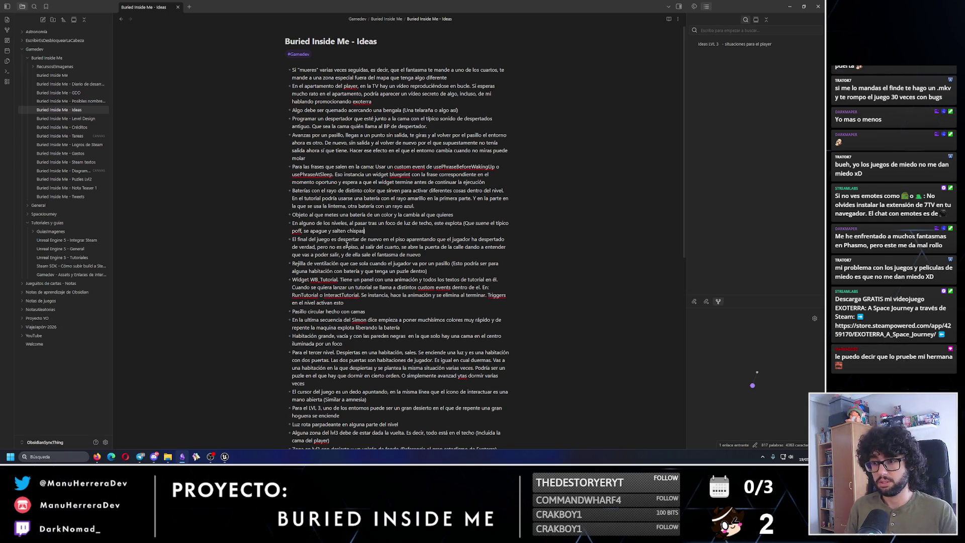
left_click_drag(422, 255, 261, 240)
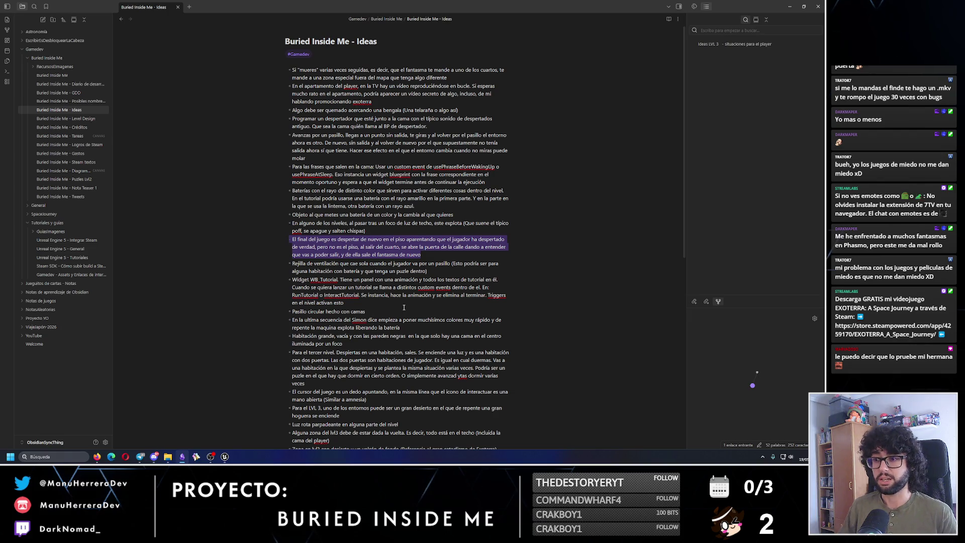
Paste the game-ending bullet under Ideas LVL 3, ending "(O alguna otra cosa extraña)", and start a new line
left_click(439, 280)
scroll(429, 264, "down", 10)
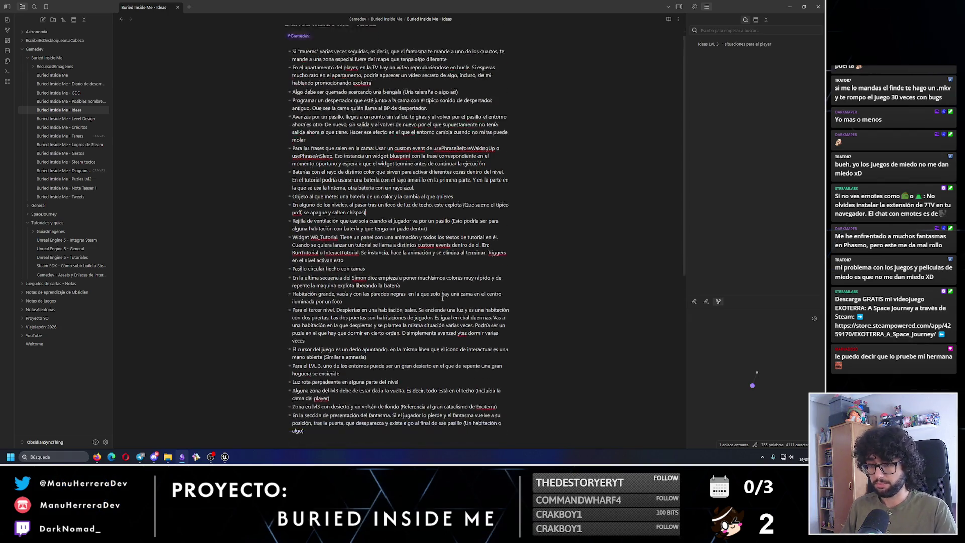
scroll(423, 260, "down", 5)
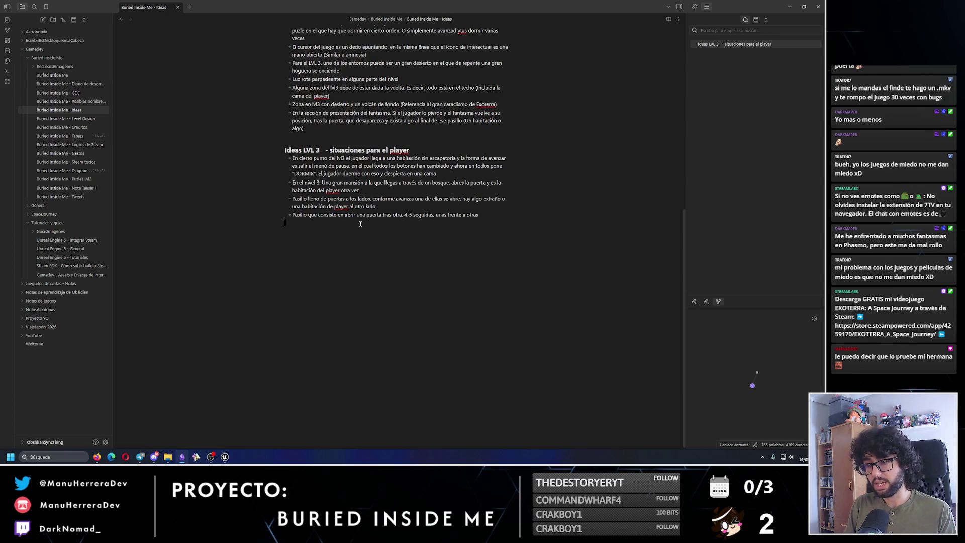
type("El final del juego es despertar de nuevo en el piso aparentando que el jugador ha despertado de verdad, pero no es el piso, al salir del cuarto. se abre la puerta de la calle dando a entender que vas a poder salir, y de ella sale el fantasma de nuevo")
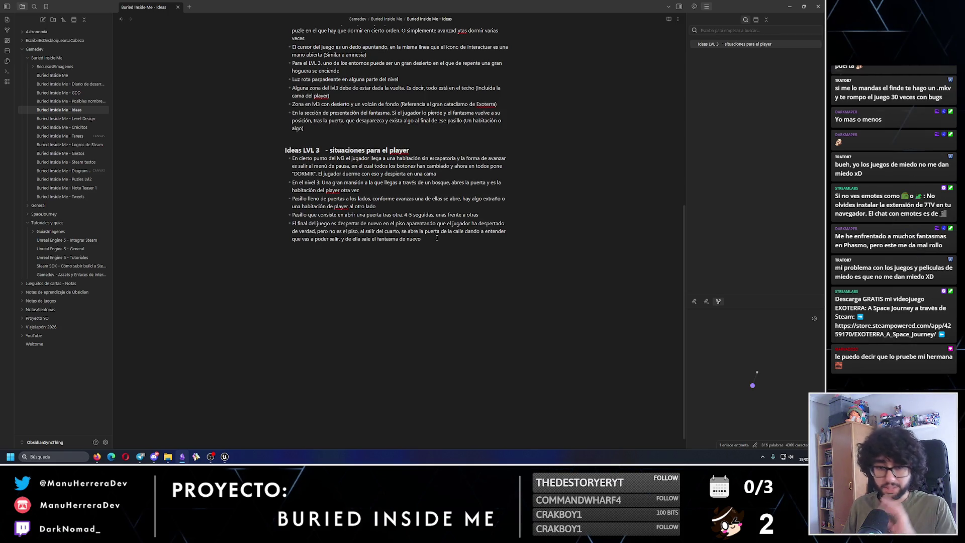
type("(")
type("O alguna otra")
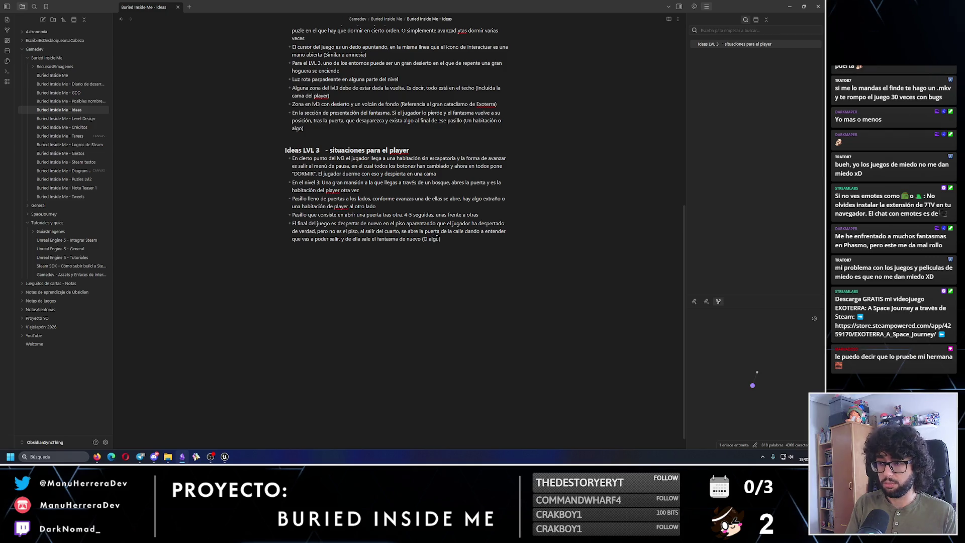
type(" cosa extraña")
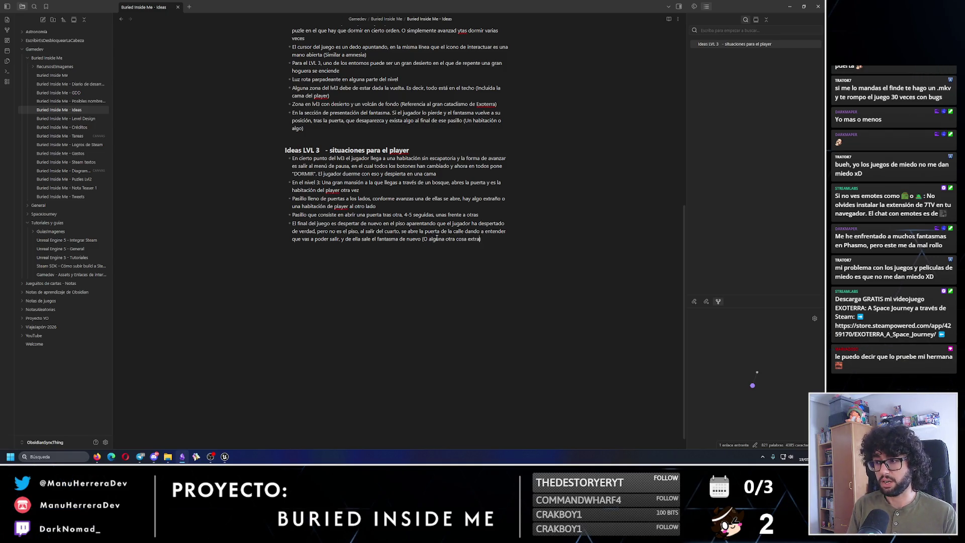
key("End")
key("Return")
type("-")
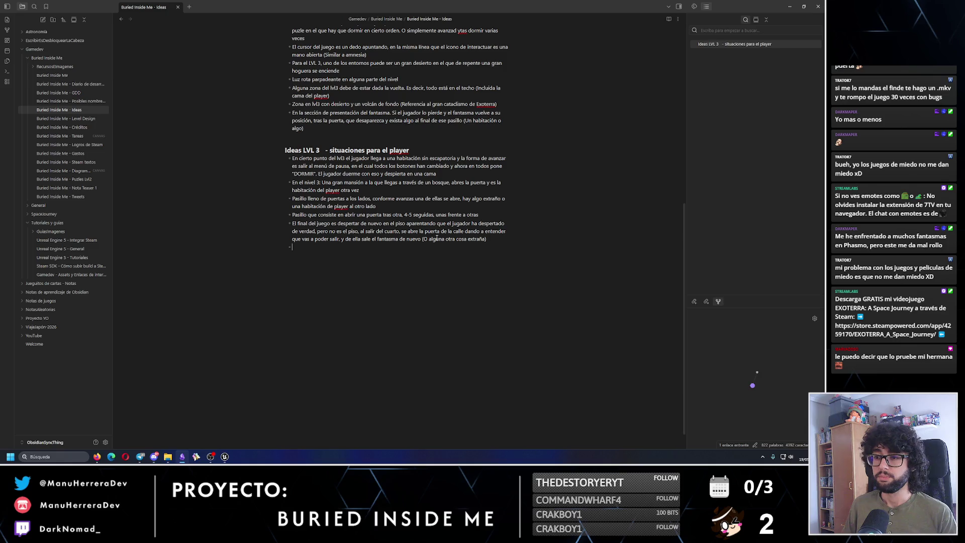
scroll(437, 238, "up", 8)
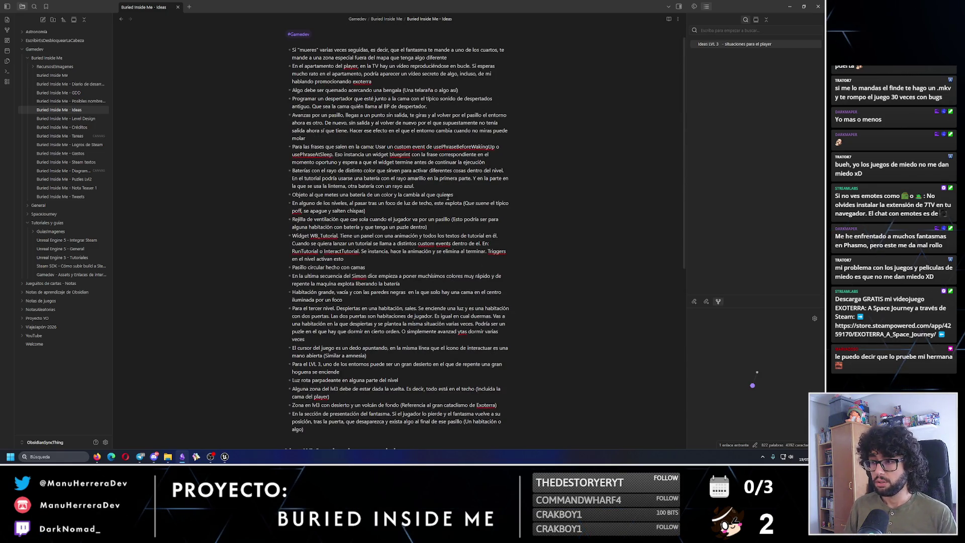
Move the 'Pasillo circular hecho con camas' line to the end of Ideas LVL 3
left_click_drag(431, 227, 271, 220)
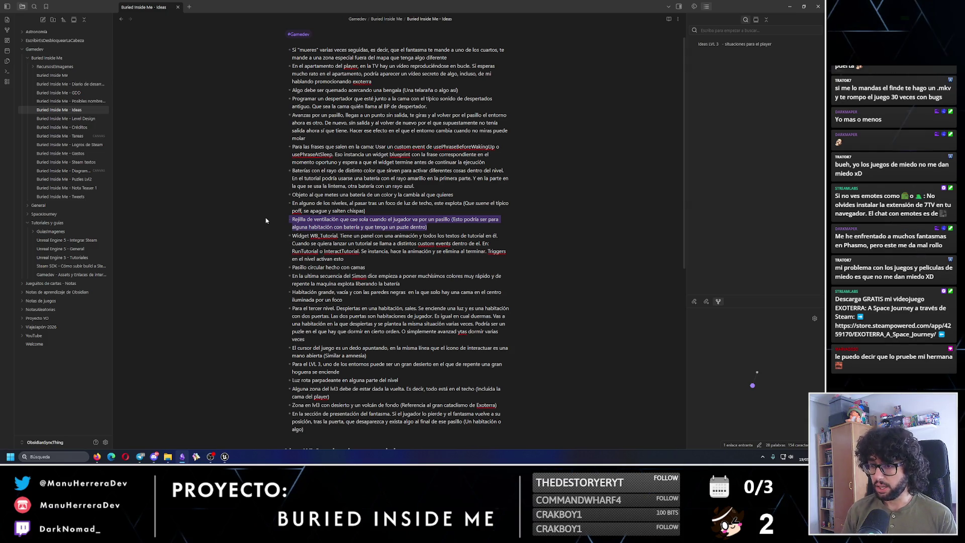
left_click_drag(365, 267, 266, 269)
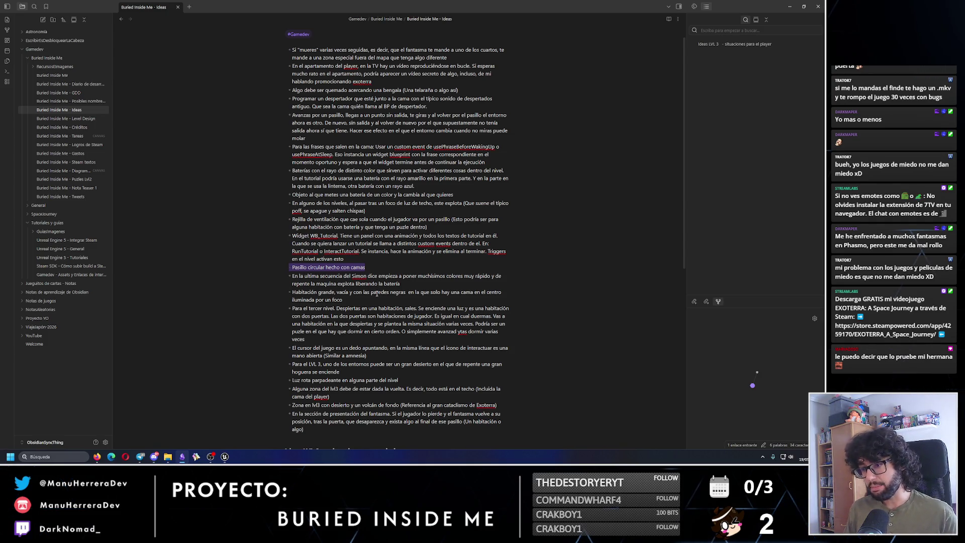
key("ctrl+x")
scroll(371, 301, "down", 5)
left_click(341, 375)
key("ctrl+v")
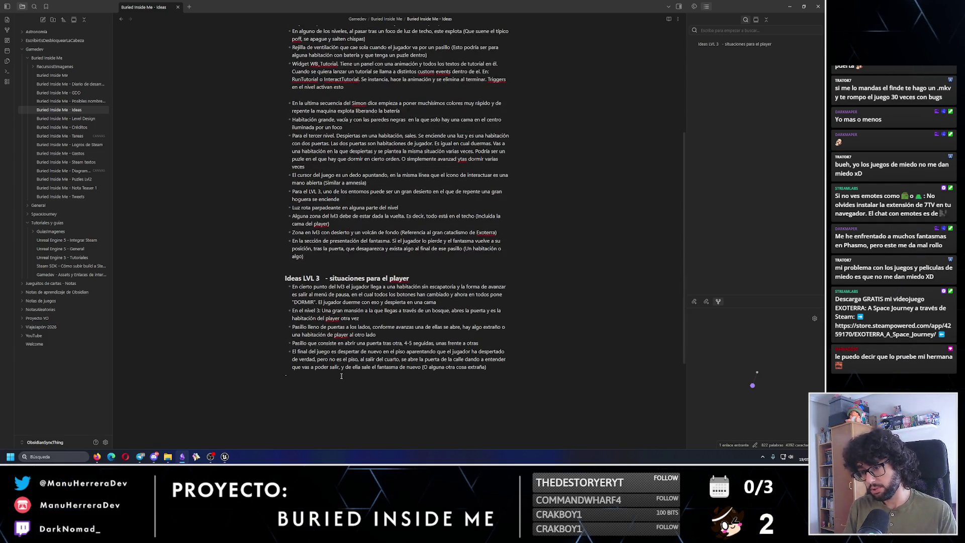
key("ctrl+v")
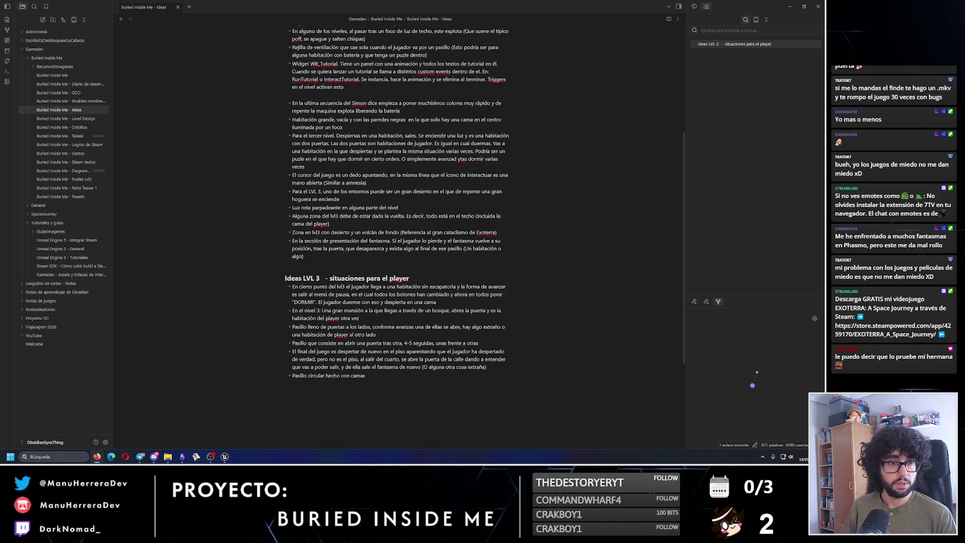
key("alt+Tab")
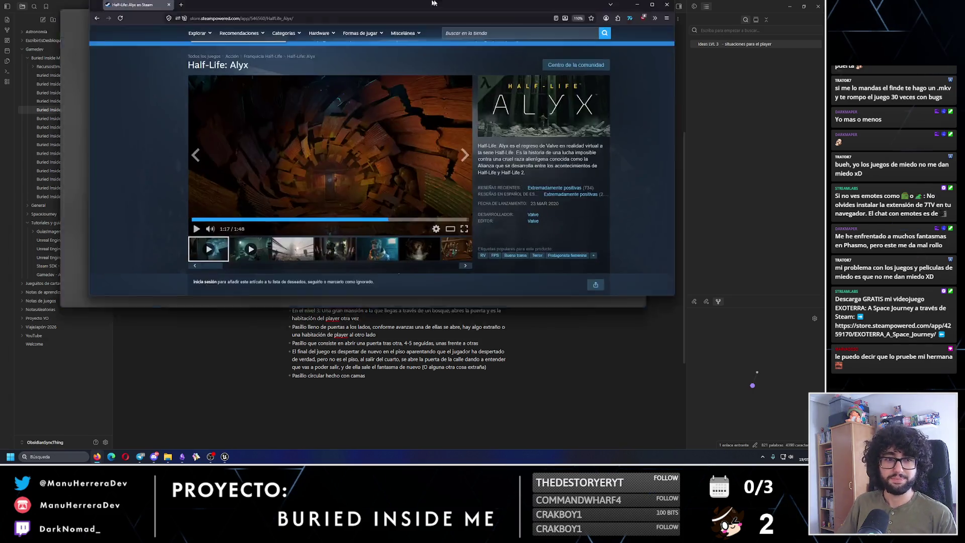
Watch the Half-Life: Alyx trailer's tunnel scene full screen, then return to the Ideas note
left_click(479, 232)
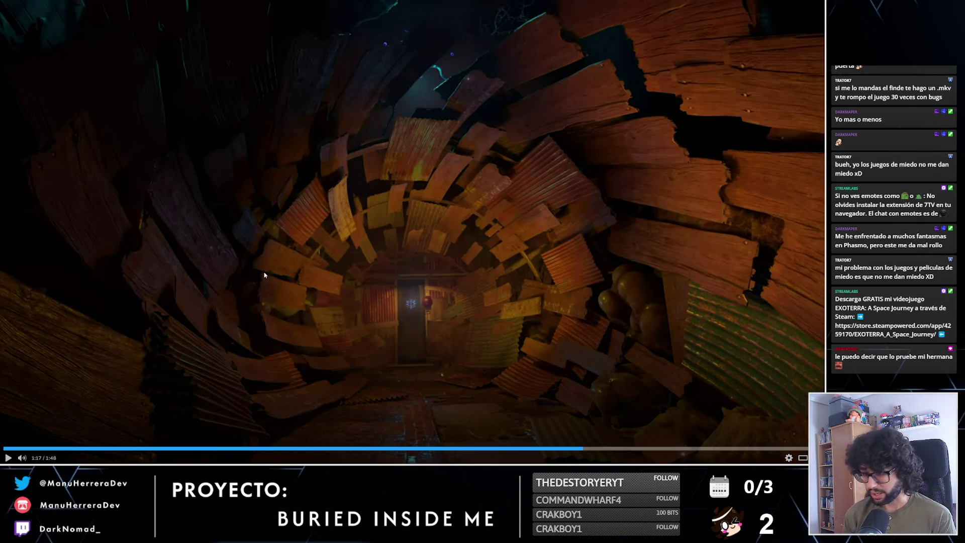
key("Escape")
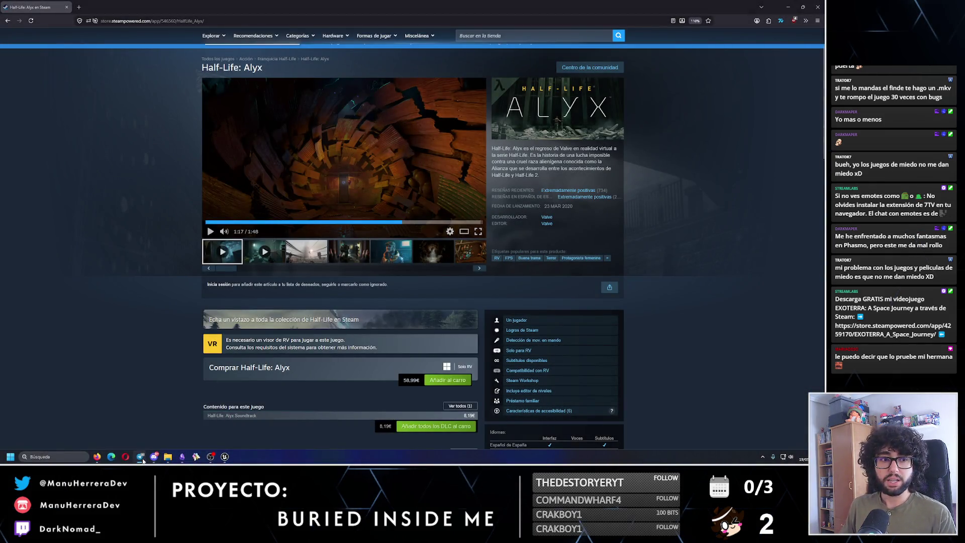
left_click(168, 456)
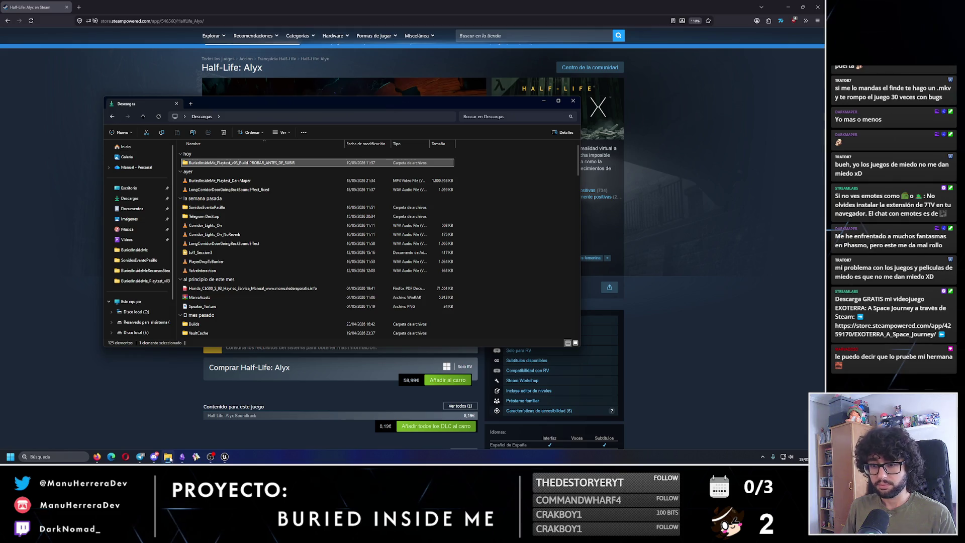
left_click(183, 456)
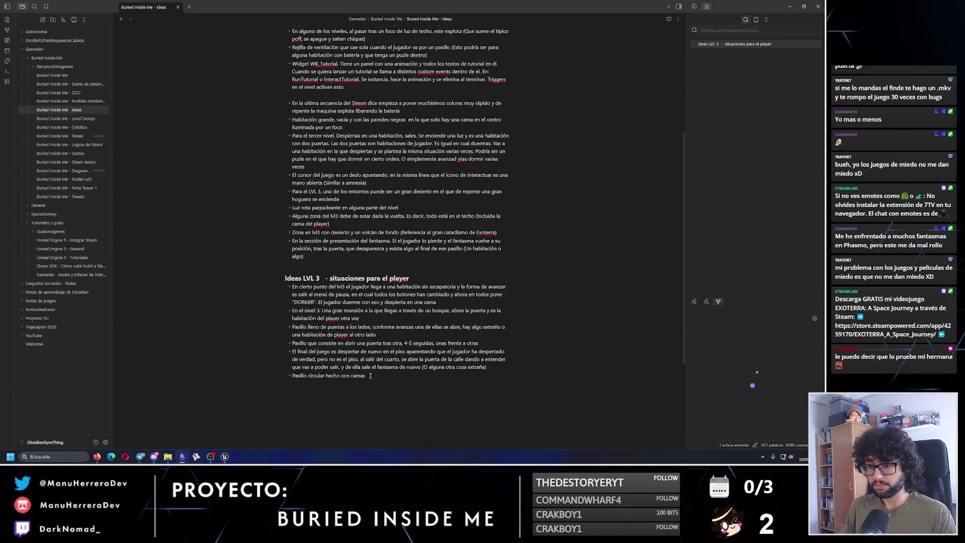
type("NNivel")
Add the Ideas LVL 3 bullet "Sección de plataformeo en el que las camas son las plataformas"
key("BackSpace")
key("BackSpace")
key("BackSpace")
type("Nivel de")
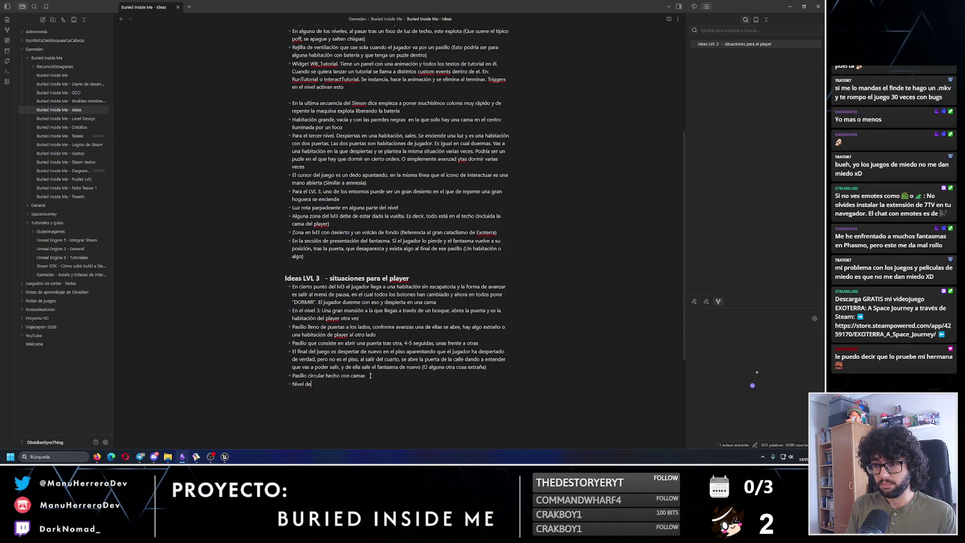
type("platafor")
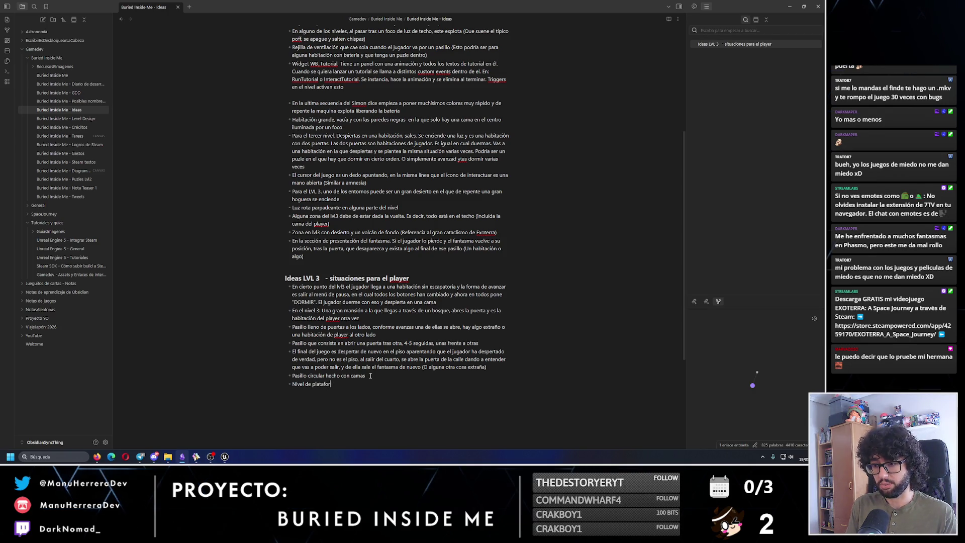
type("meo en el que las camas so")
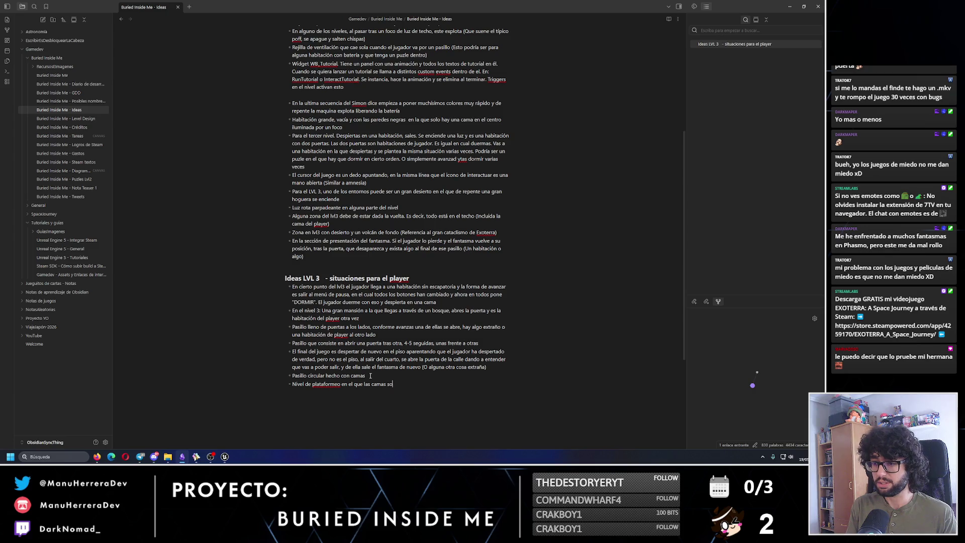
type("n las plataformas")
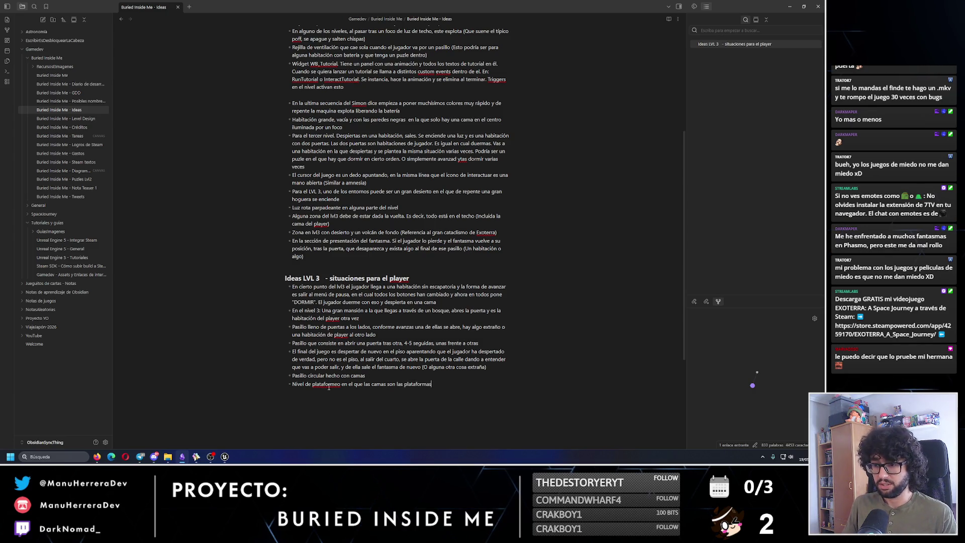
double_click(299, 384)
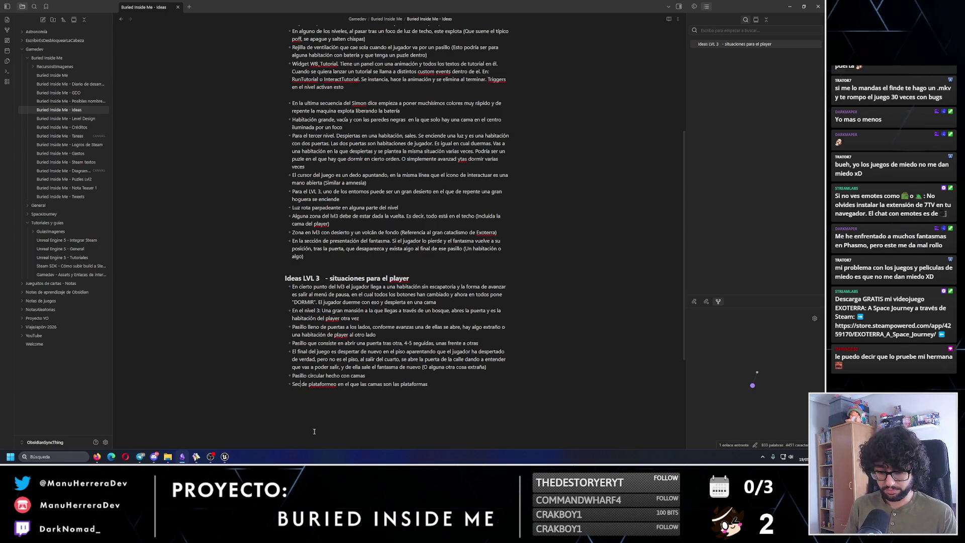
type("Sección")
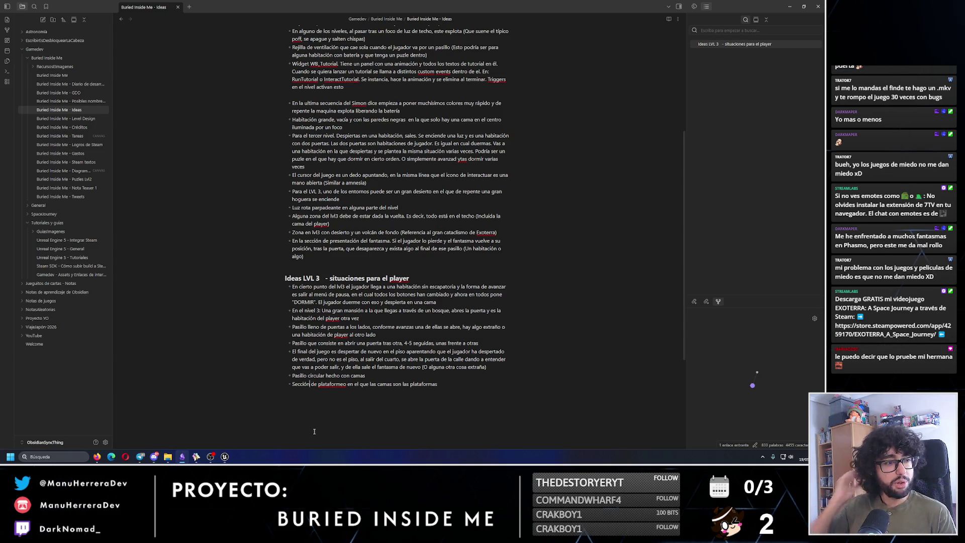
left_click(800, 4)
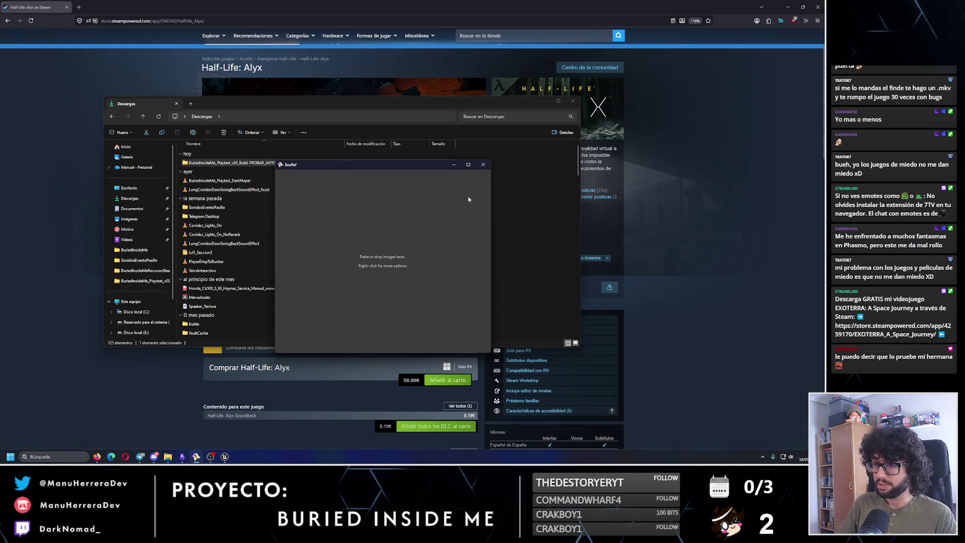
Close Downloads, rewatch the trailer's tunnel scene, close the browser and return to the Ideas note
left_click(573, 102)
left_click(363, 154)
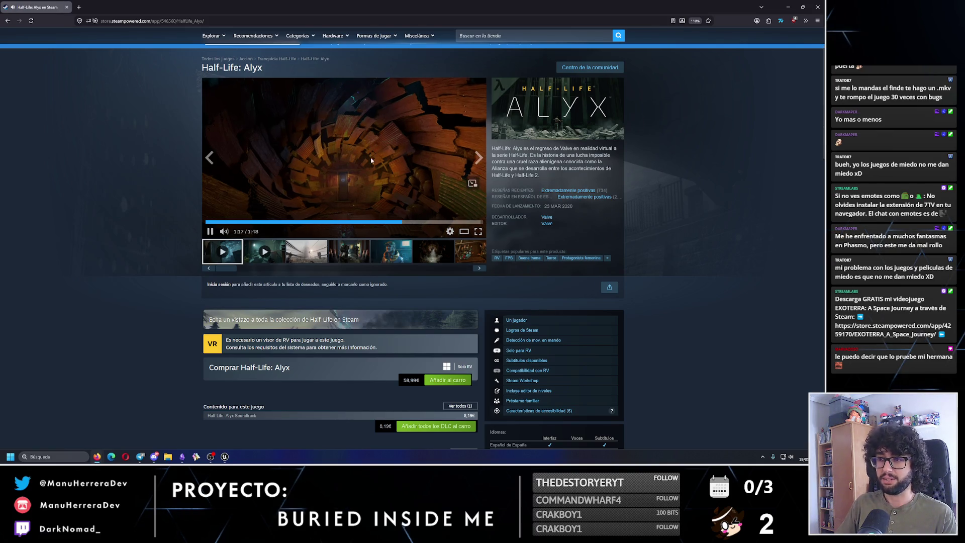
left_click(396, 224)
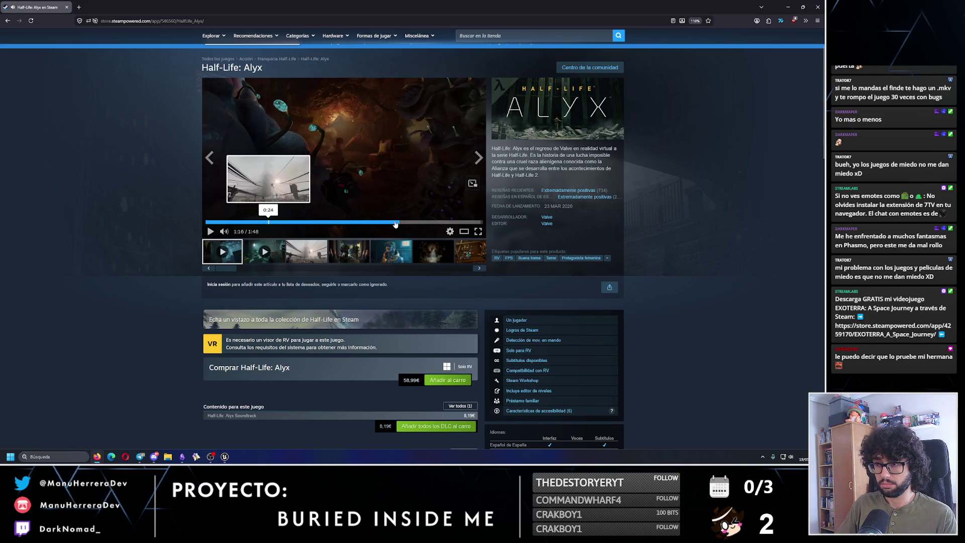
left_click(211, 232)
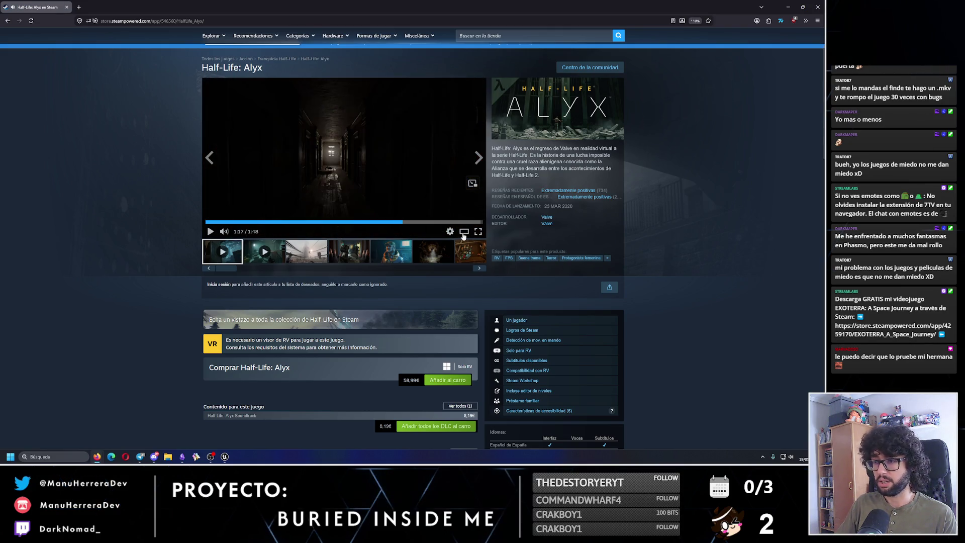
left_click(399, 222)
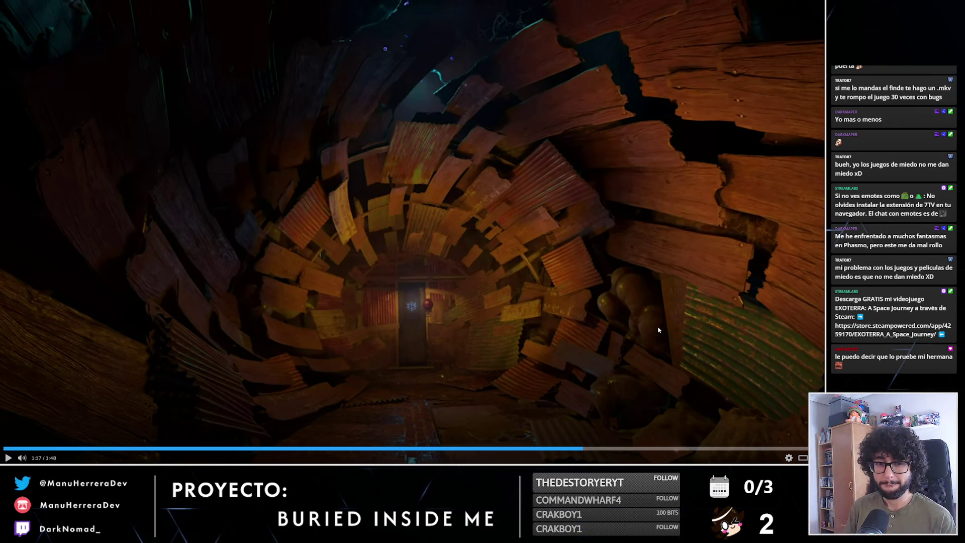
key("Escape")
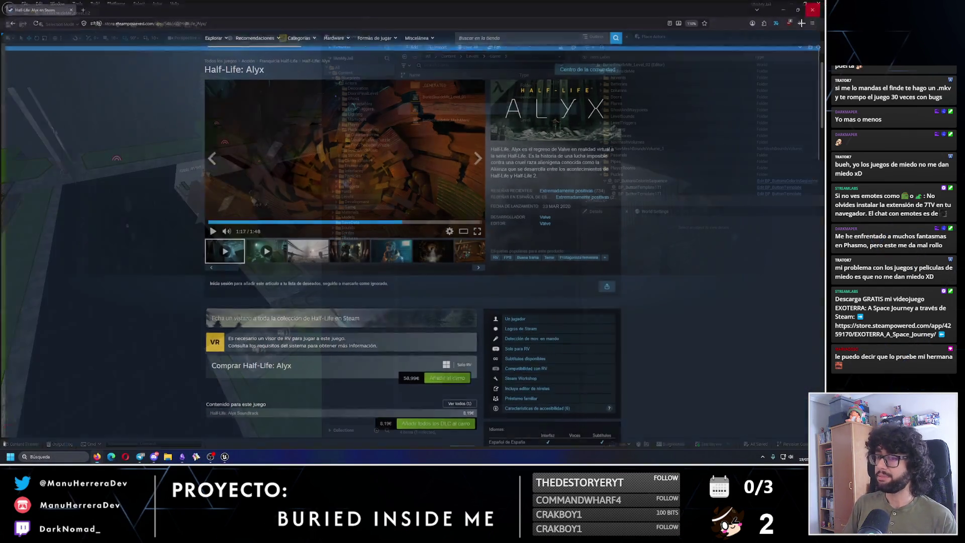
left_click(818, 6)
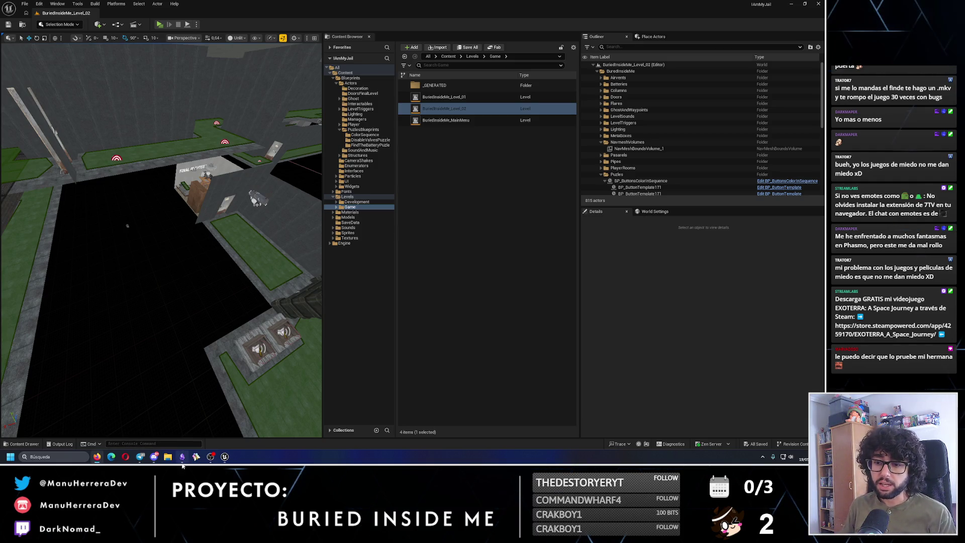
left_click(183, 456)
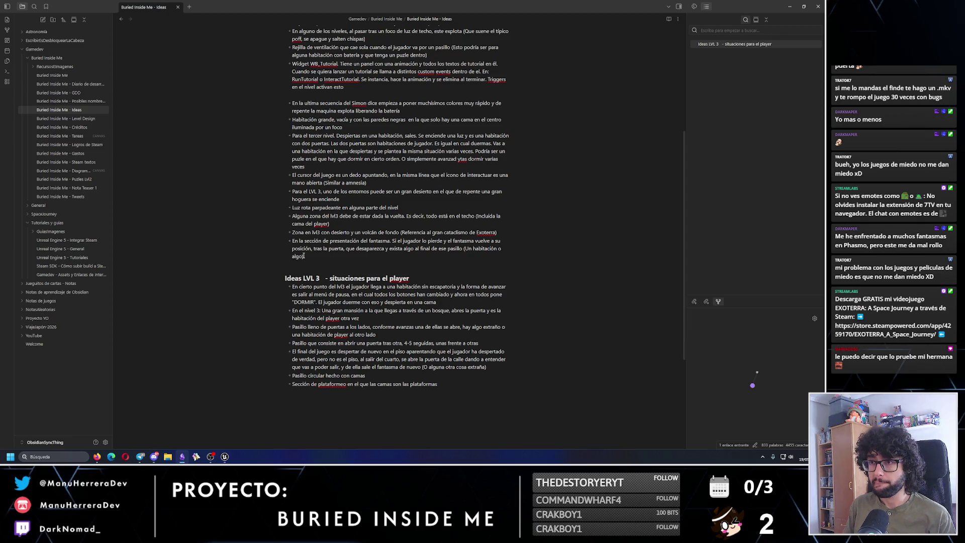
Delete the final-sequence Simon bullet and the empty line above it
key("BackSpace")
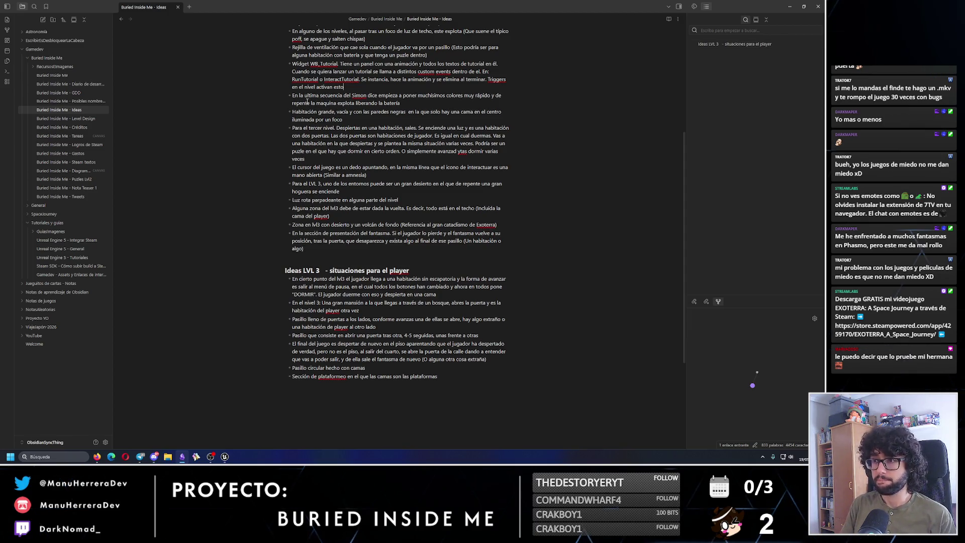
left_click_drag(409, 105, 255, 96)
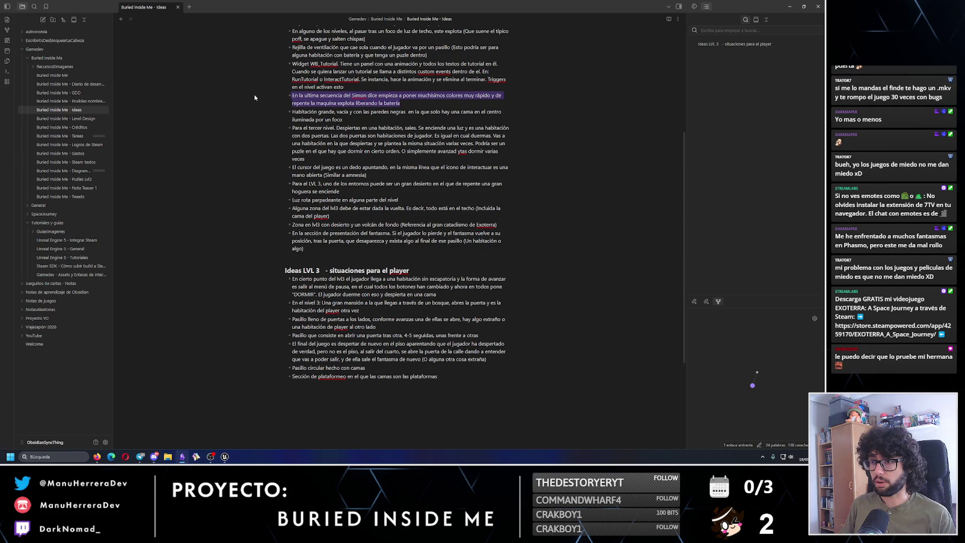
key("BackSpace")
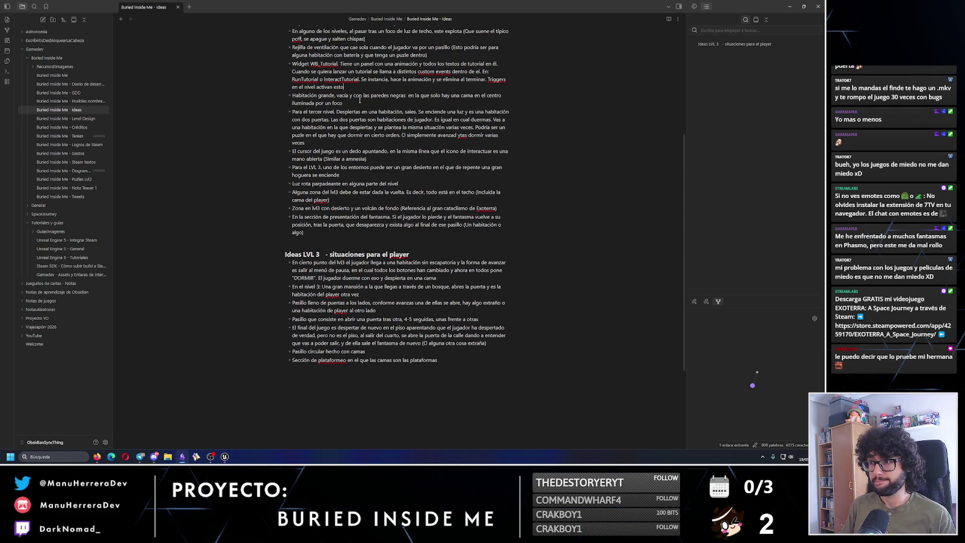
Copy the large black-walled empty room bullet to the end of Ideas LVL 3, likened to gm_flatgrass
left_click_drag(359, 100, 271, 98)
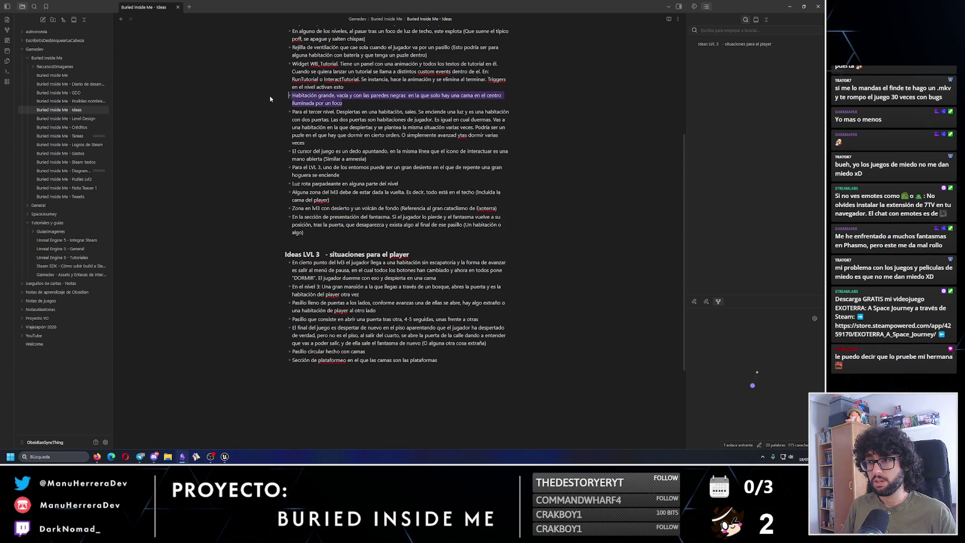
left_click(449, 359)
key("ctrl+v")
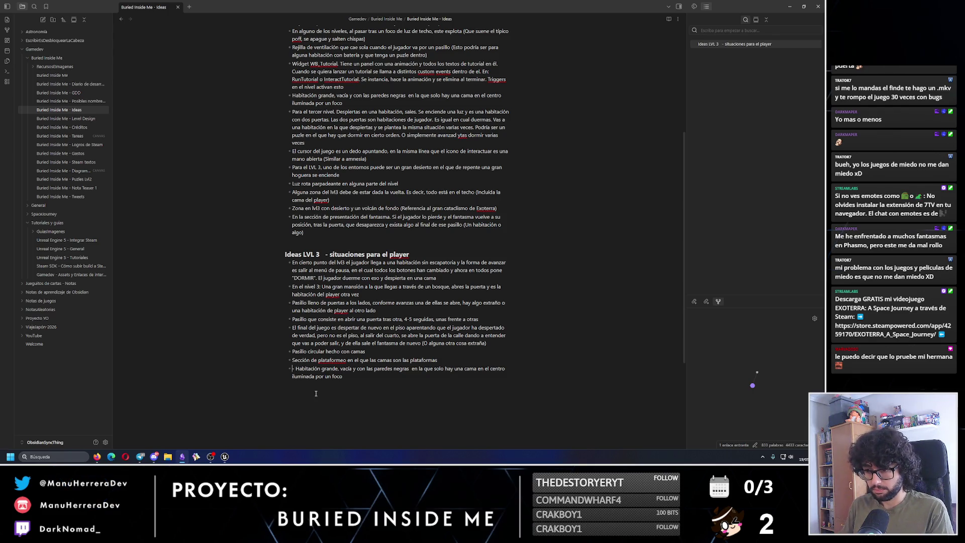
key("BackSpace")
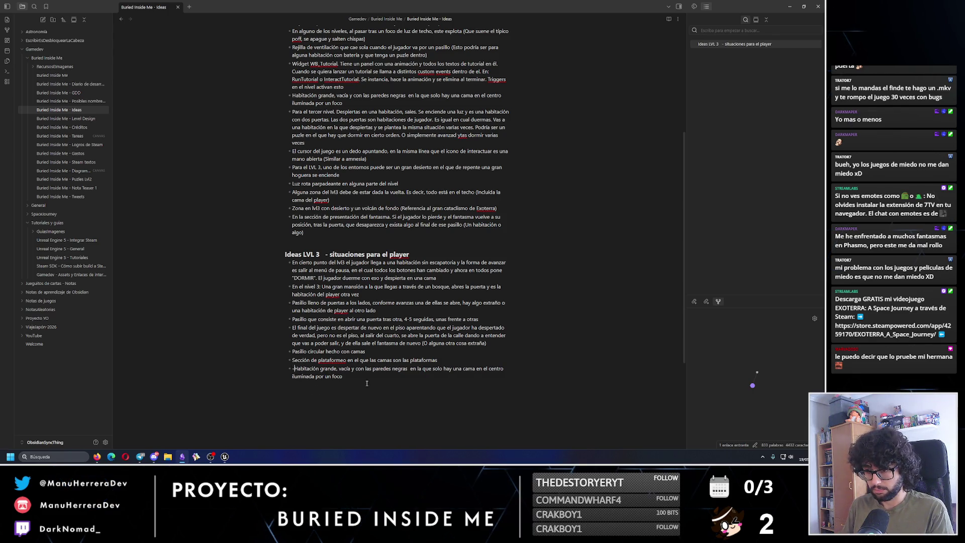
key("BackSpace")
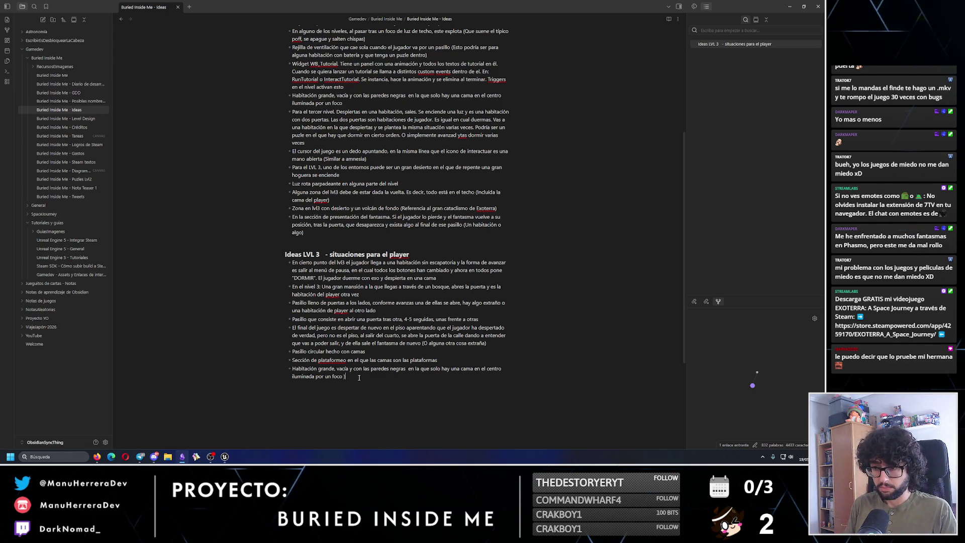
type("(o(C")
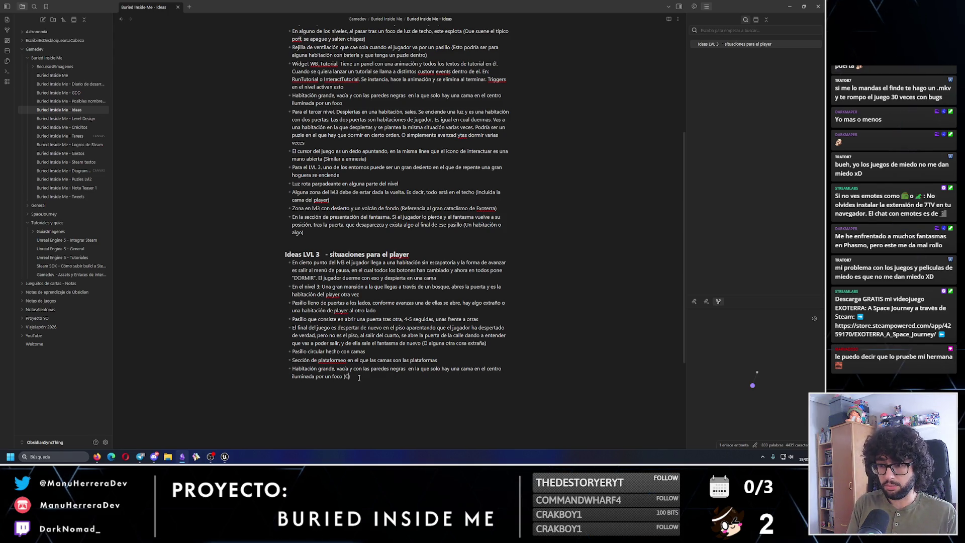
type("omo la habitación")
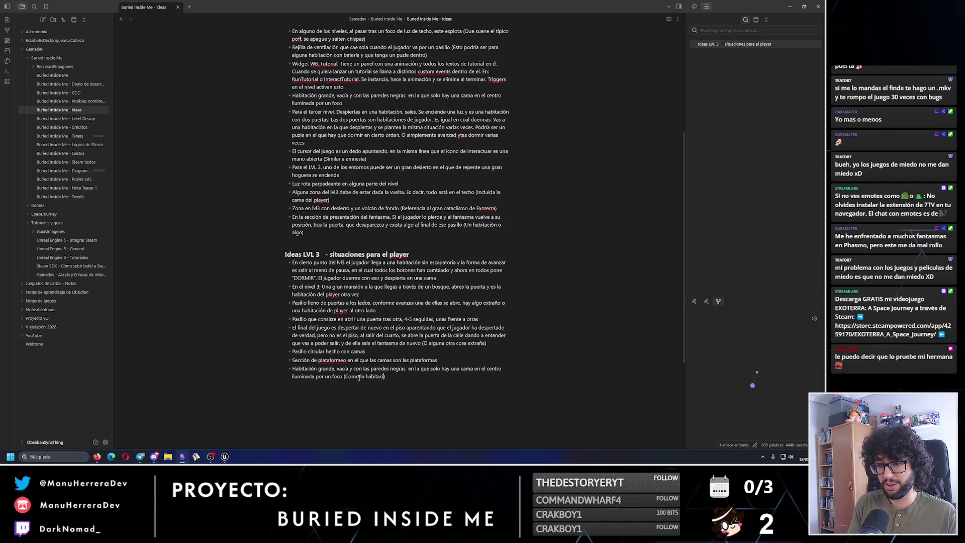
type(" del gm_flatgrass que las pared")
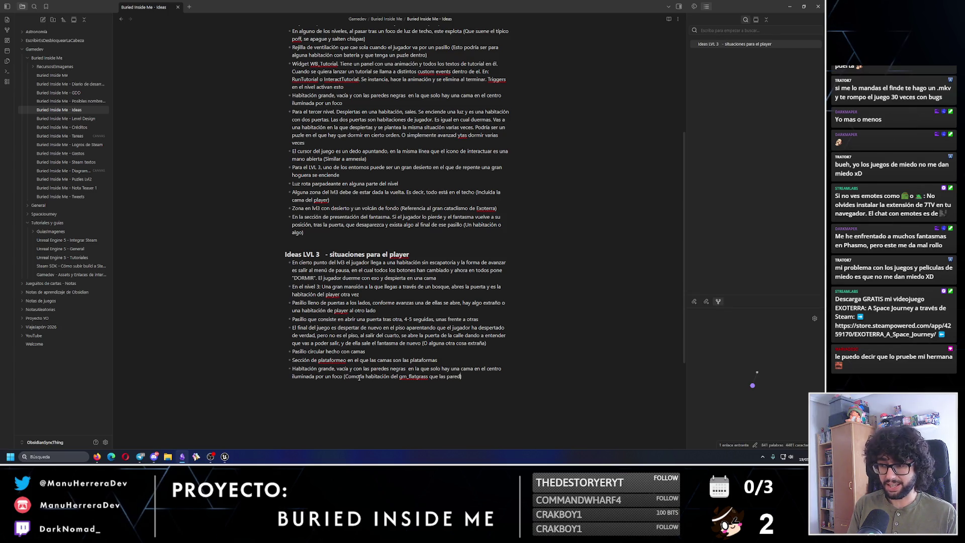
type("es soin l")
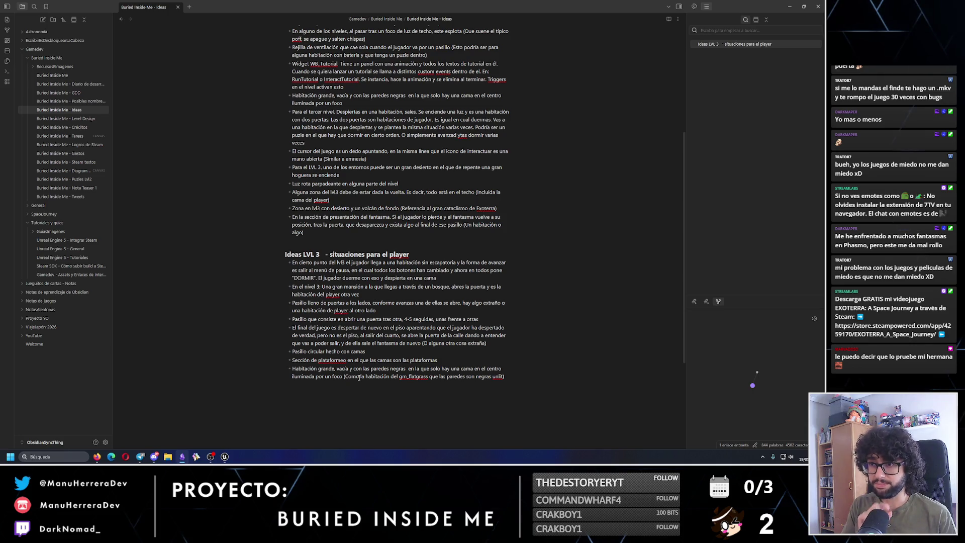
left_click_drag(344, 103, 255, 98)
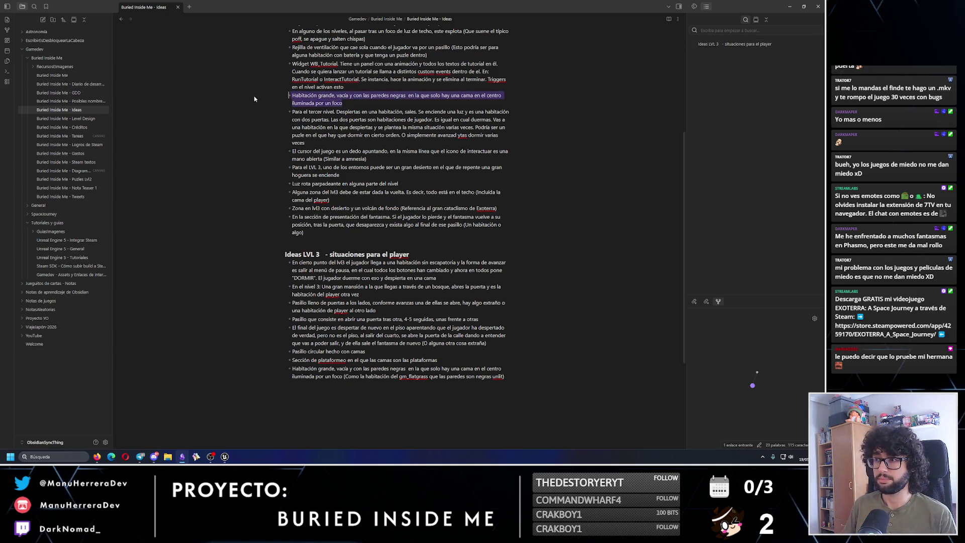
Delete the duplicate big-room bullet and cut the 'Para el tercer nivel' paragraph from the top list
key("Delete")
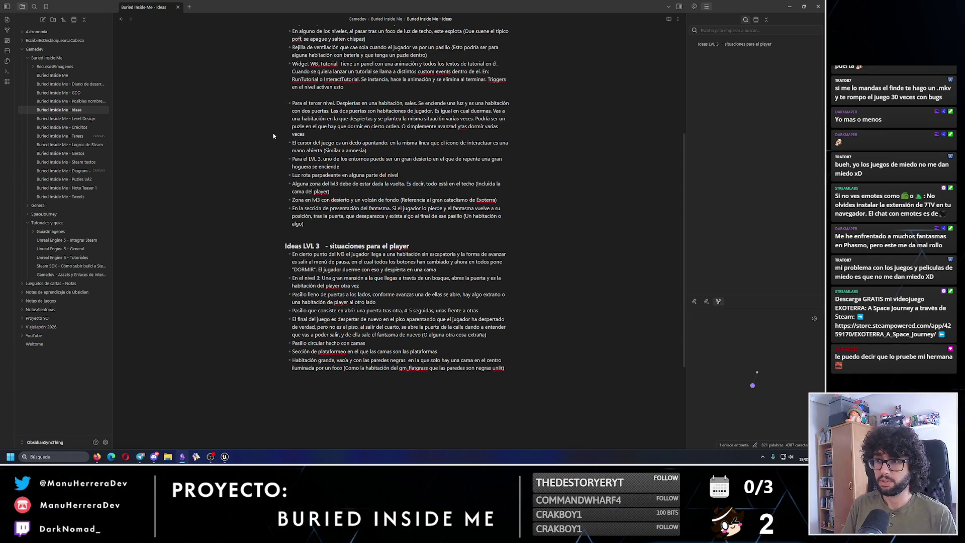
key("BackSpace")
left_click_drag(317, 125, 251, 97)
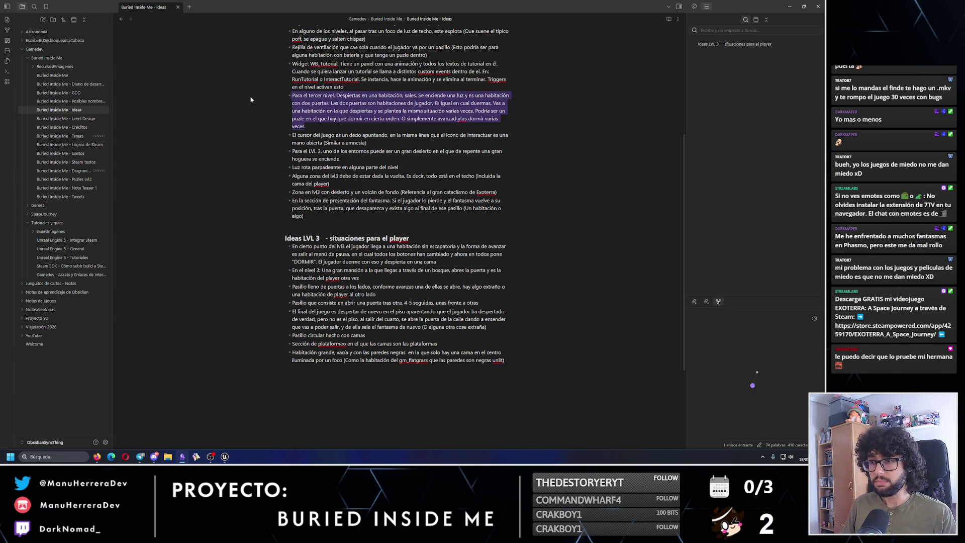
left_click(330, 127)
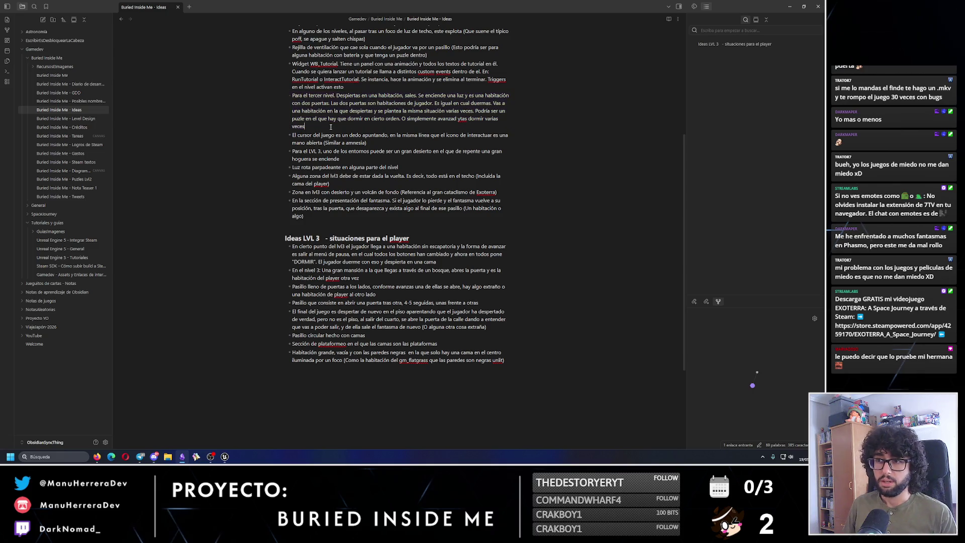
scroll(330, 127, "up", 2)
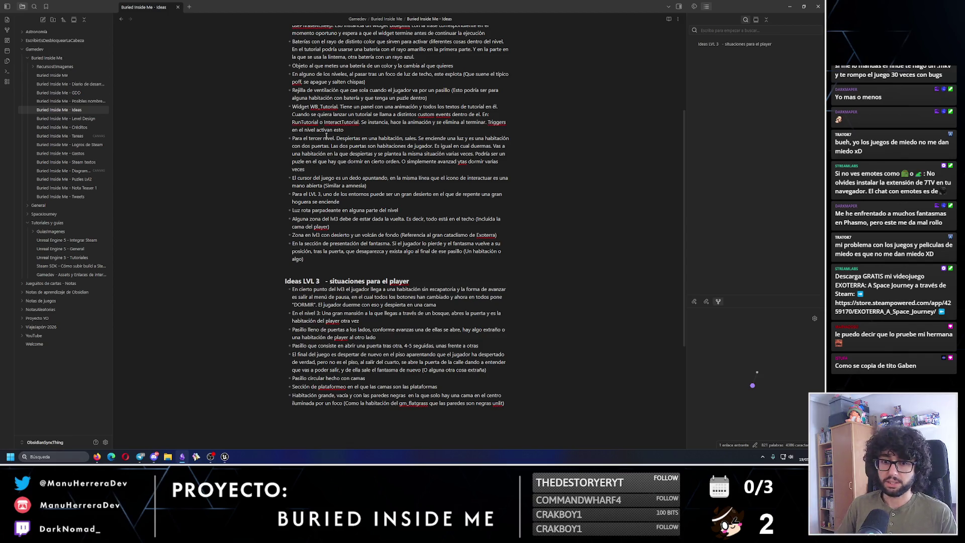
left_click_drag(305, 169, 281, 143)
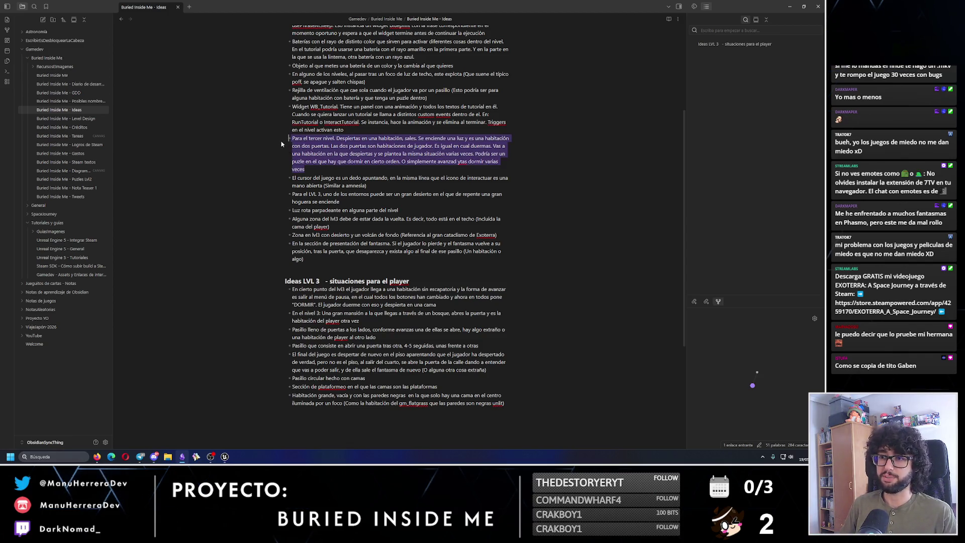
scroll(355, 259, "down", 3)
key("BackSpace")
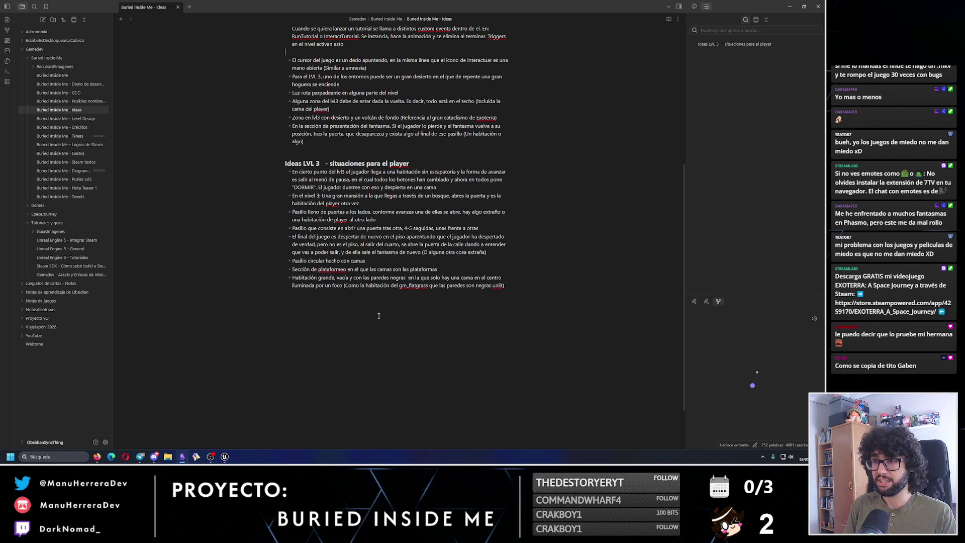
key("BackSpace")
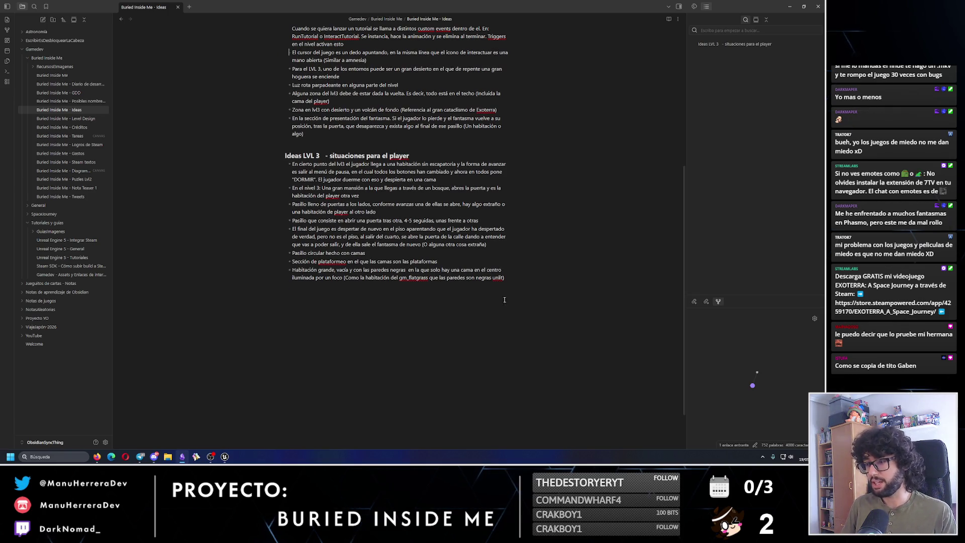
Paste the 'Para el tercer nivel' two-door wake-up room idea at the end of Ideas LVL 3 and fix its typo
key("ctrl+v")
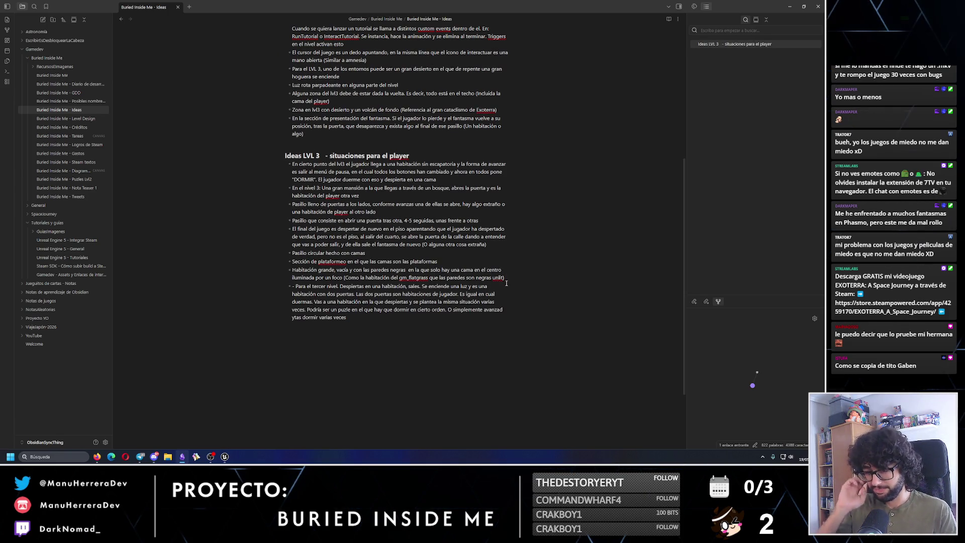
key("BackSpace")
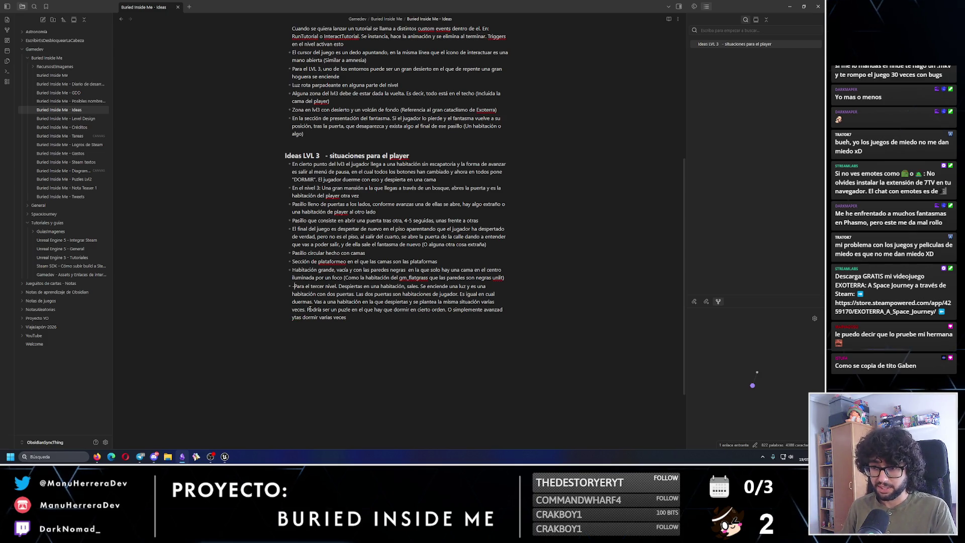
key("BackSpace")
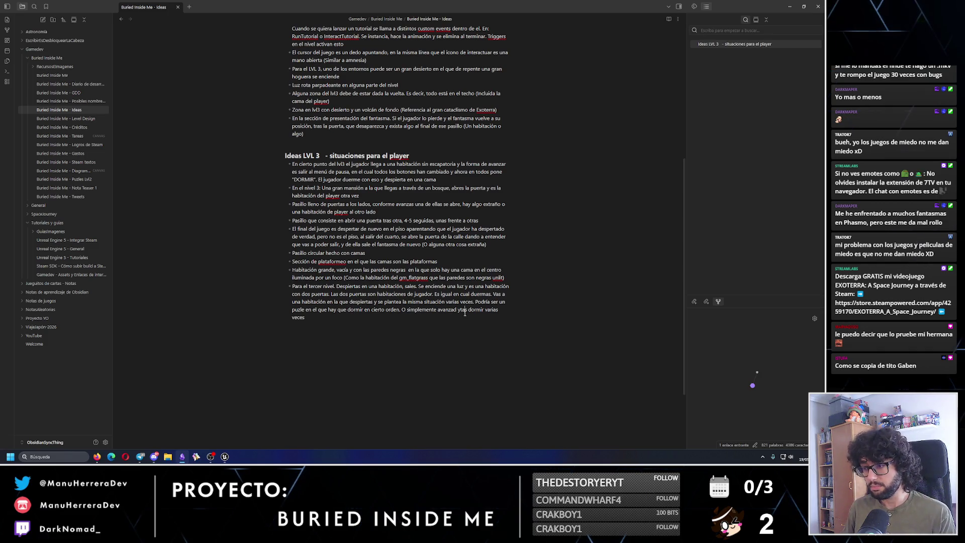
key("BackSpace")
key("BackSpace")
key("BackSpace")
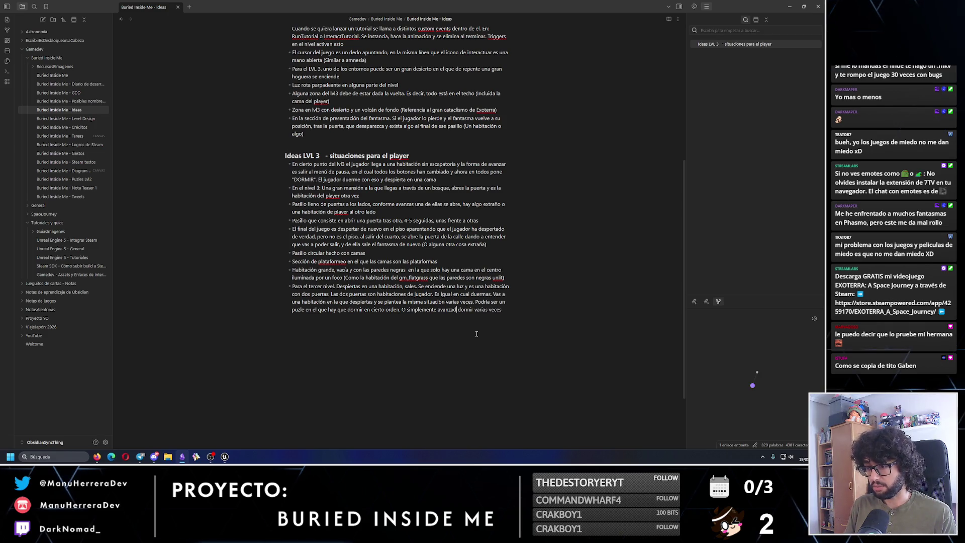
type("sal")
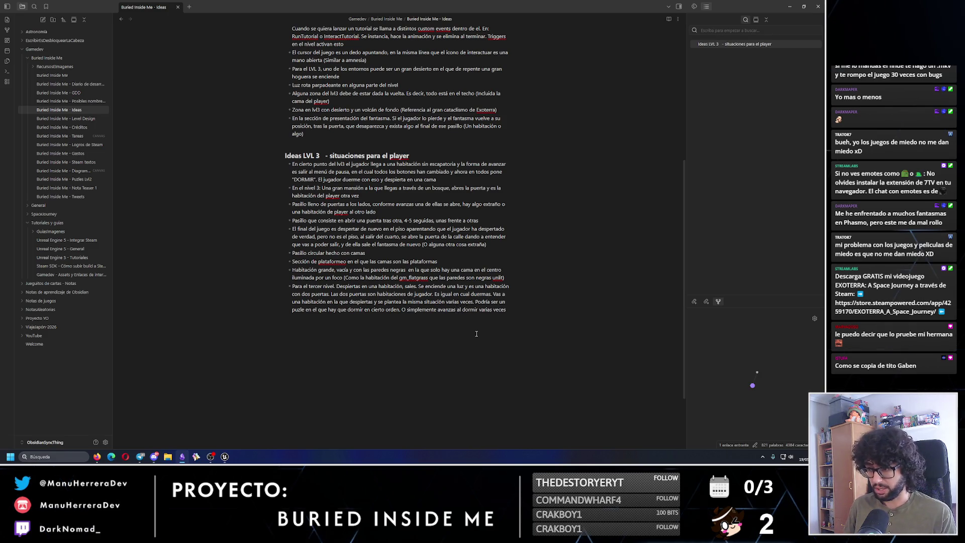
left_click(789, 6)
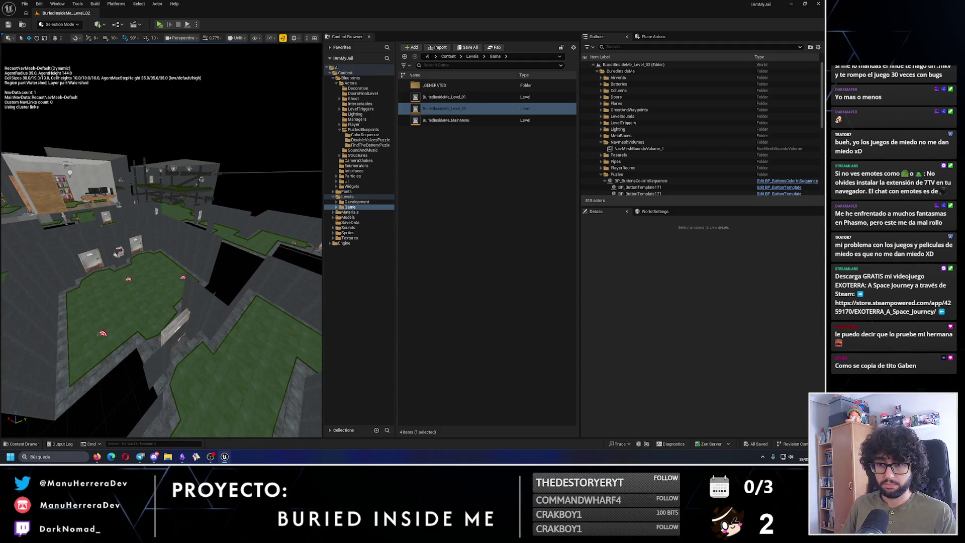
Playtest Level_02, walking the player around the room with the bunker doors
left_click(162, 298)
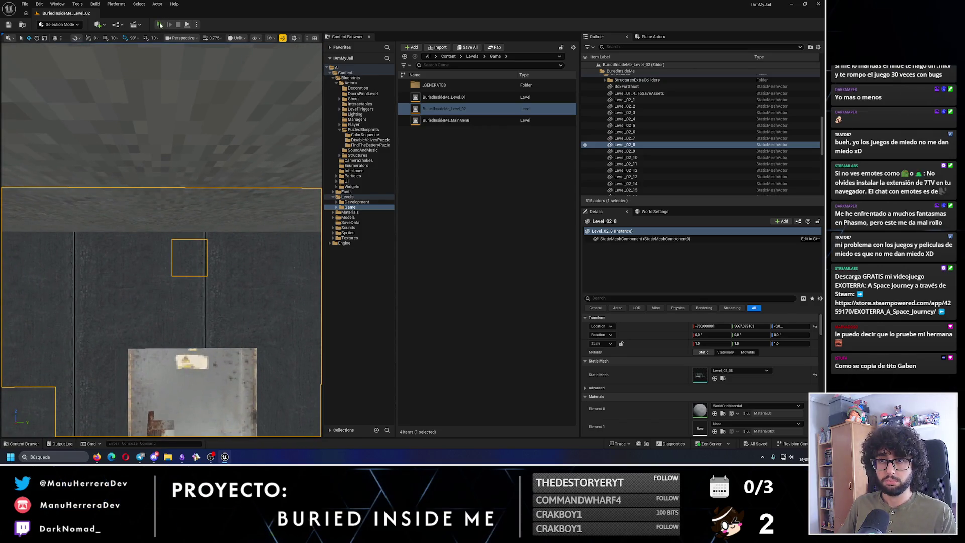
left_click(159, 24)
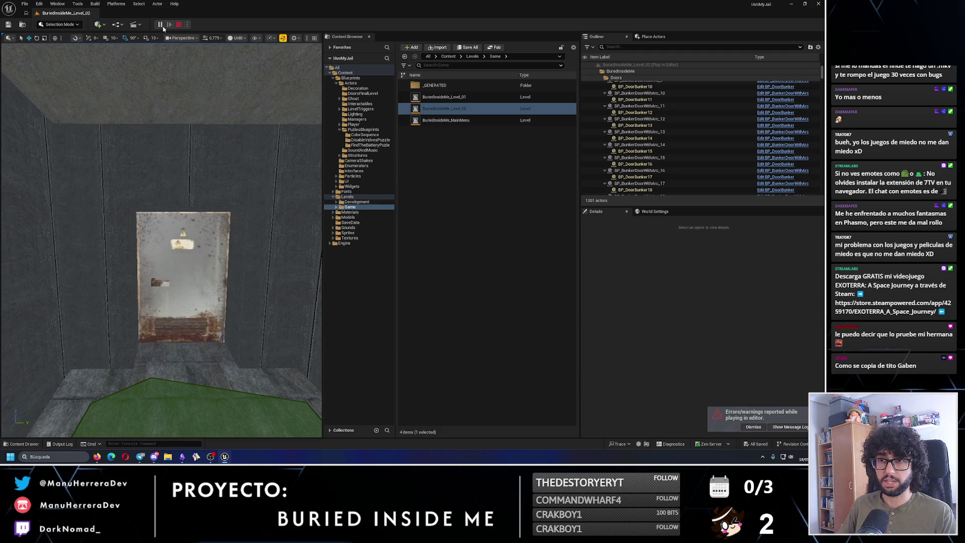
key("Escape")
left_click(159, 25)
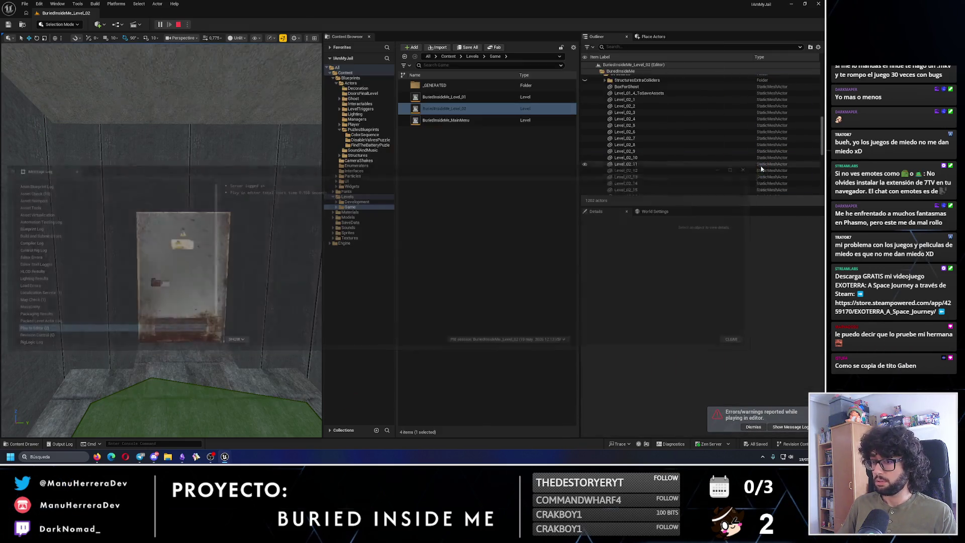
key("w")
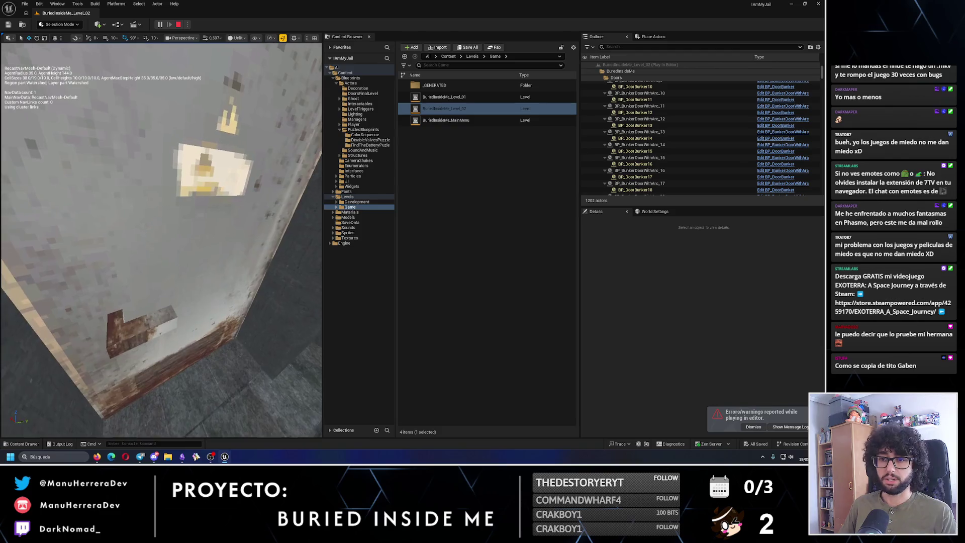
key("w")
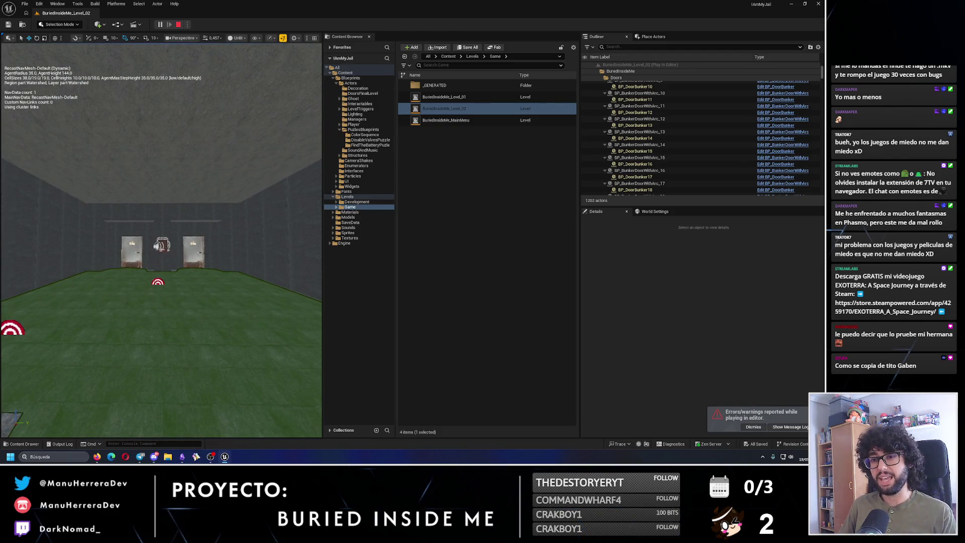
key("w")
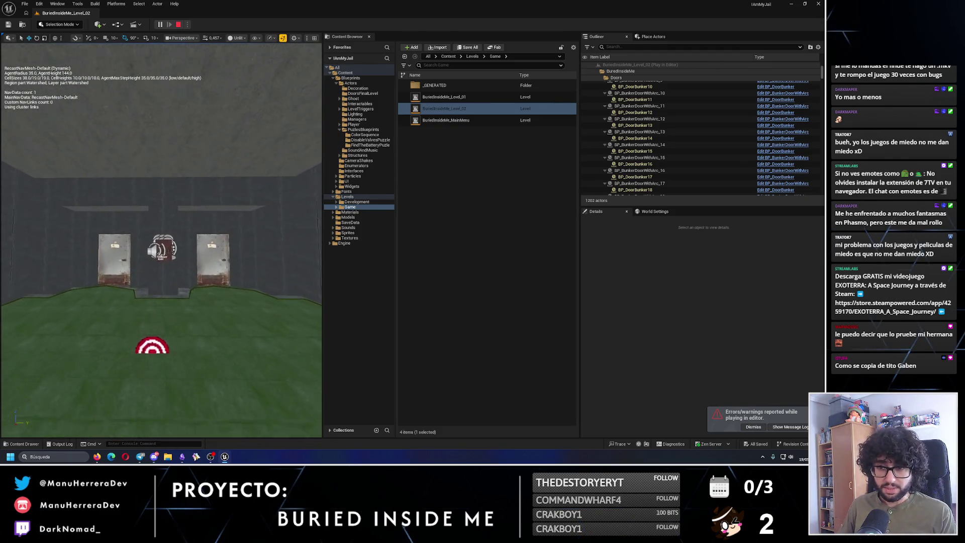
key("w")
key("w")
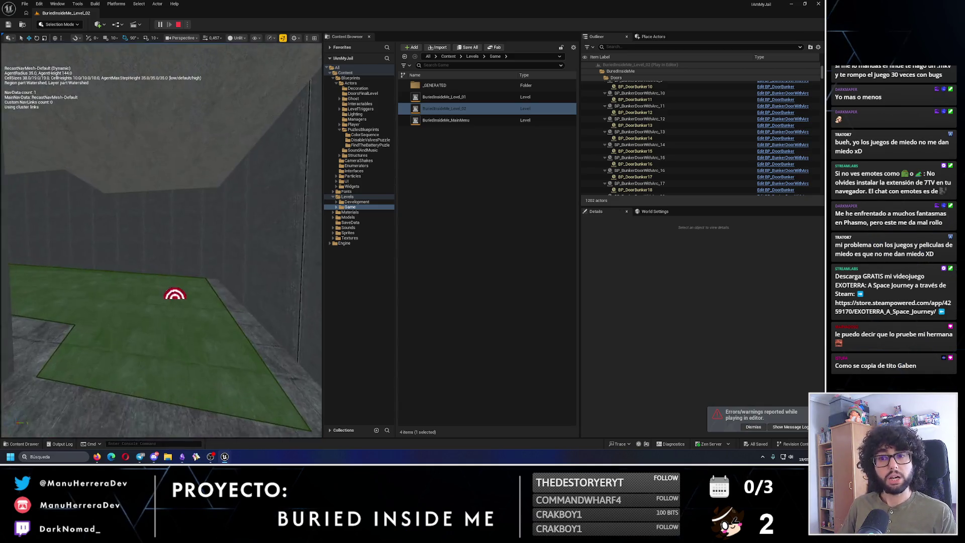
key("w")
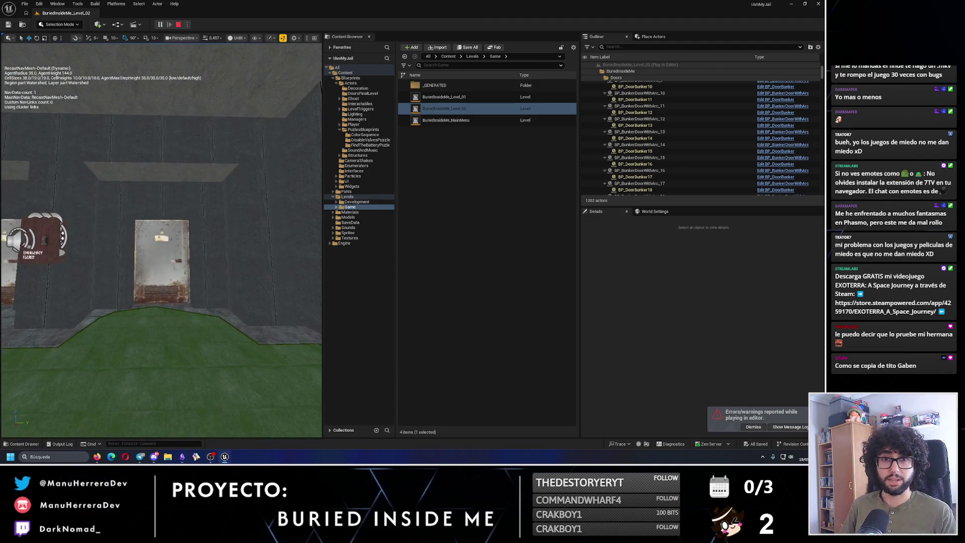
key("s")
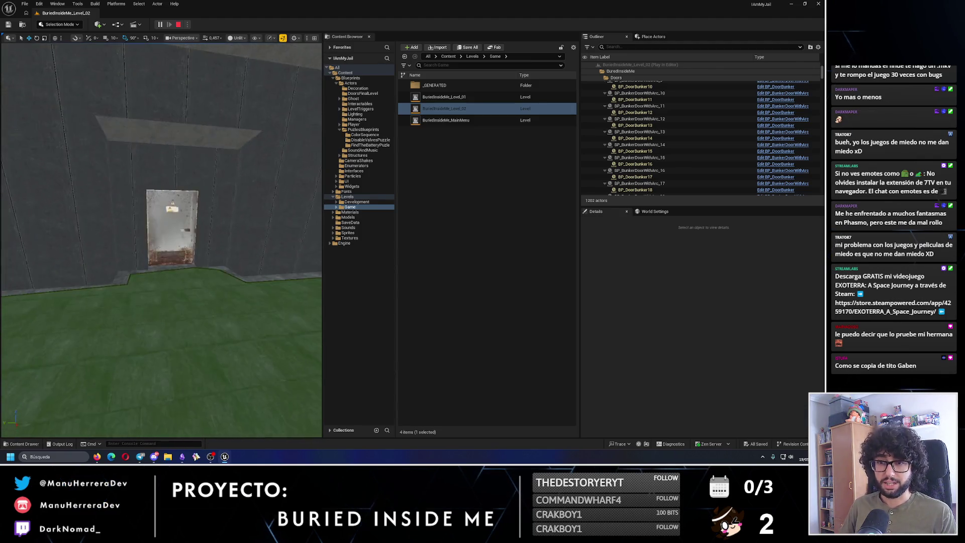
key("w")
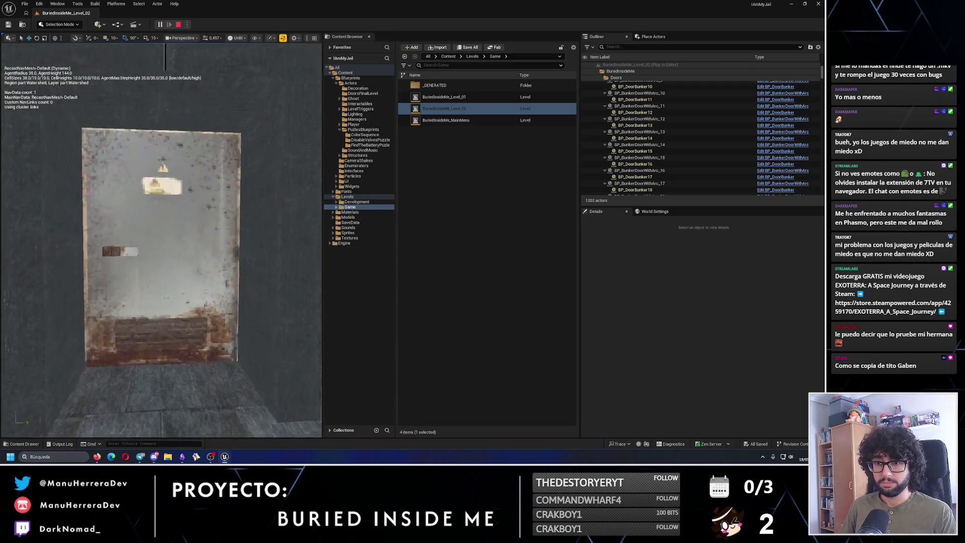
key("s")
key("s")
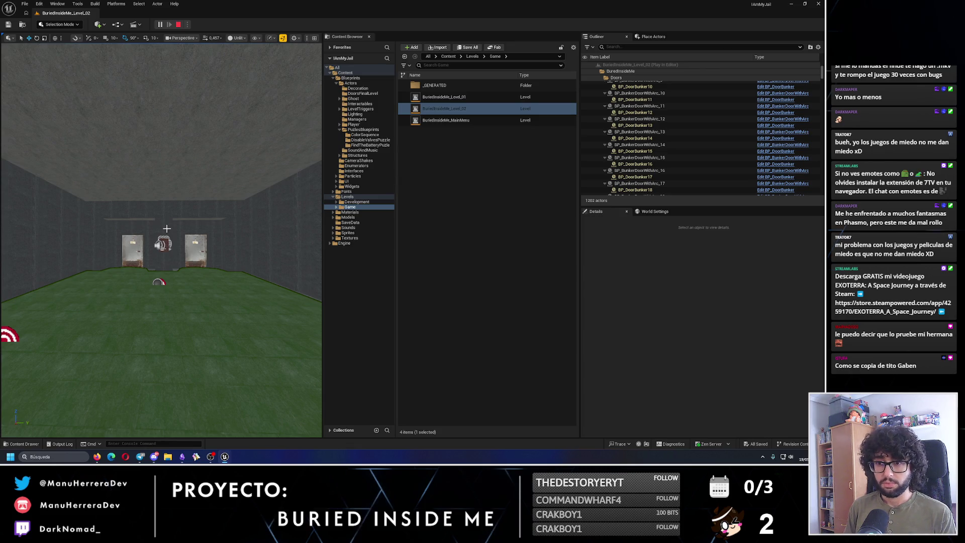
Fly the view over the door room, collapse the Doors and Lighting folders, stop playing and return to Obsidian
left_click_drag(167, 228, 140, 267)
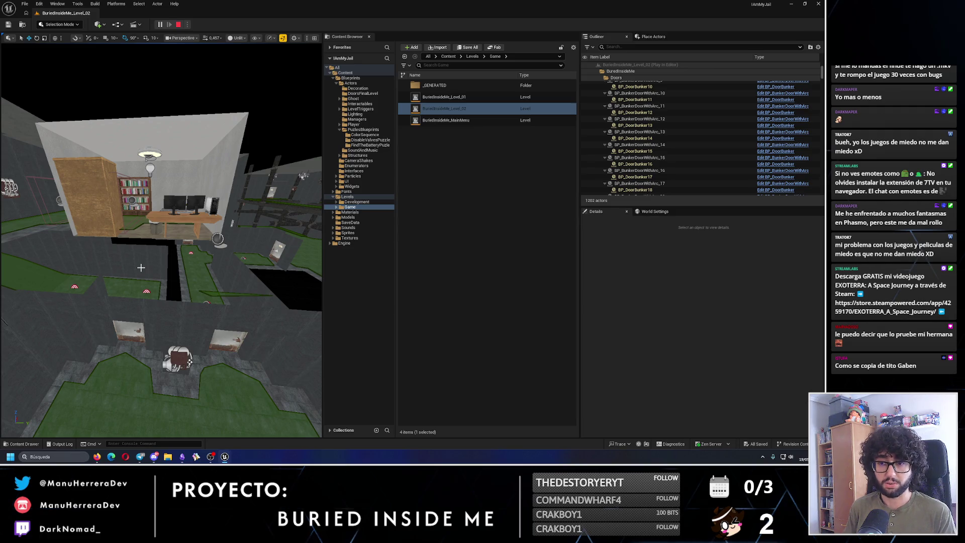
right_click(140, 267)
left_click_drag(162, 250, 178, 273)
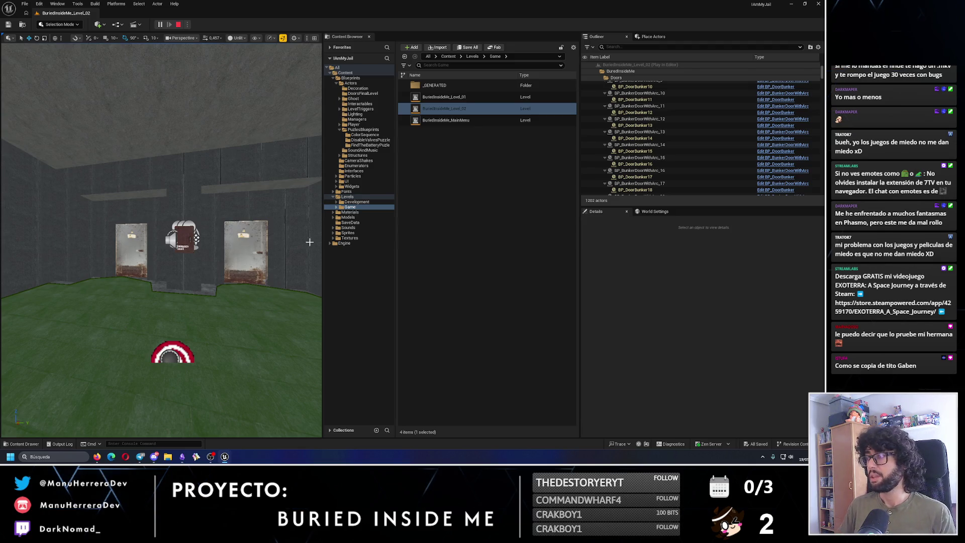
left_click_drag(821, 105, 820, 77)
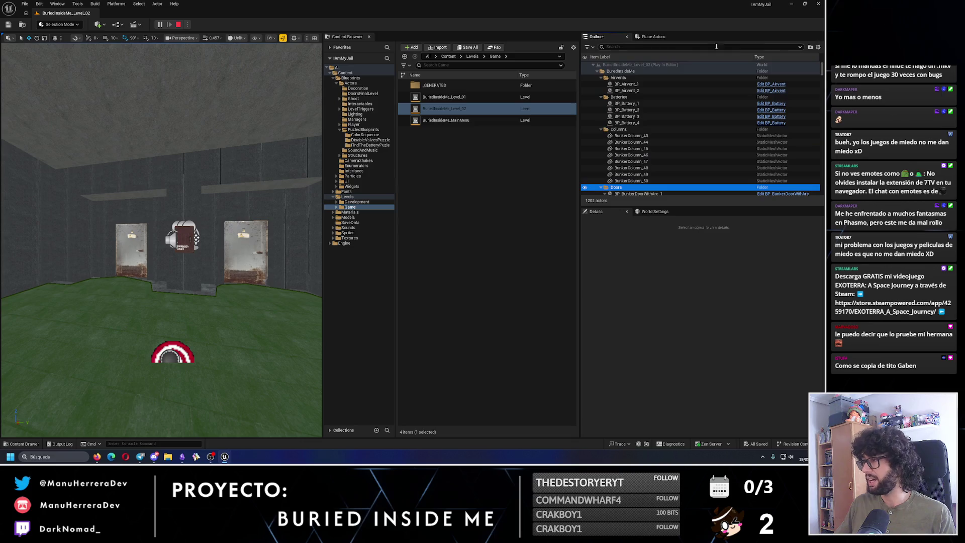
left_click(595, 67)
left_click(597, 78)
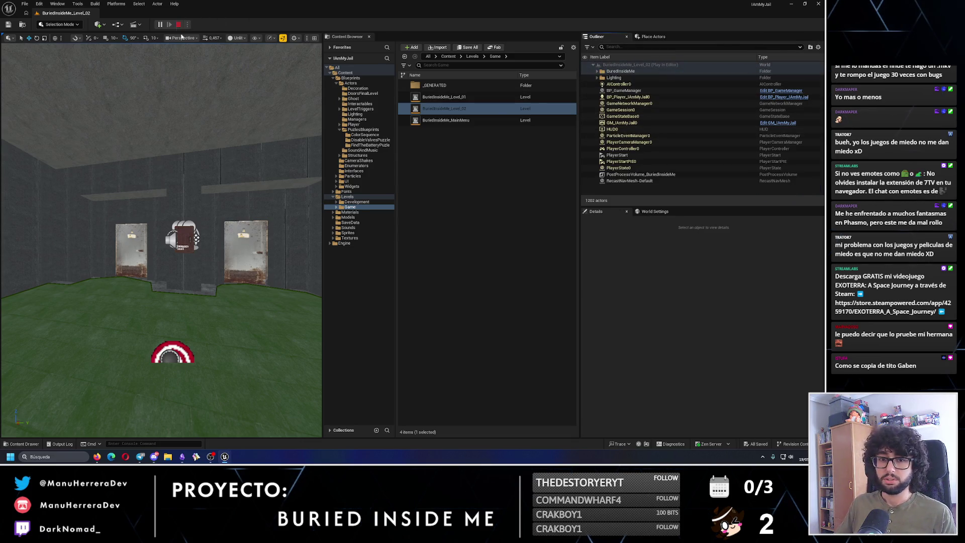
key("Escape")
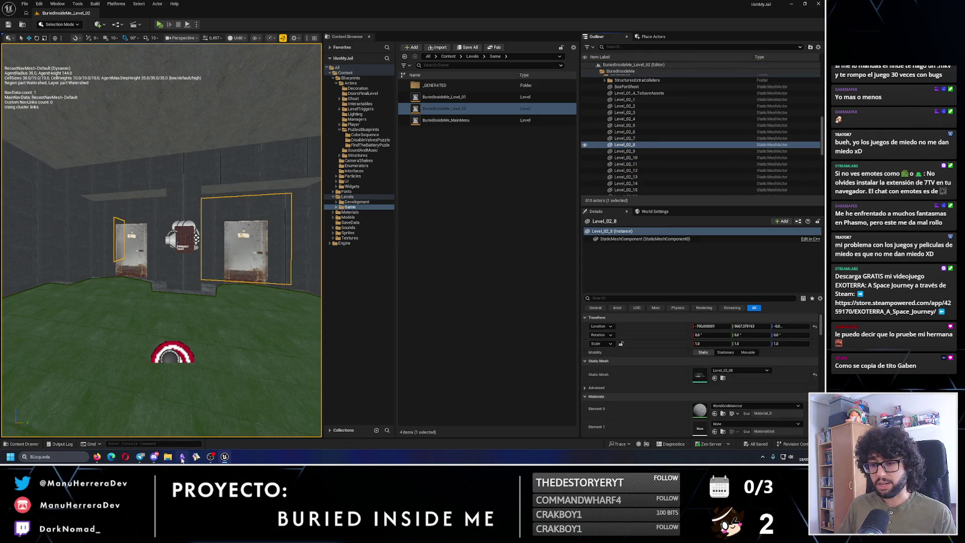
left_click(225, 457)
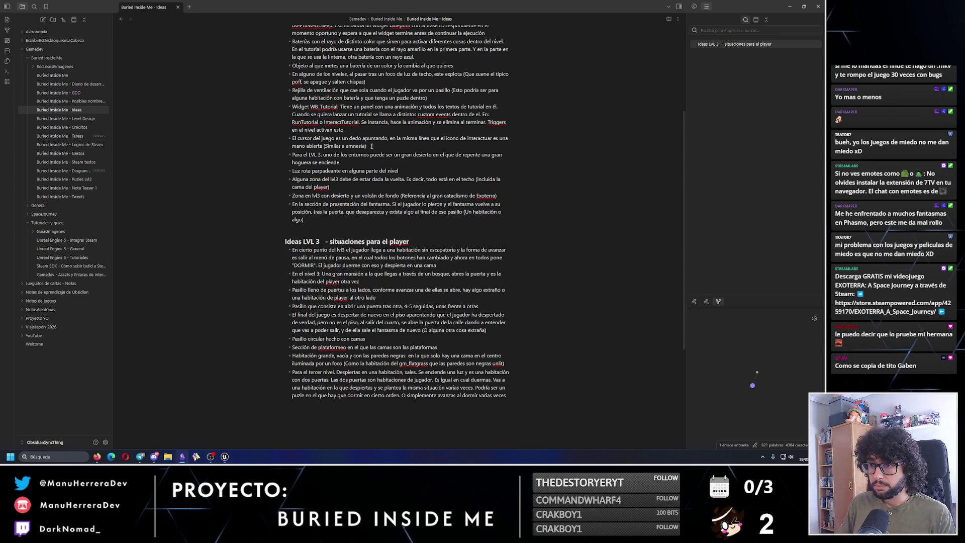
left_click_drag(372, 147, 281, 136)
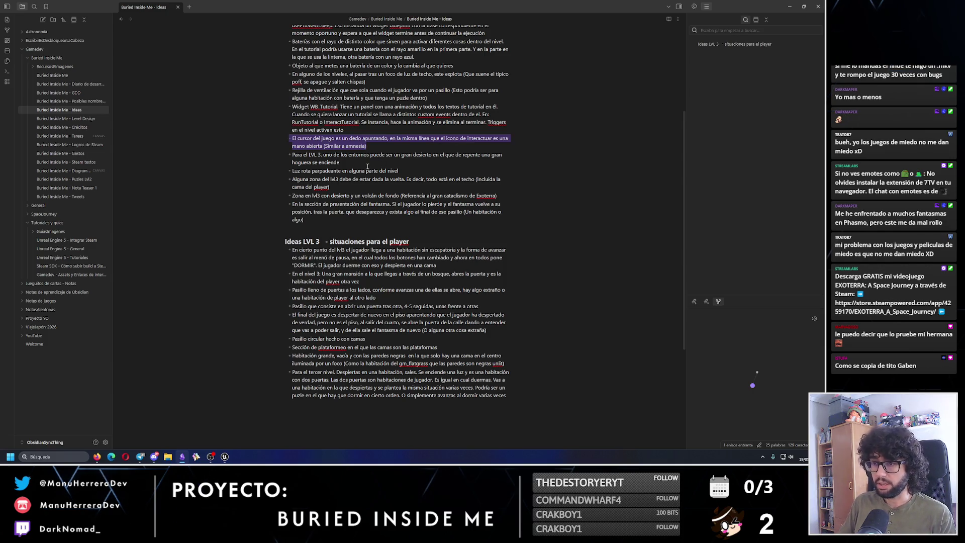
left_click_drag(340, 163, 264, 158)
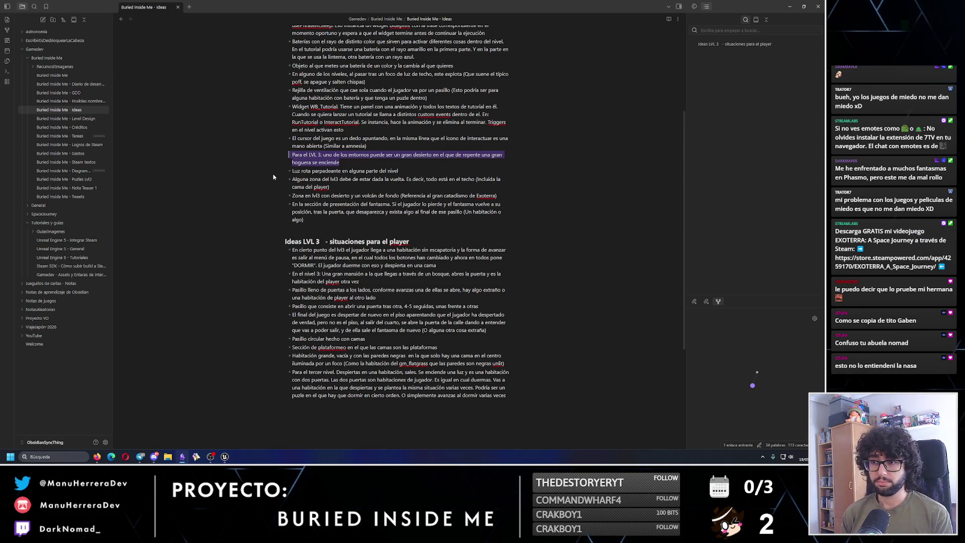
left_click(429, 156)
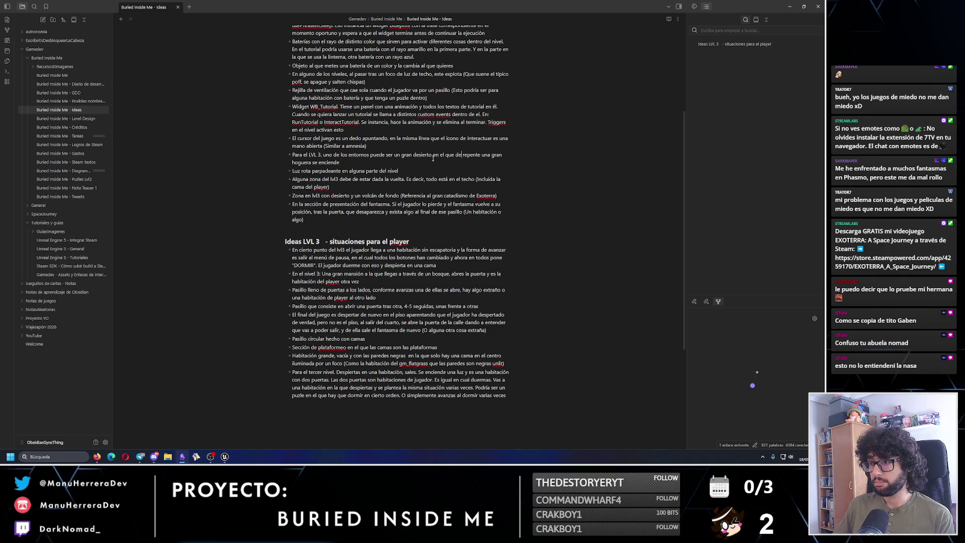
Change 'desierto' to 'entorno' in the bonfire idea and move it to the end of Ideas LVL 3
double_click(422, 155)
type("entorno")
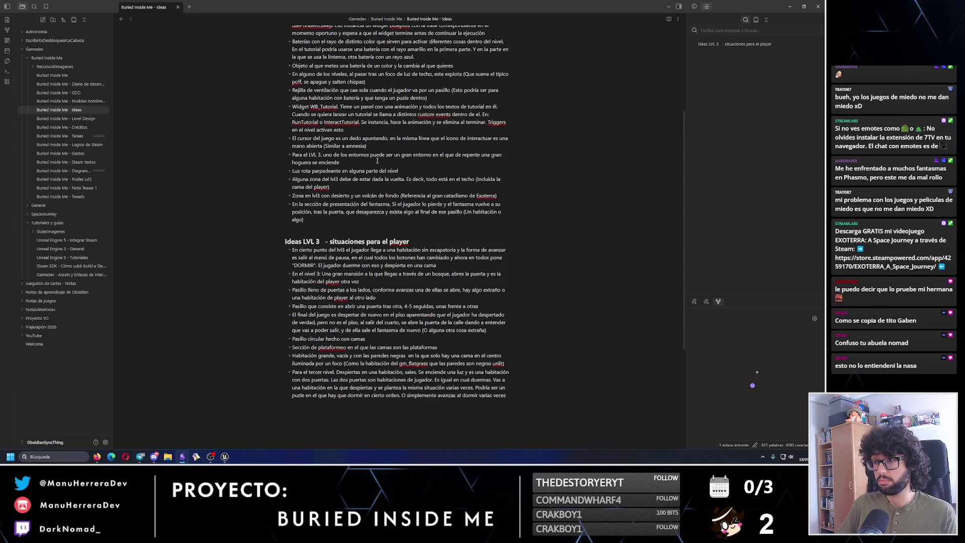
triple_click(282, 156)
key("BackSpace")
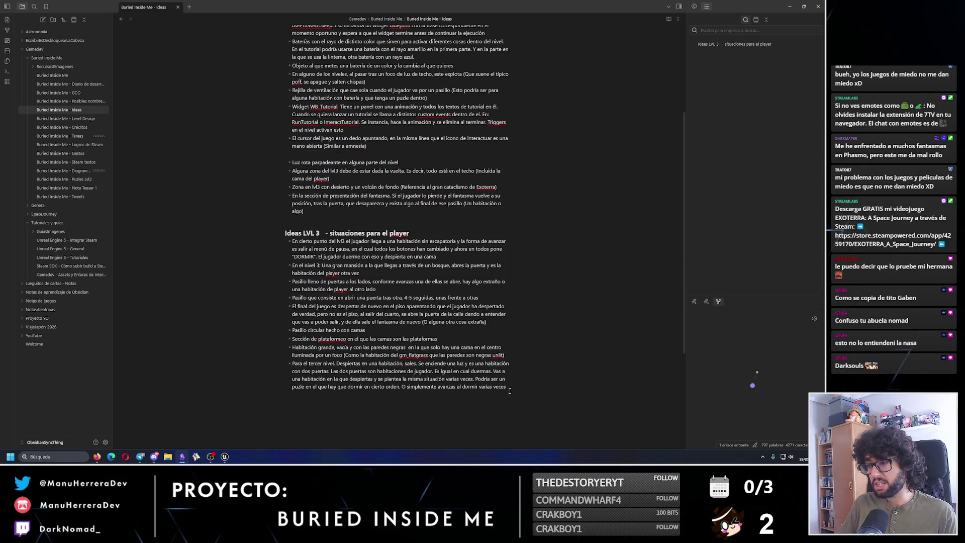
type("- Para el LVL 3, uno de los entornos puede ser un gran entorno en el que de repente una gran hoguera se enciende")
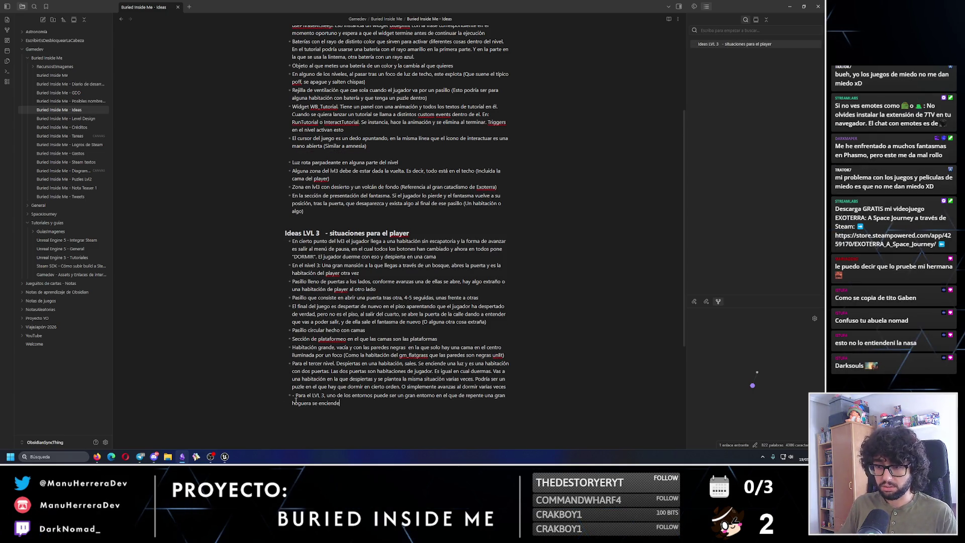
key("BackSpace")
key("BackSpace")
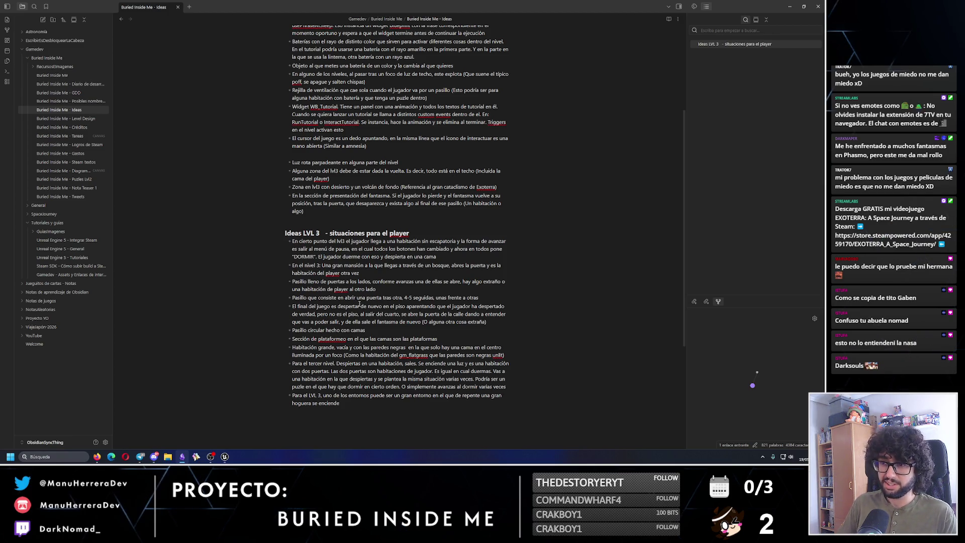
key("BackSpace")
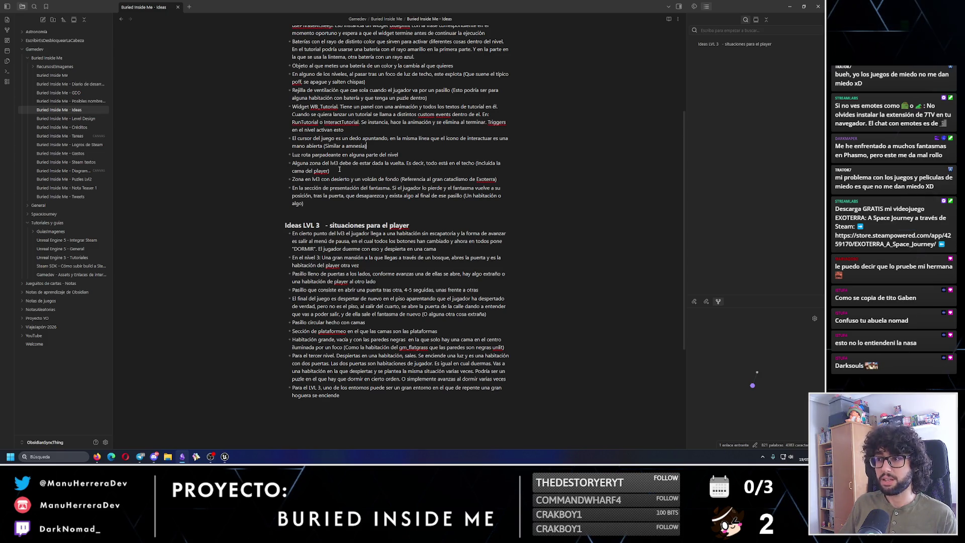
Move the upside-down zone idea to the end of Ideas LVL 3 and remove the leftover empty line
triple_click(340, 169)
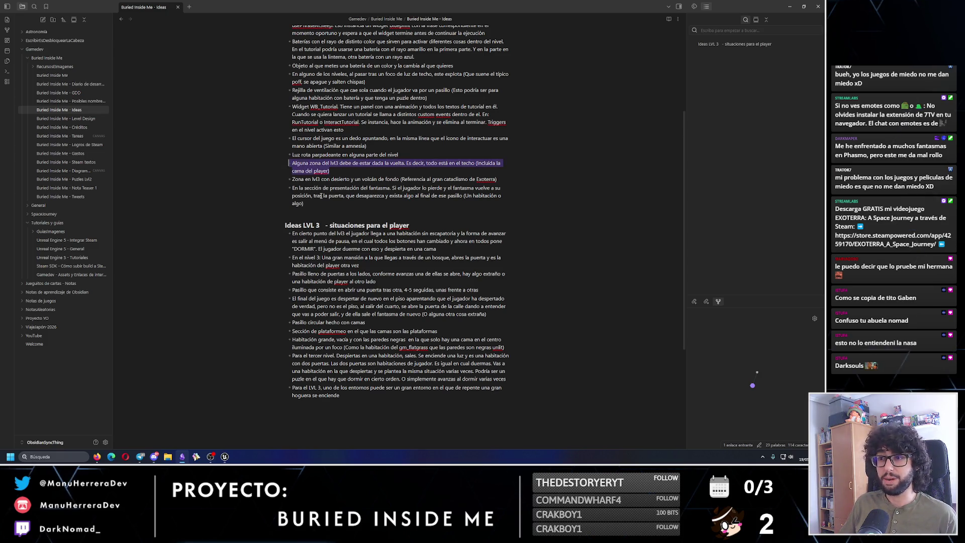
key("BackSpace")
left_click(347, 387)
key("Return")
type("- Alguna zona del lvl3 debe de estar dada la vuelta. Es decir, todo está en el techo (Incluida la cama del player)")
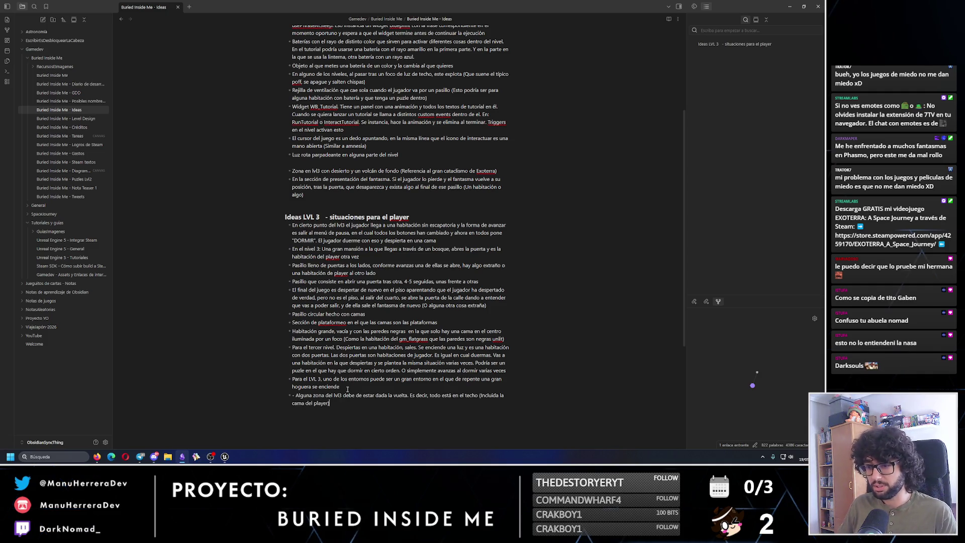
key("BackSpace")
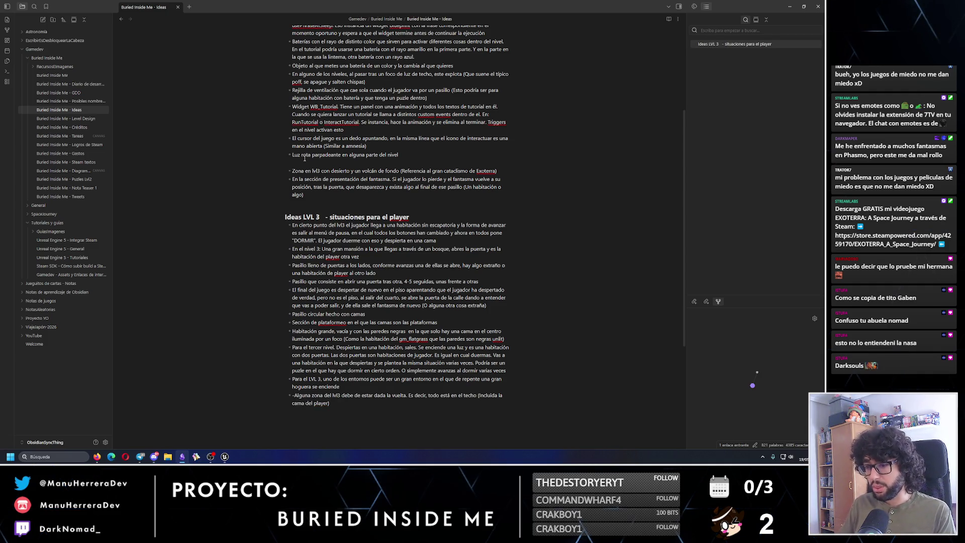
left_click(304, 159)
key("BackSpace")
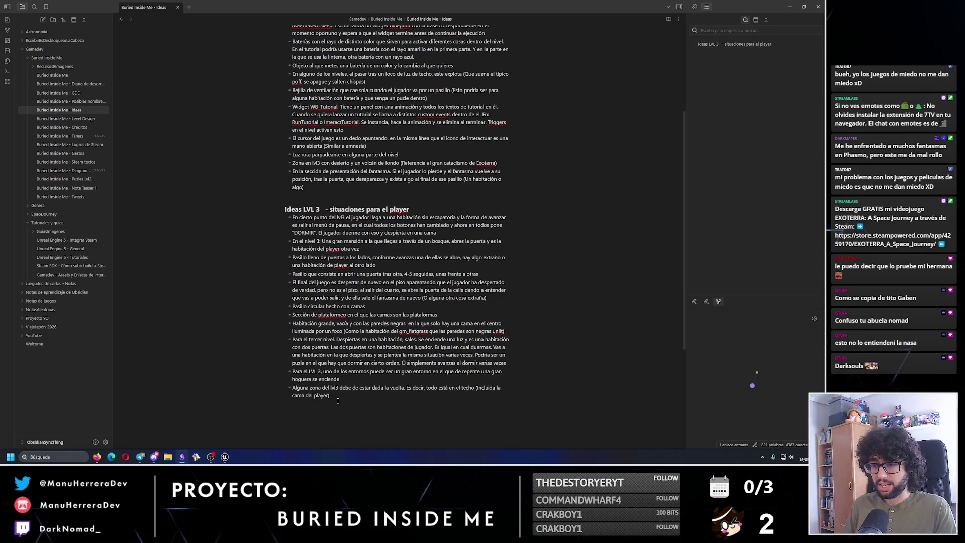
left_click_drag(338, 397, 287, 389)
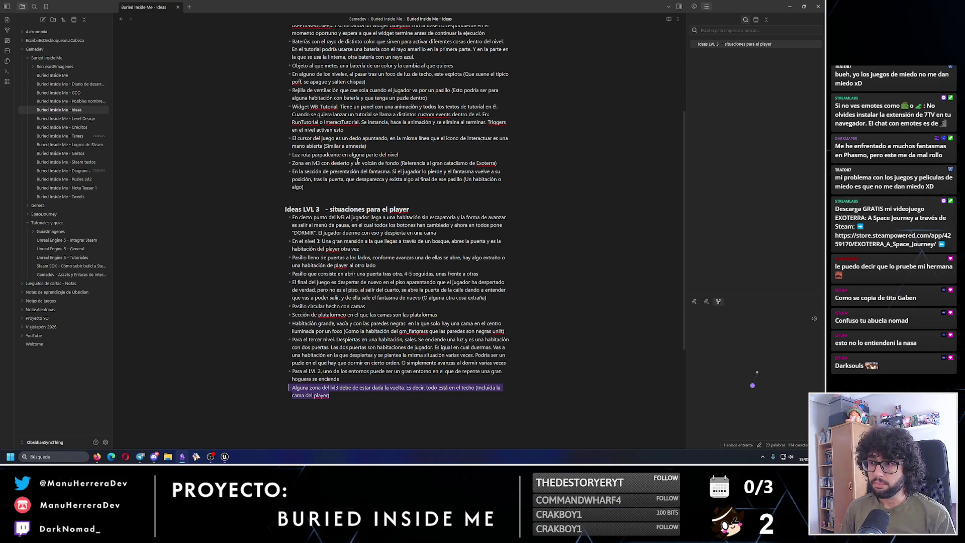
Move the desert zone with distant volcano idea to the end of Ideas LVL 3 and start a new bullet
left_click(358, 163)
left_click_drag(502, 161, 304, 166)
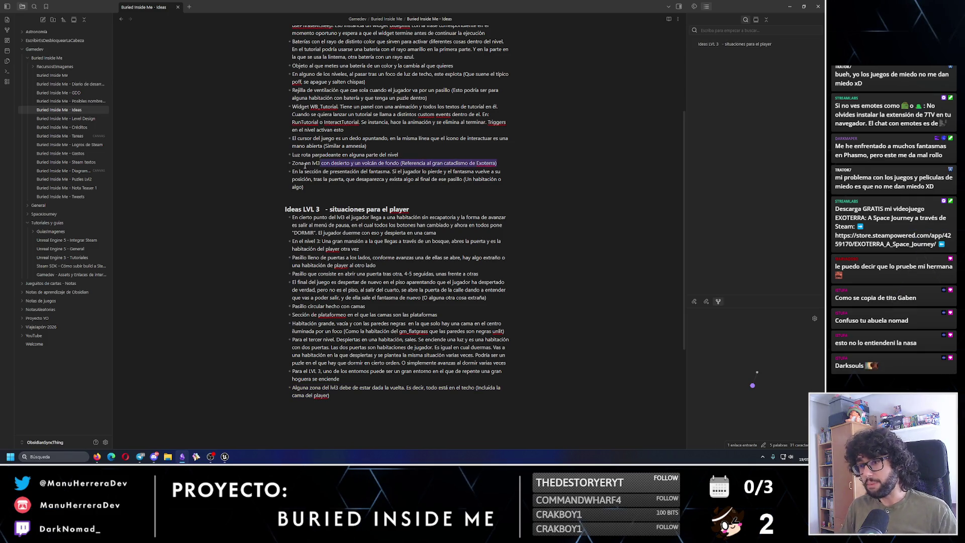
key("BackSpace")
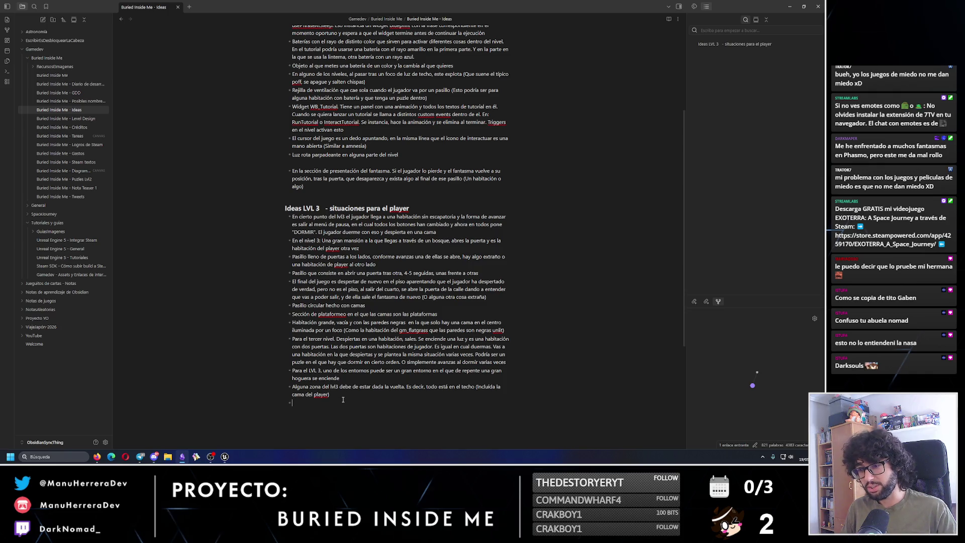
key("ctrl+z")
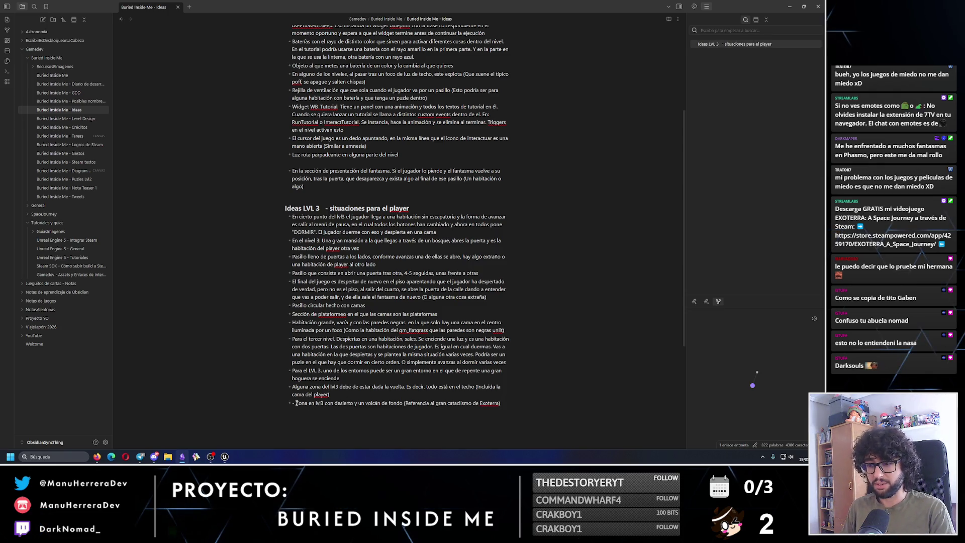
left_click(297, 402)
key("BackSpace")
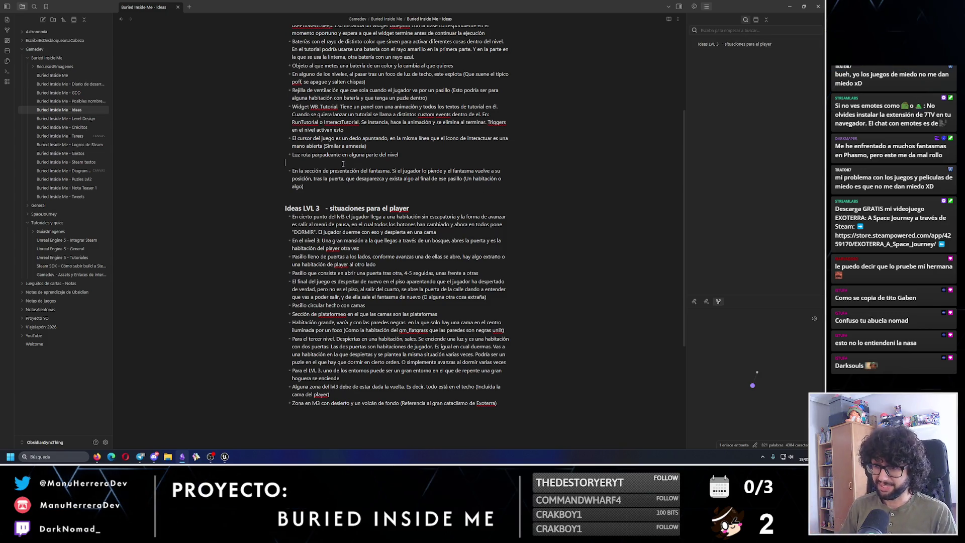
key("BackSpace")
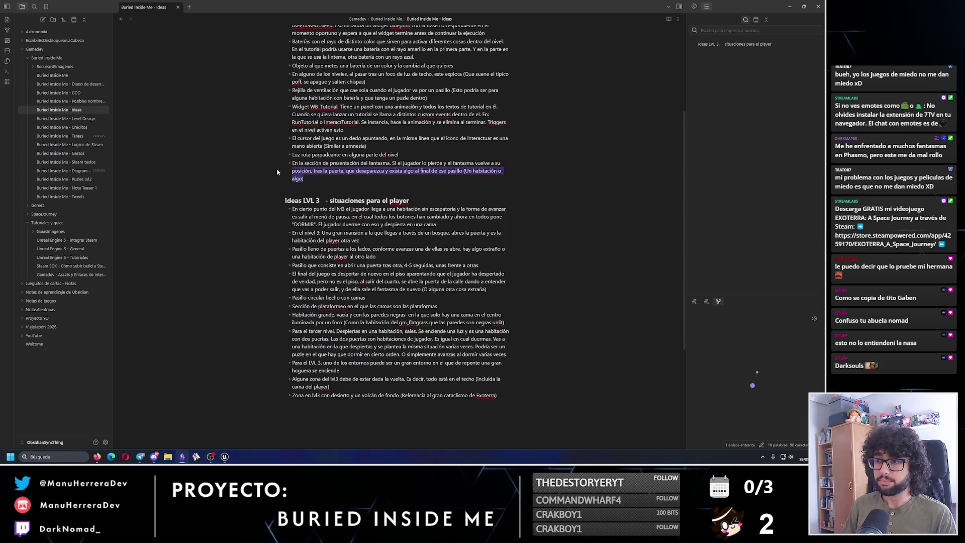
left_click_drag(339, 175, 267, 166)
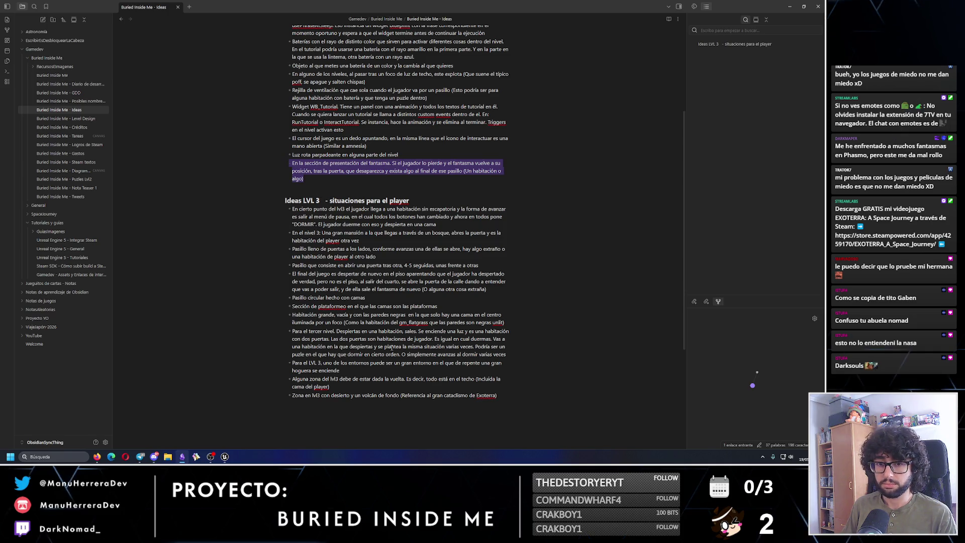
left_click(500, 393)
key("Return")
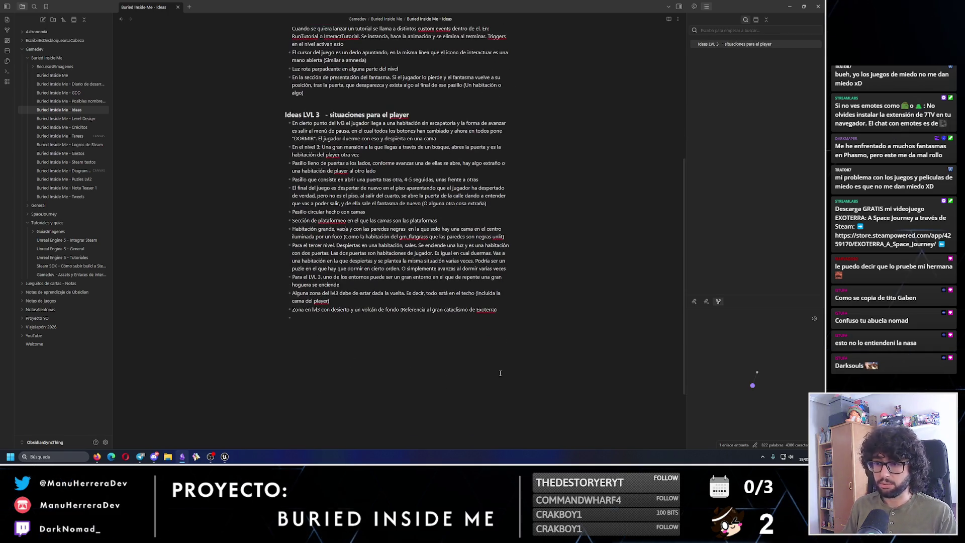
type("En el niv")
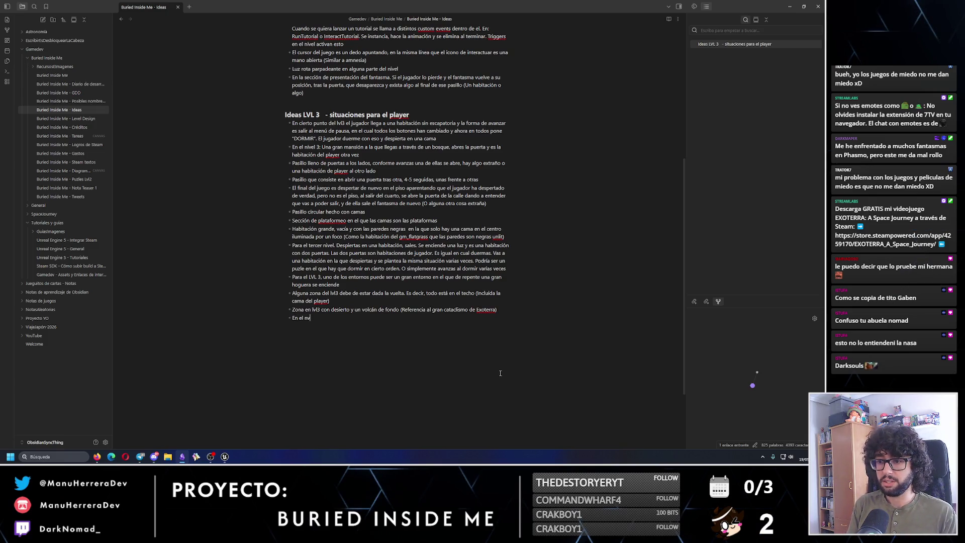
type("el 3, que exista una sección")
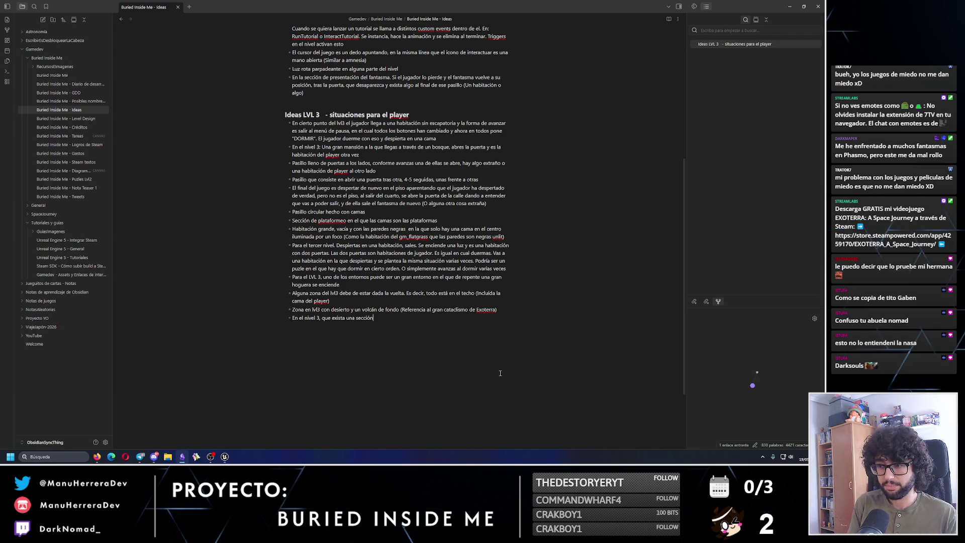
type(" en la que despiertas")
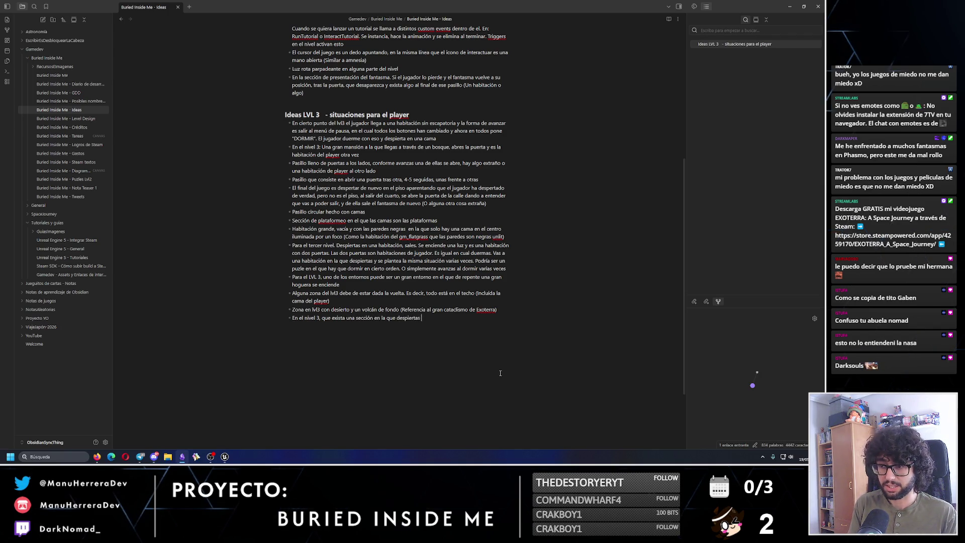
type(" en una hab")
type("itación, sales de ella, y e")
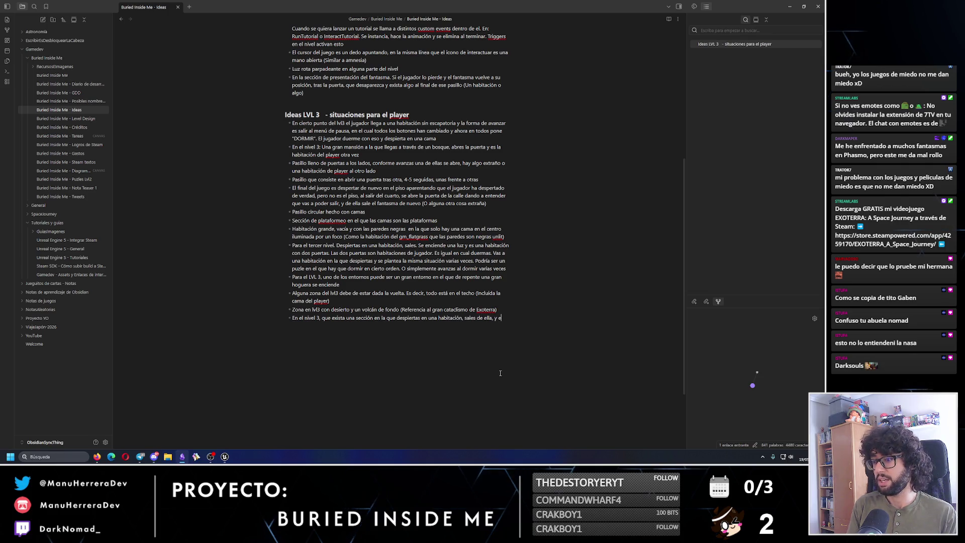
type("s")
Extend the last bullet: a low-poly version of Exoterra's crew-quarters corridor, advancing through the door
key("BackSpace")
key("BackSpace")
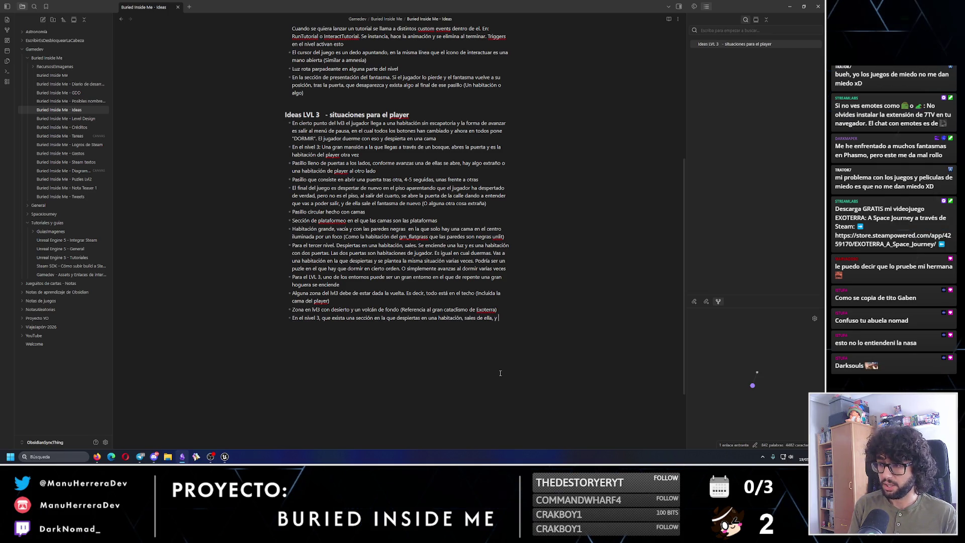
type("está en la mism")
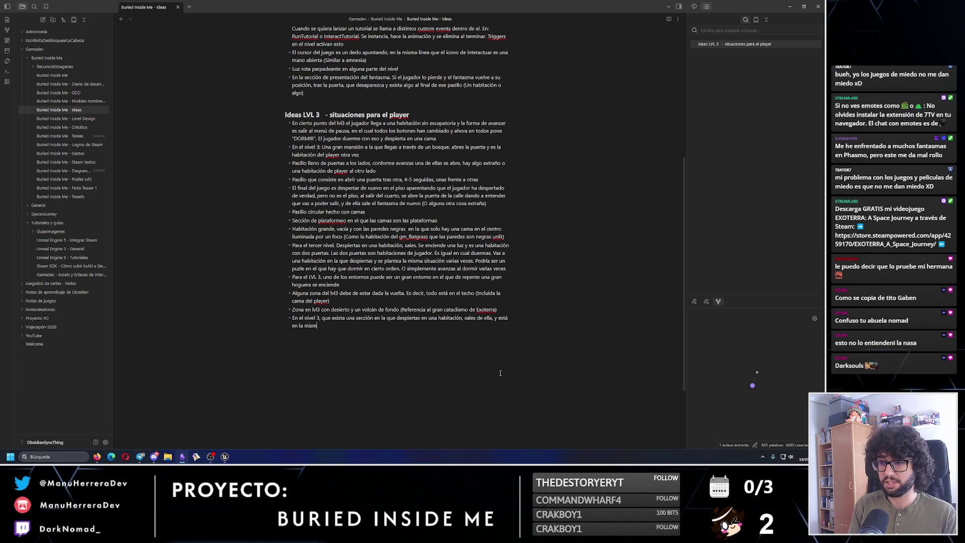
type("a posición que ")
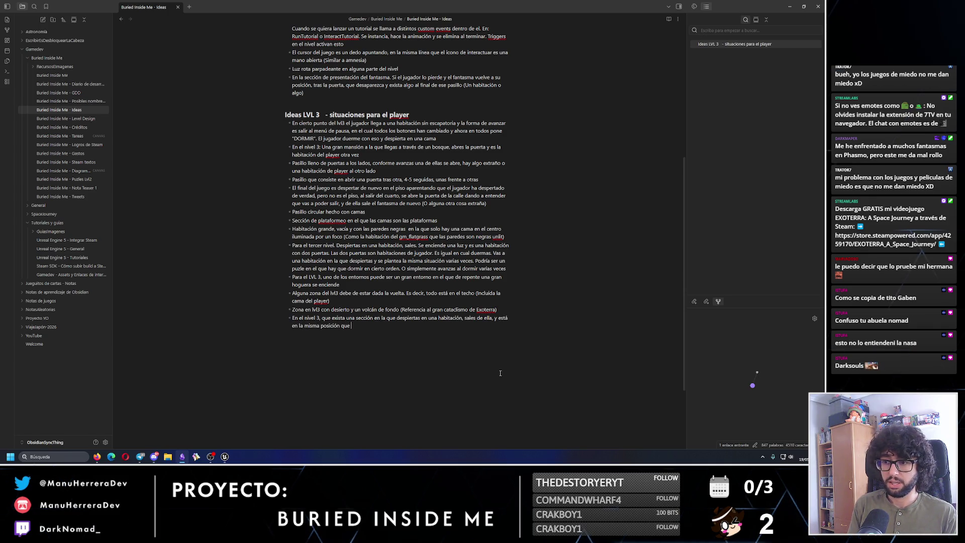
type("la habitación de Gina en Exote")
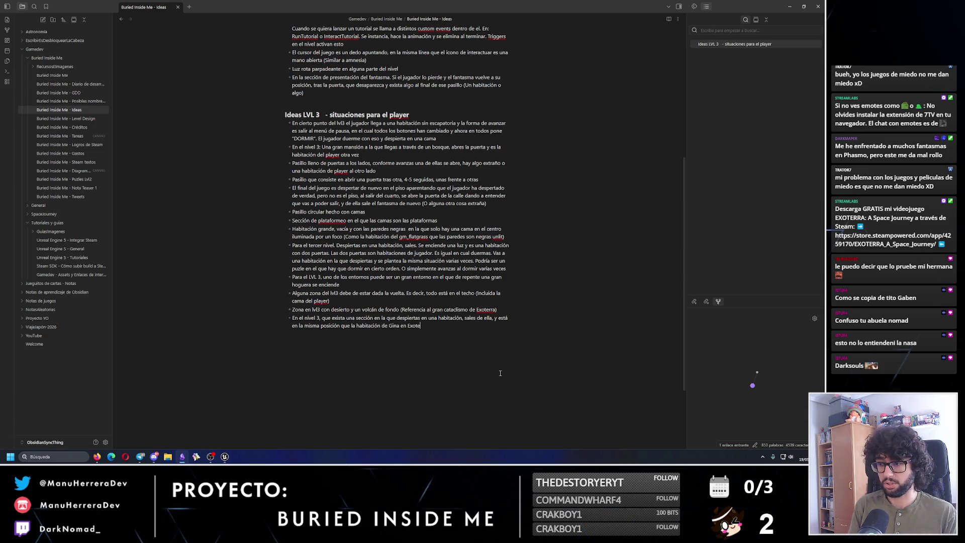
type("rra)")
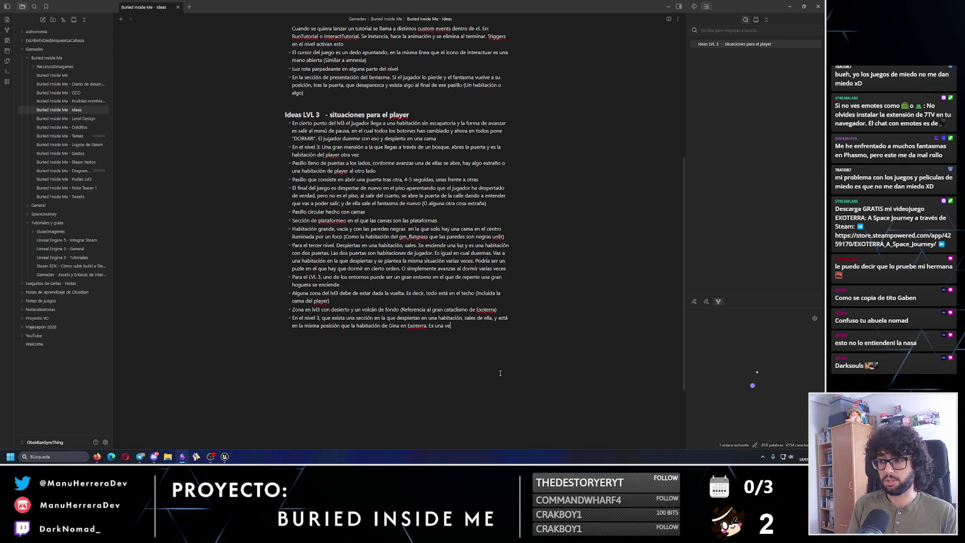
type(" Es una versión")
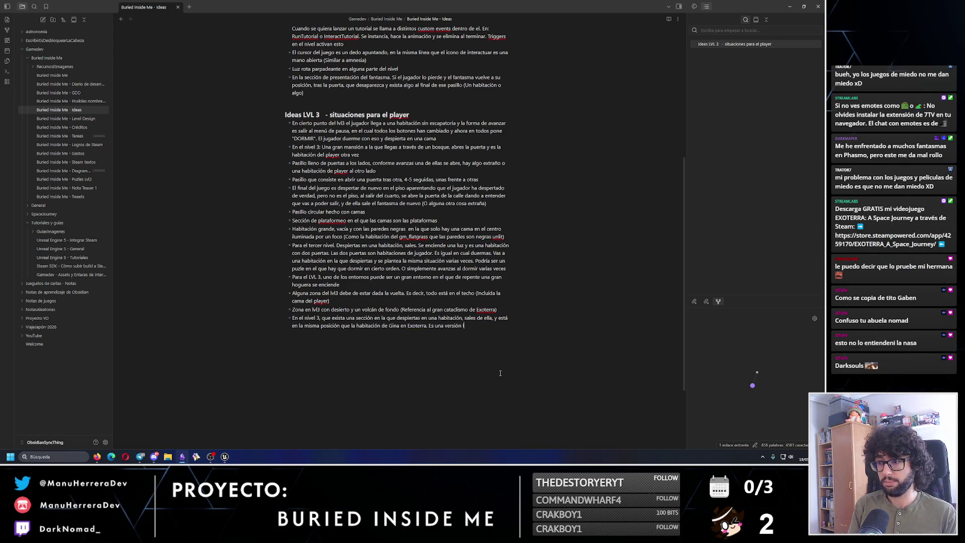
type(" lowpoly del pasi")
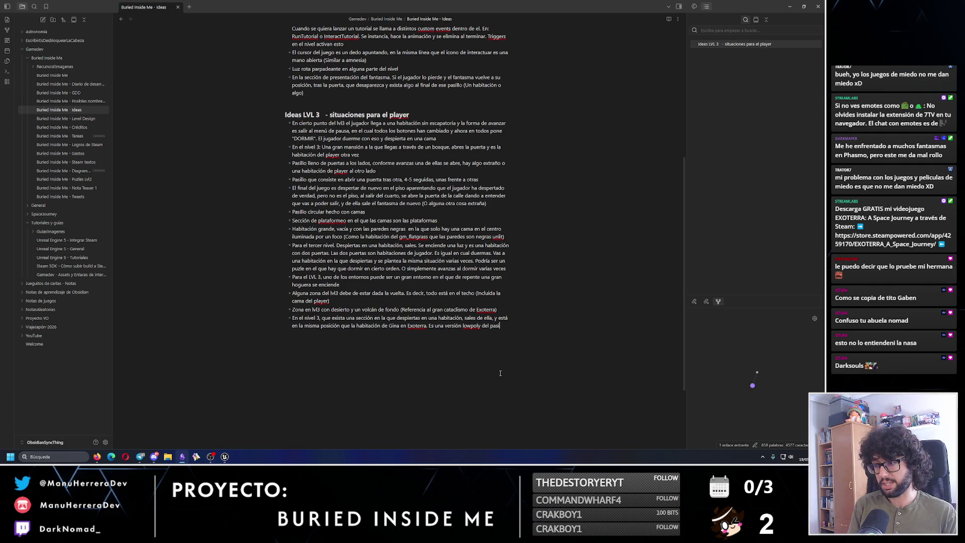
type("llo de")
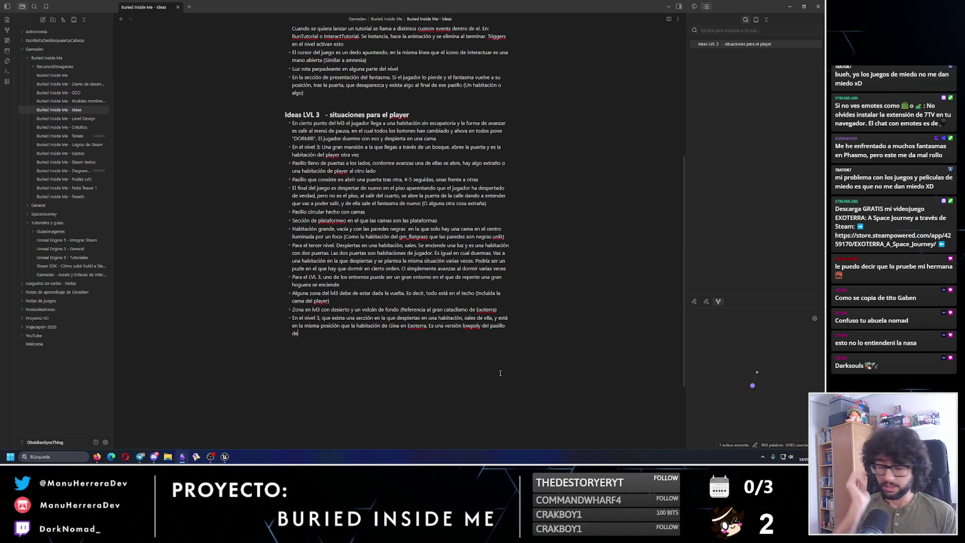
type(" la")
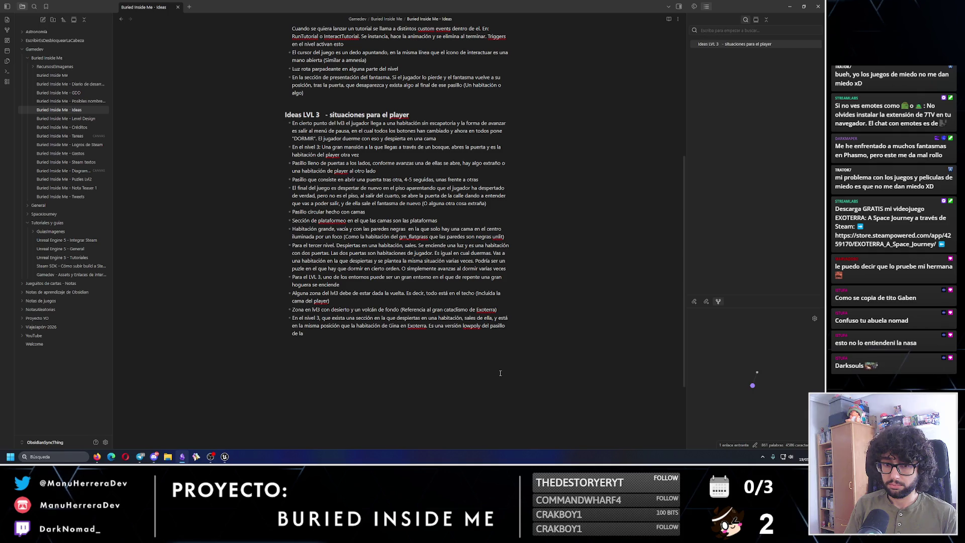
type("s a")
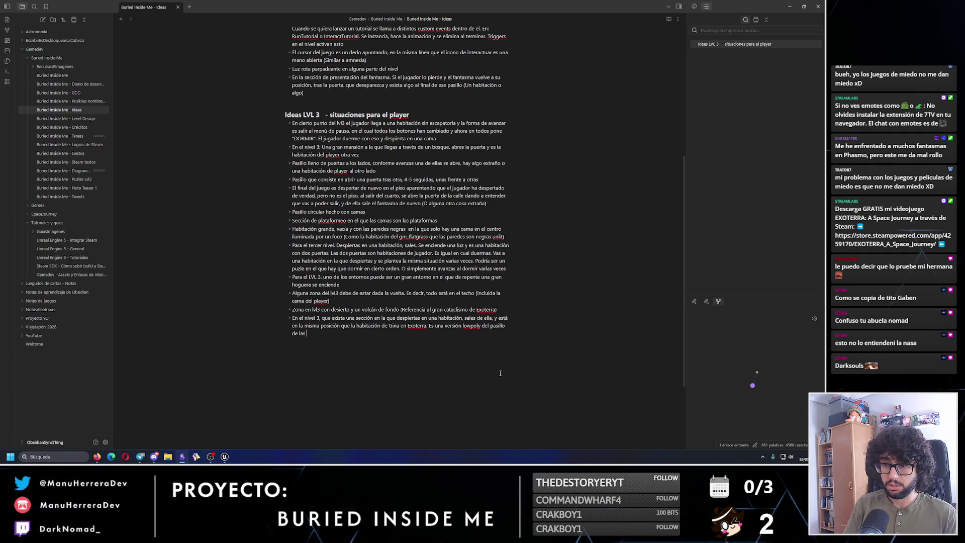
key("BackSpace")
type("habitacio")
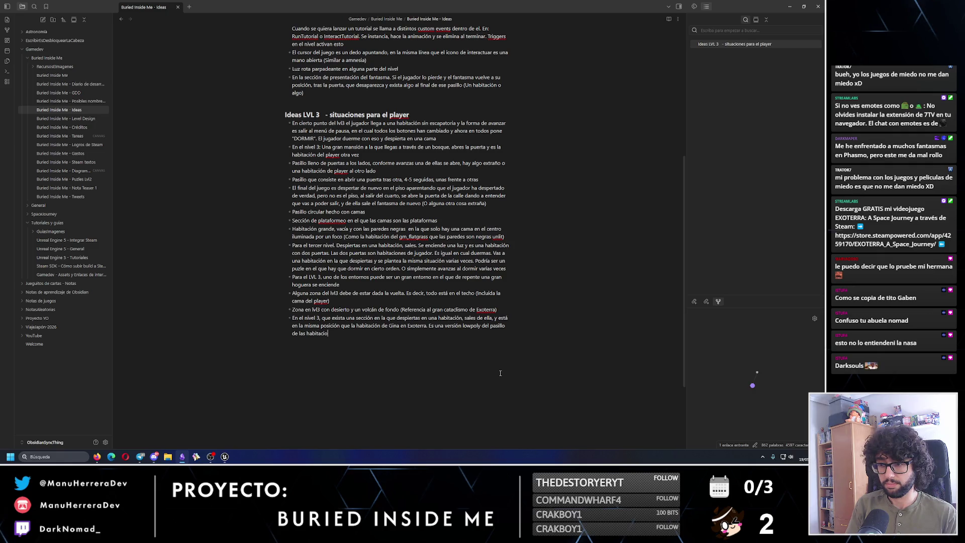
type("nes de la tripu")
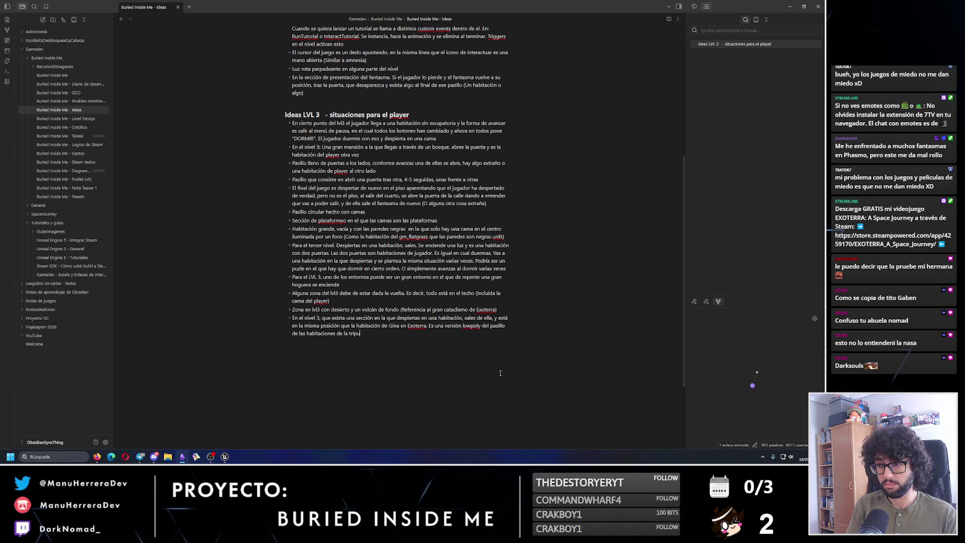
type(" Exoterra. H")
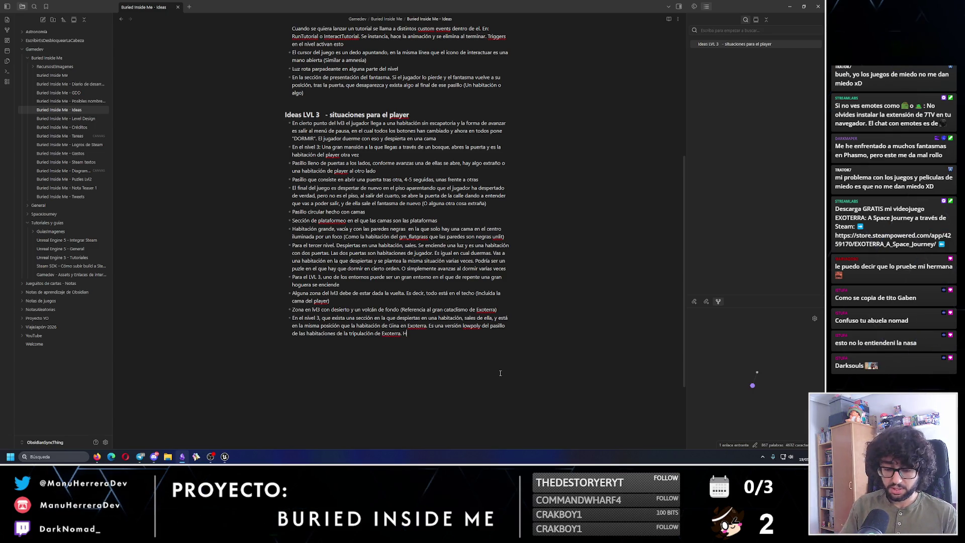
type("ay que avanzar por")
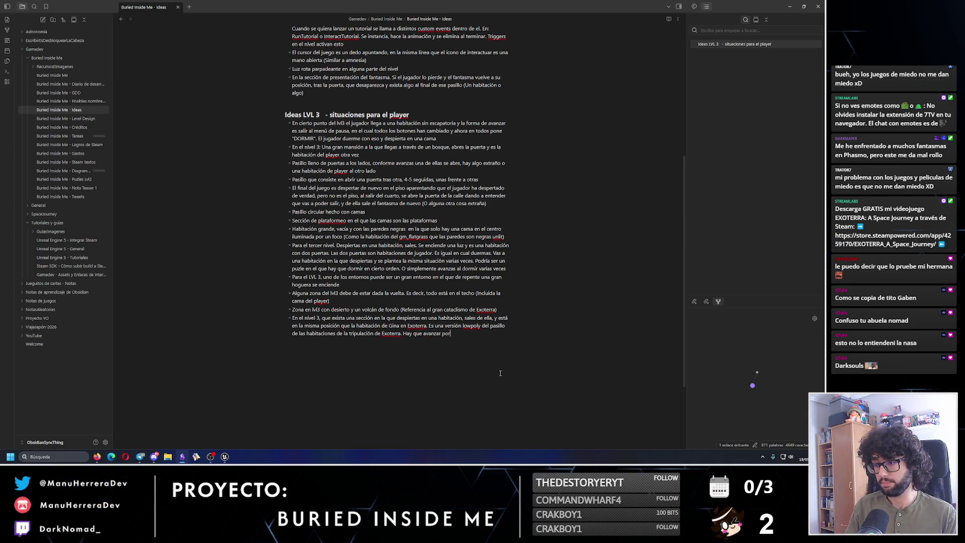
type(" la puerta que va al")
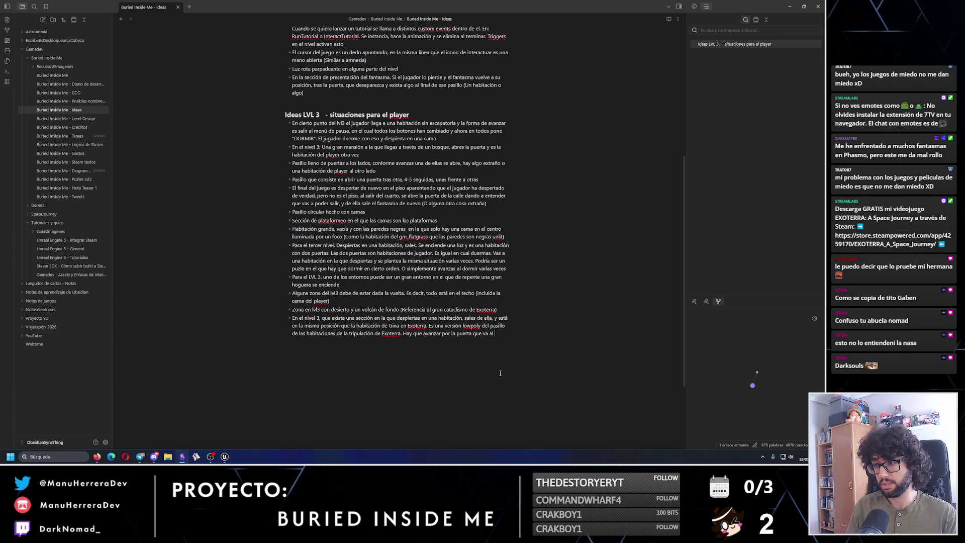
type(" puente de mando")
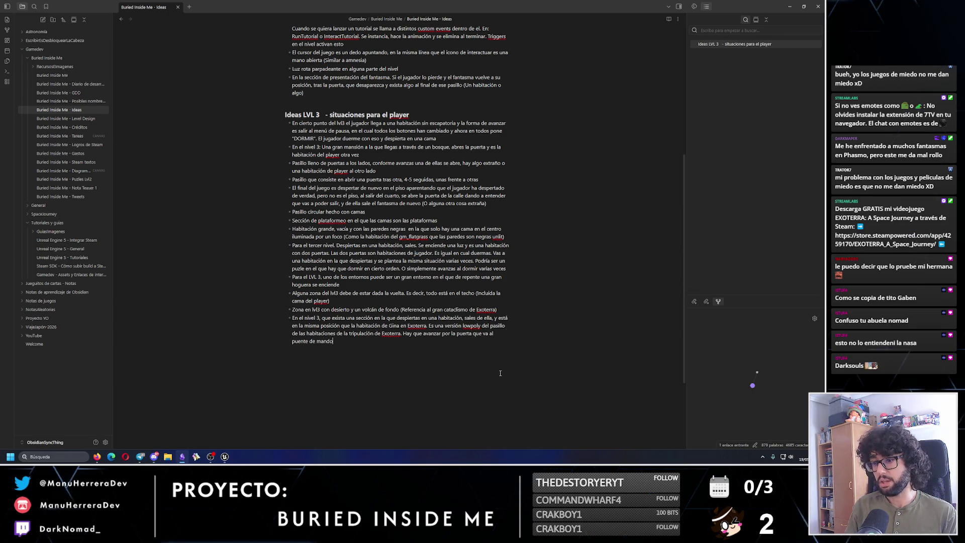
type(" (")
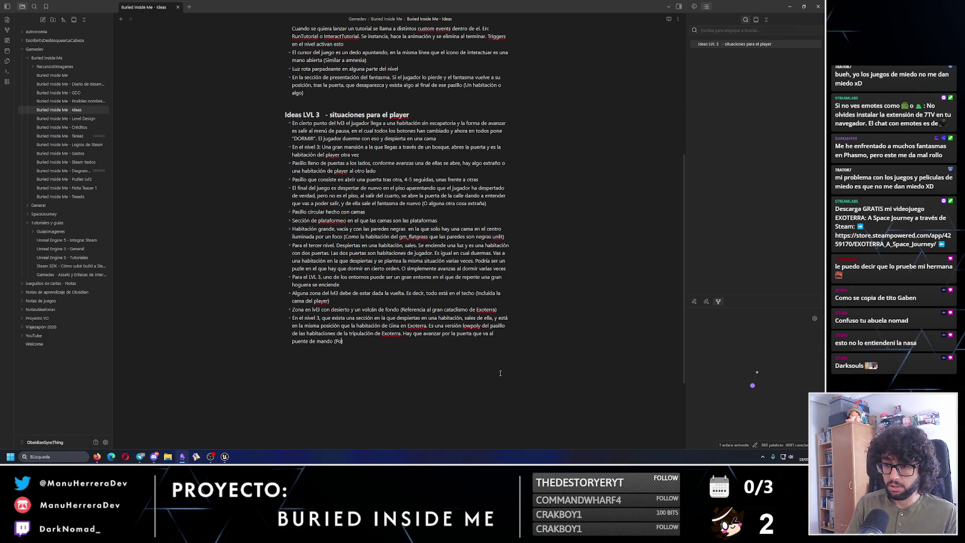
type("Podría haber un")
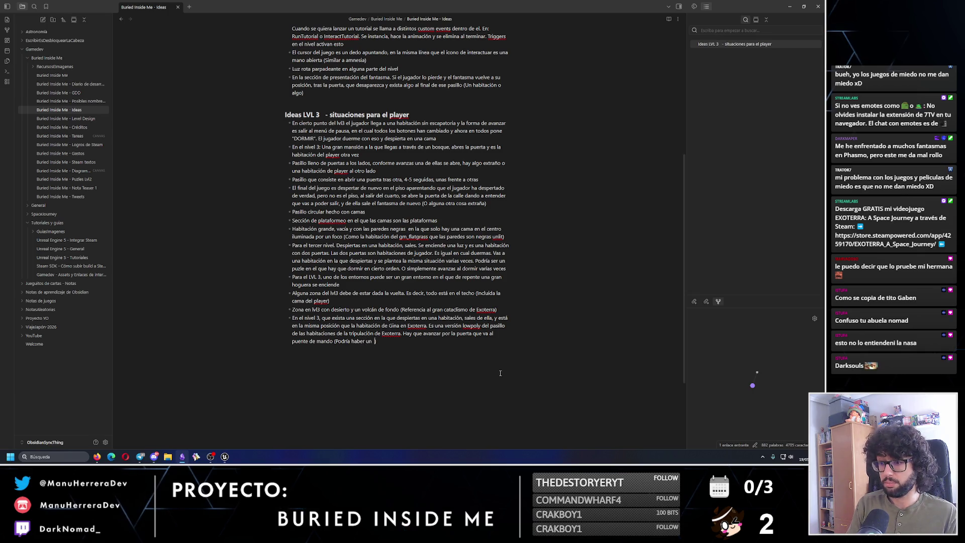
type(" pupuent")
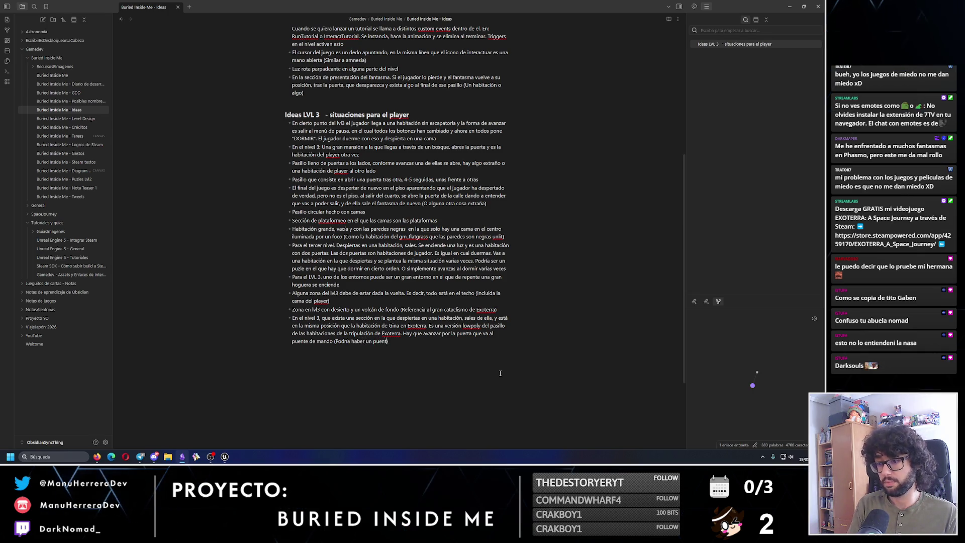
type("ndo lowpoly")
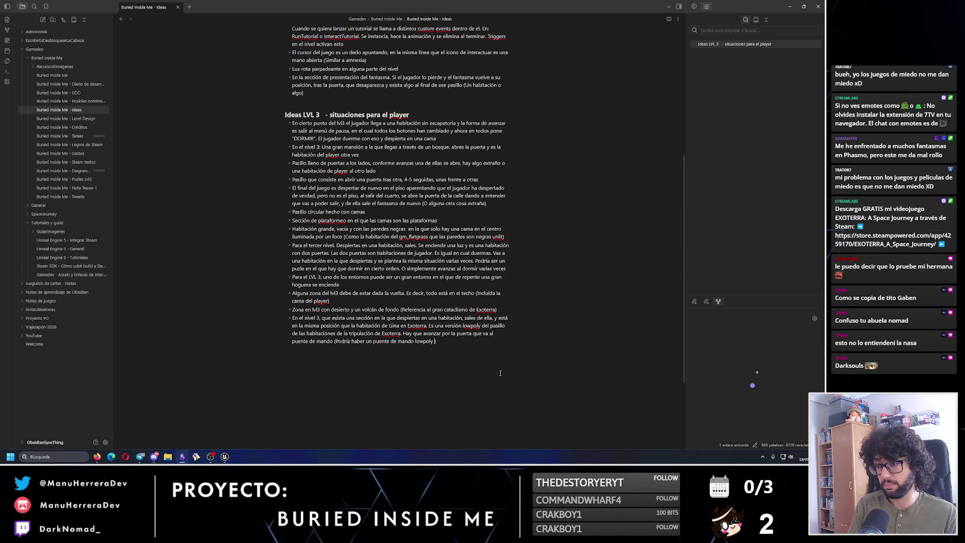
type("la ")
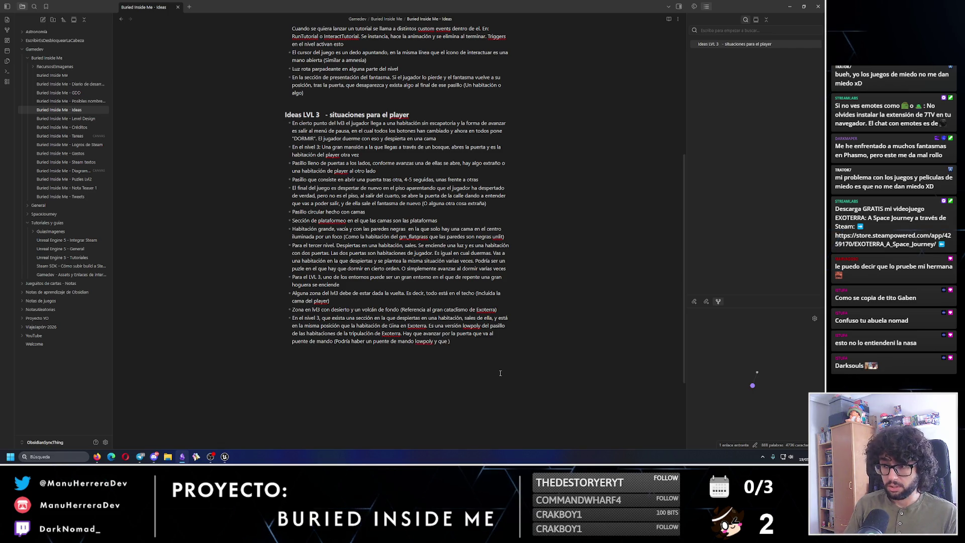
type("puerta que en el")
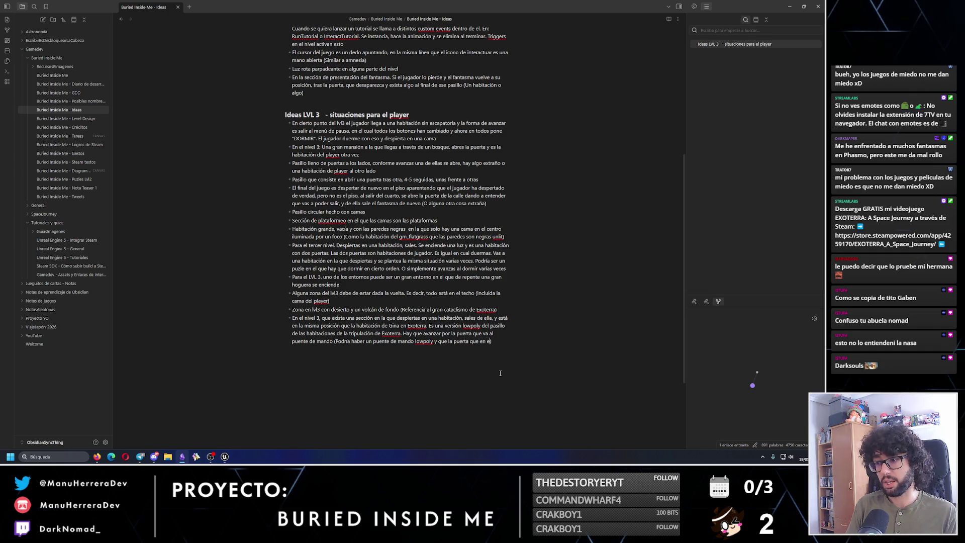
type("erra está ro")
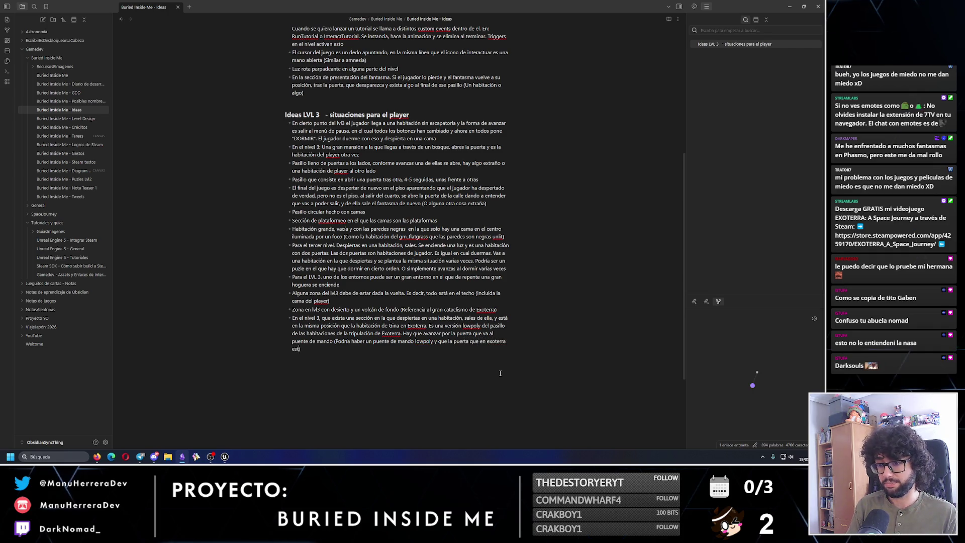
type("ta, sea una puer")
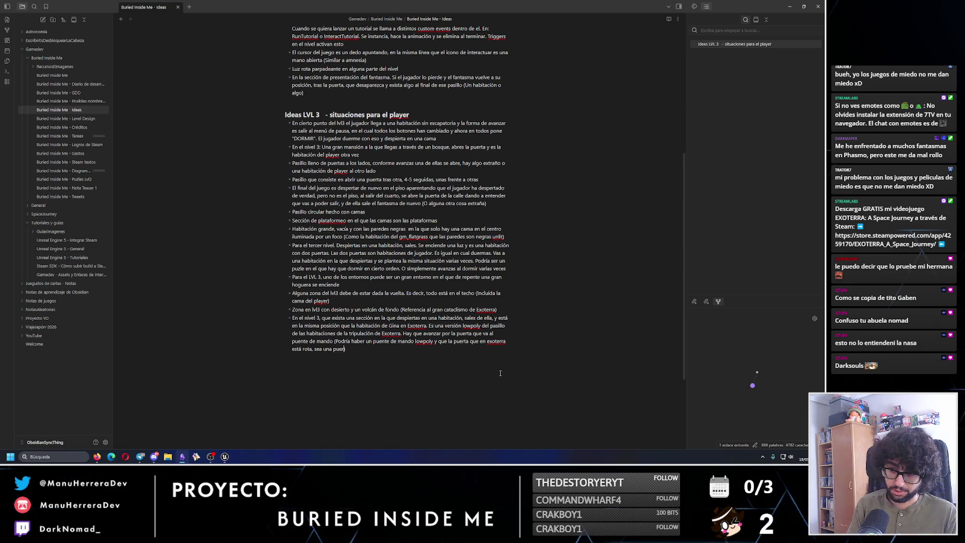
type("t ade hij")
Finish the crew-corridor bullet's low-poly bridge parenthetical and add a blank line after 'cama del player)'
key("BackSpace")
key("BackSpace")
key("BackSpace")
type("a de h")
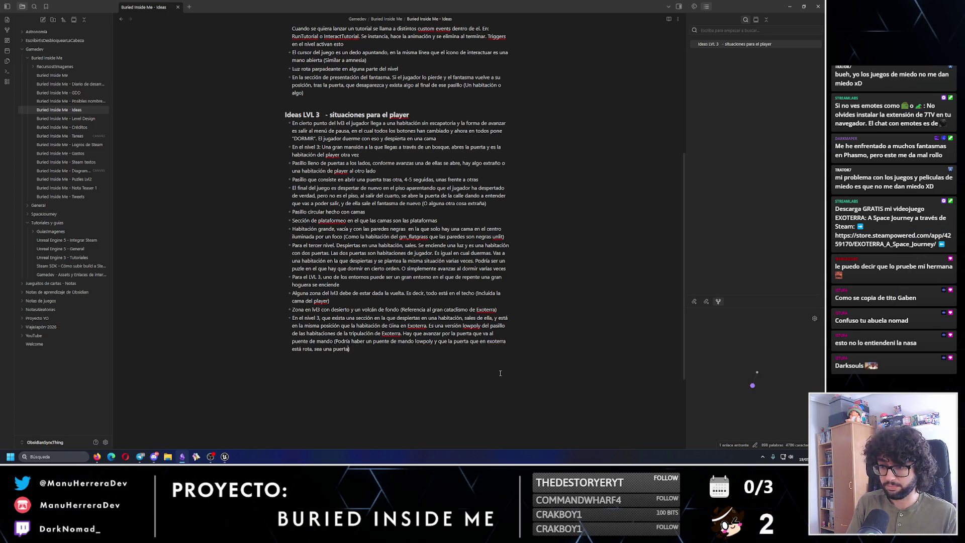
type("abitación de ")
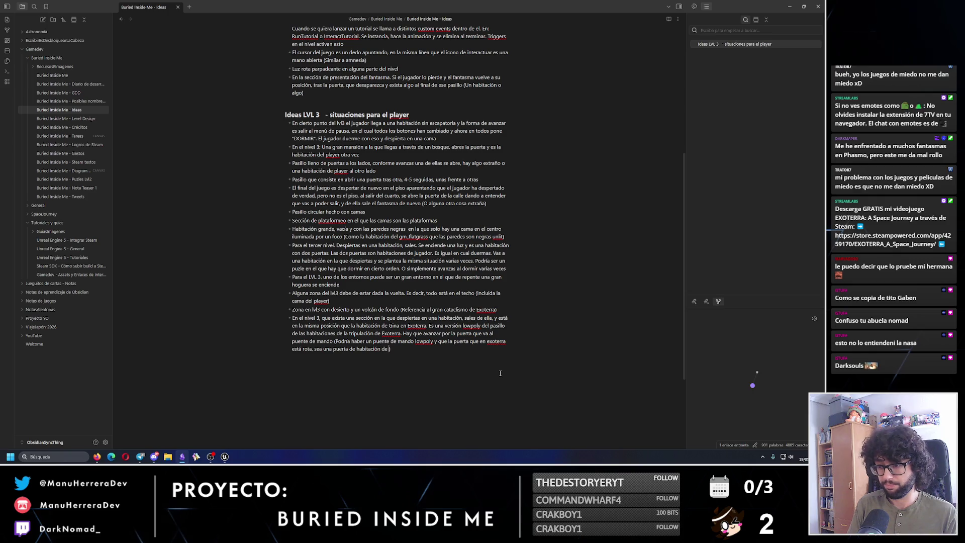
type("player")
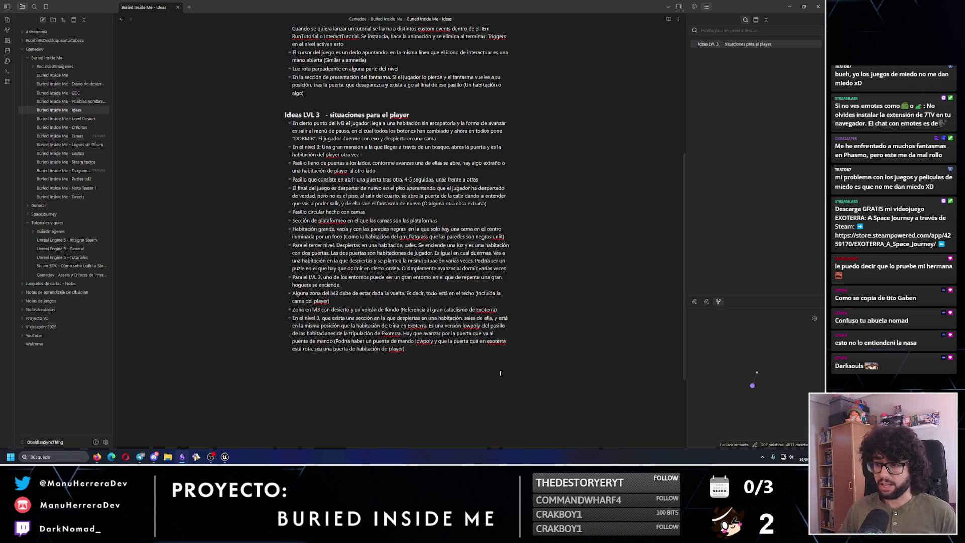
left_click_drag(405, 349, 260, 320)
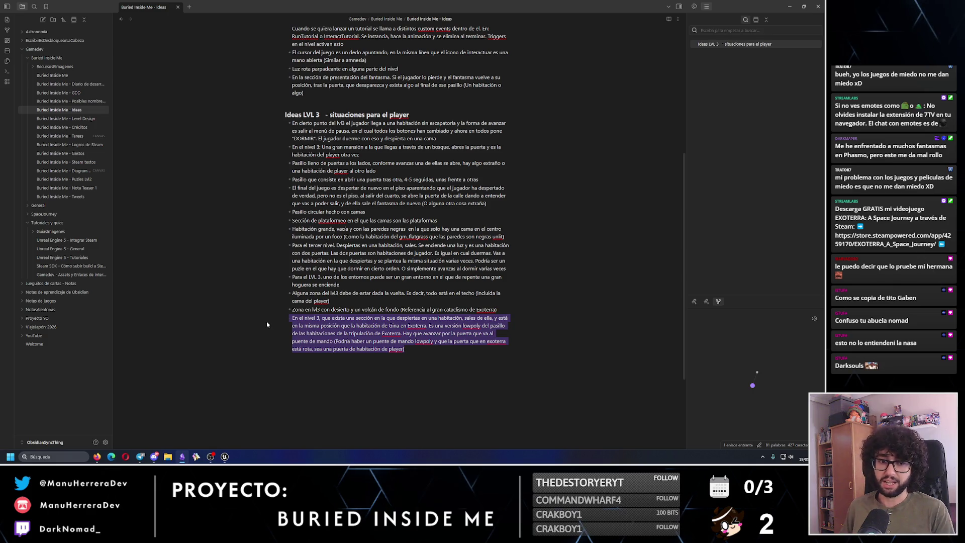
left_click(352, 309)
key("Return")
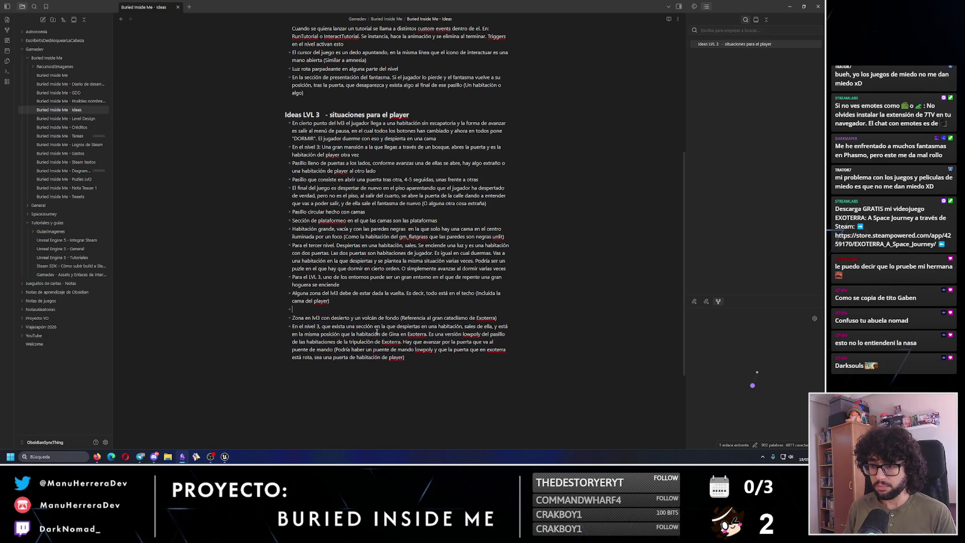
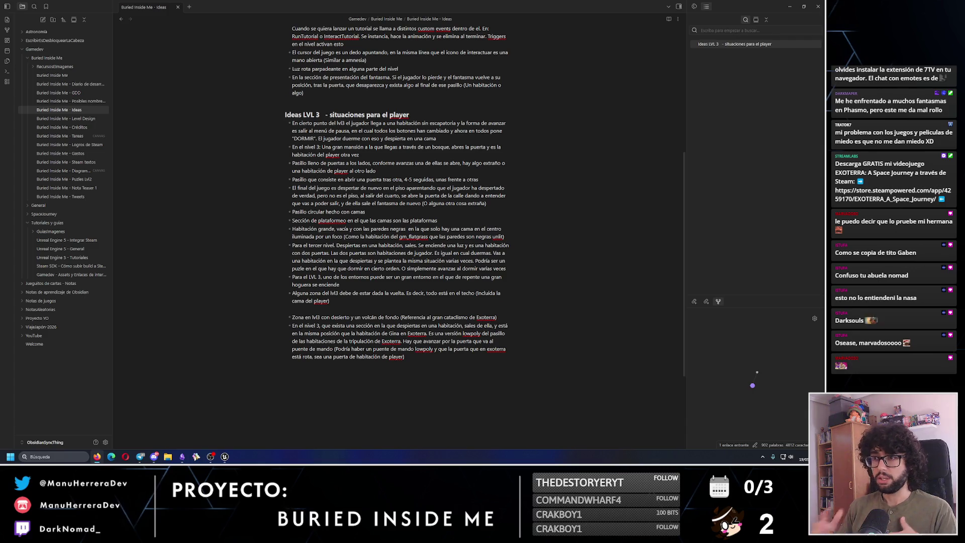
scroll(392, 264, "up", 4)
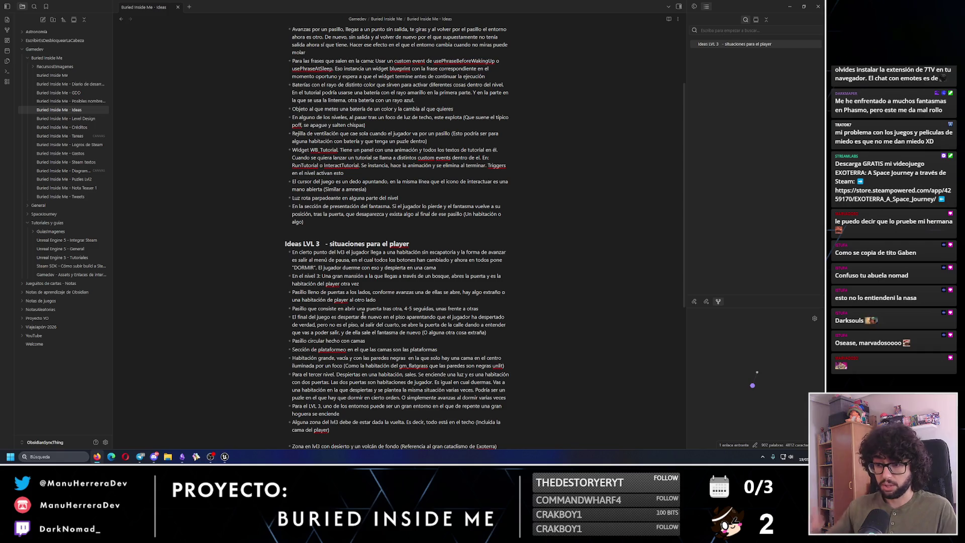
scroll(362, 315, "up", 1)
scroll(363, 315, "up", 2)
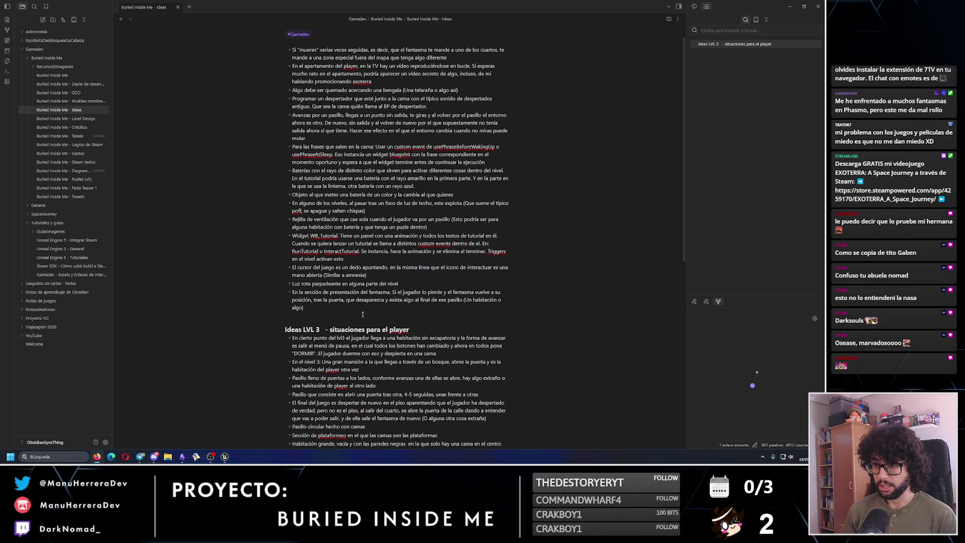
scroll(363, 315, "down", 4)
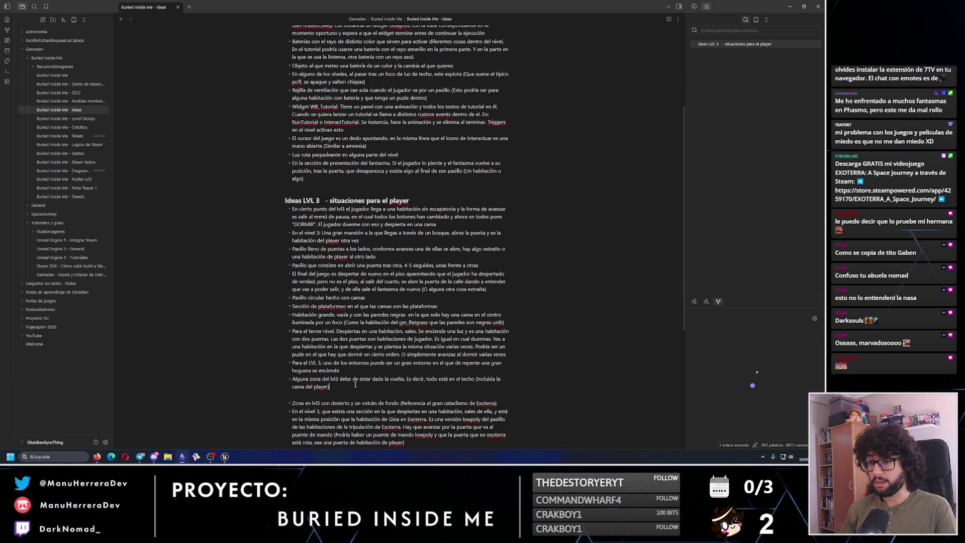
Start a new bullet at the end of the Ideas LVL 3 list for the puzzle note
key("Return")
type("Hay que añad")
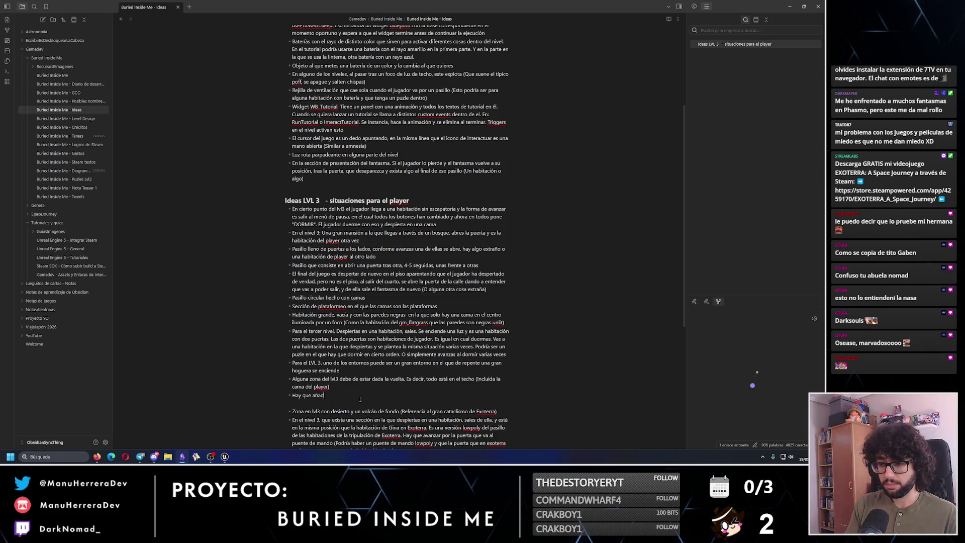
type("ir alg")
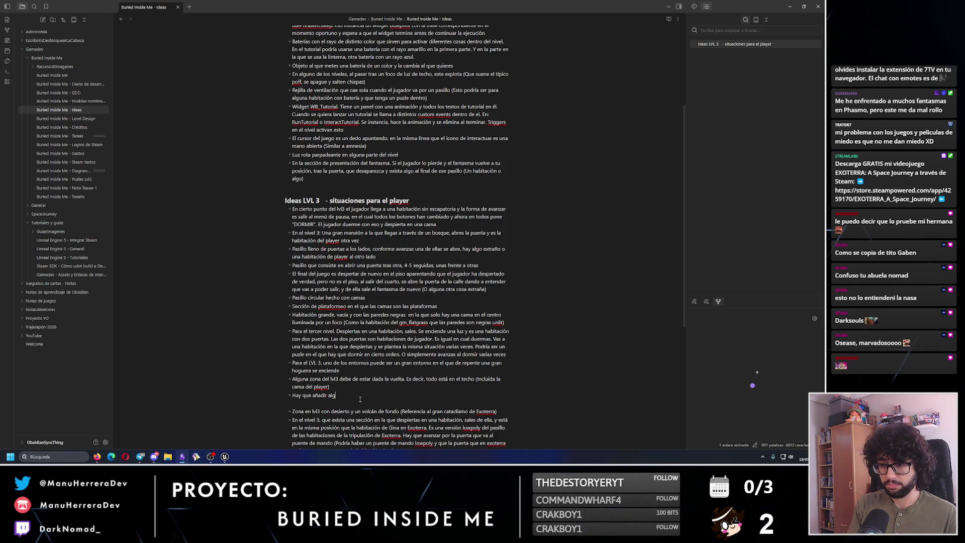
type("un")
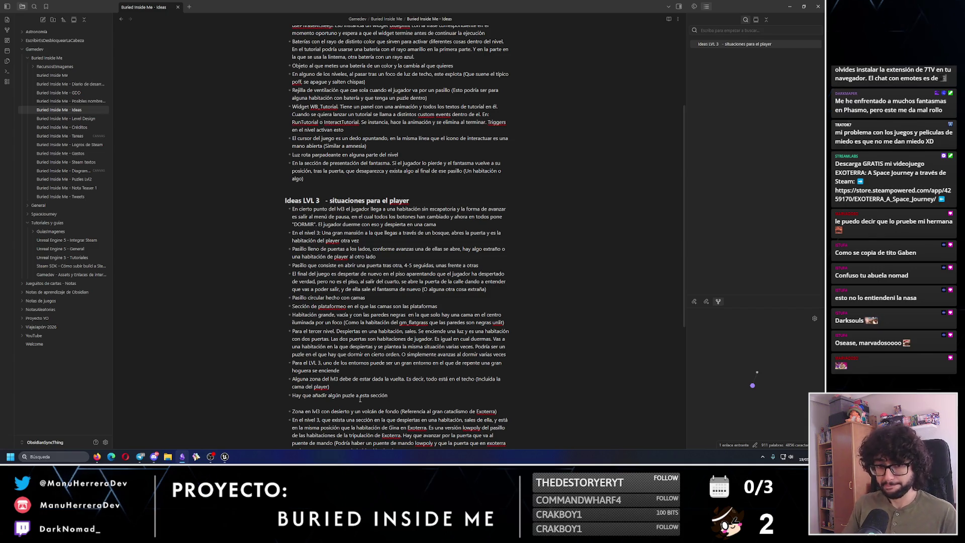
type(" pue a (")
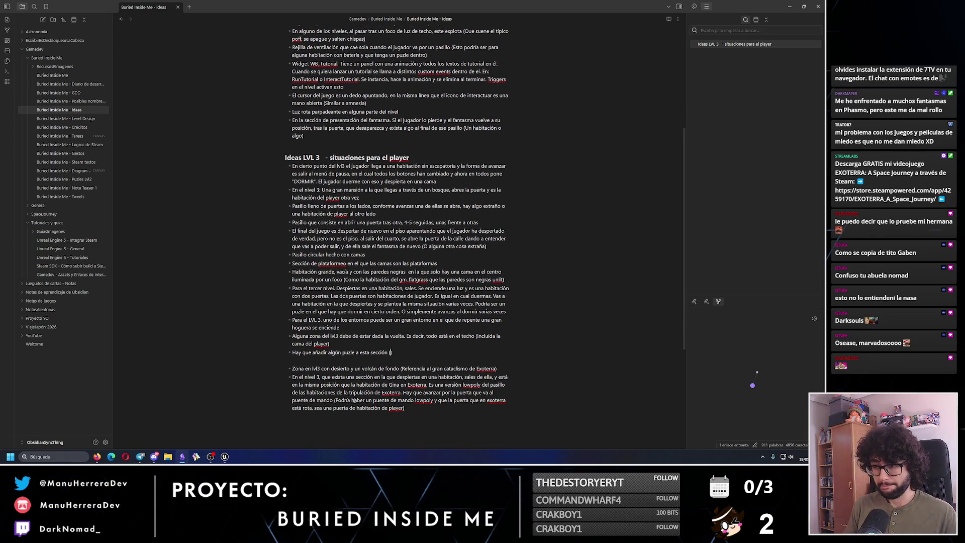
type("n poco en la l")
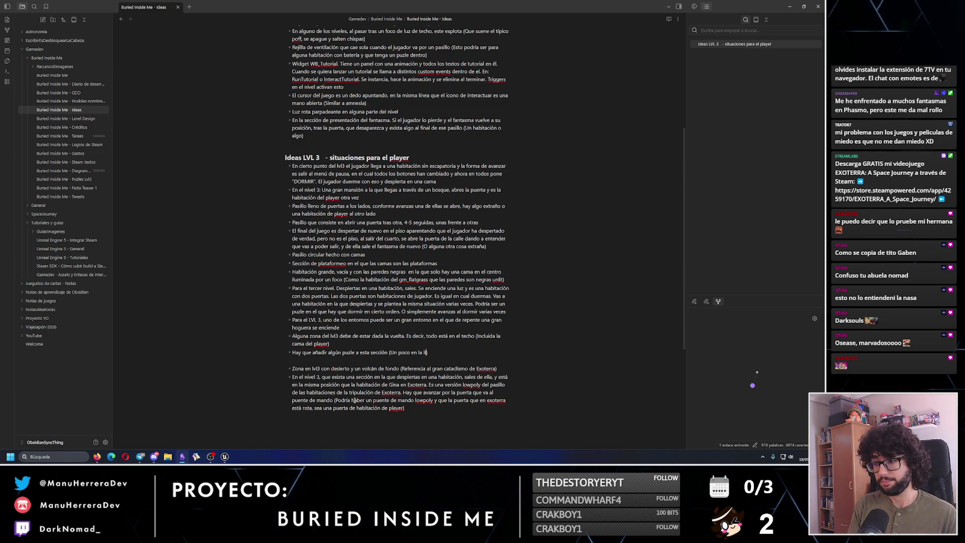
type("ínea de los puzles de")
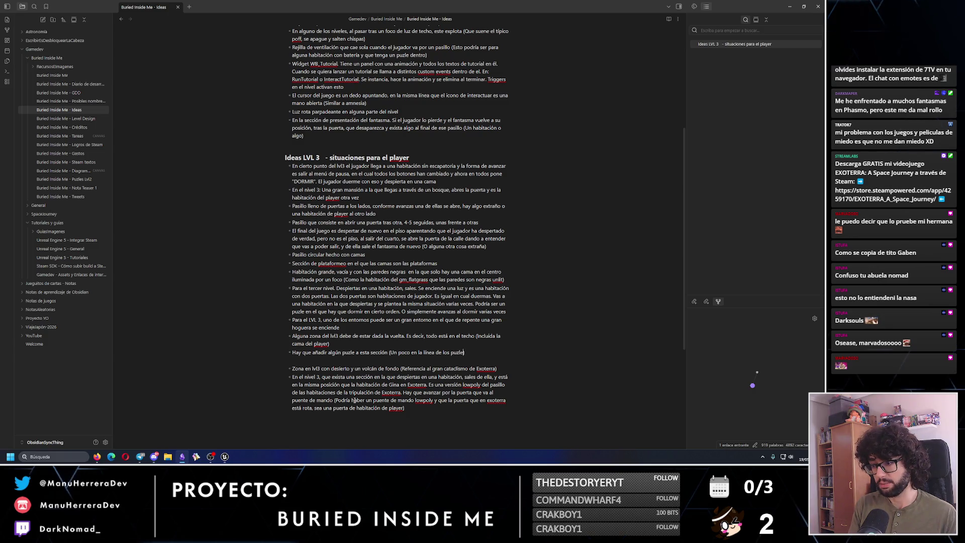
type("l lvl2)")
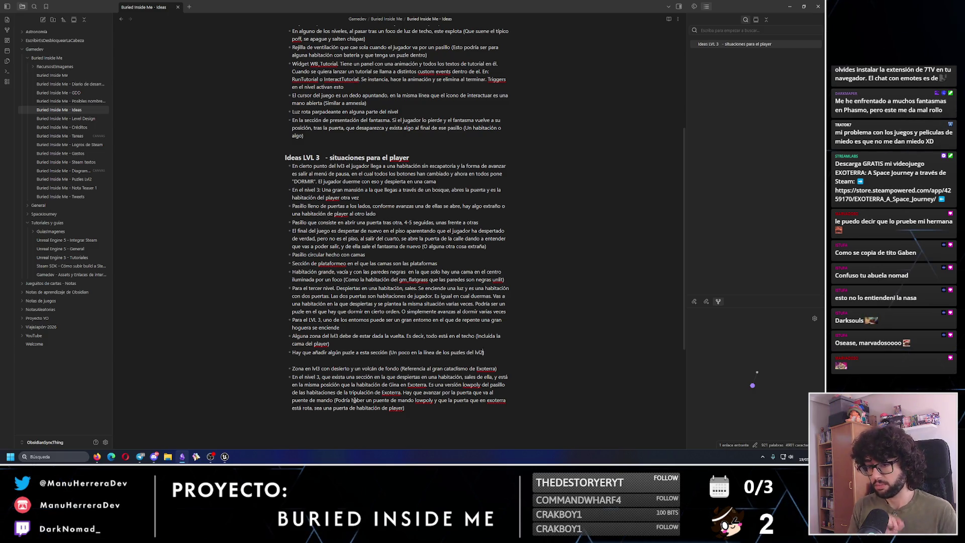